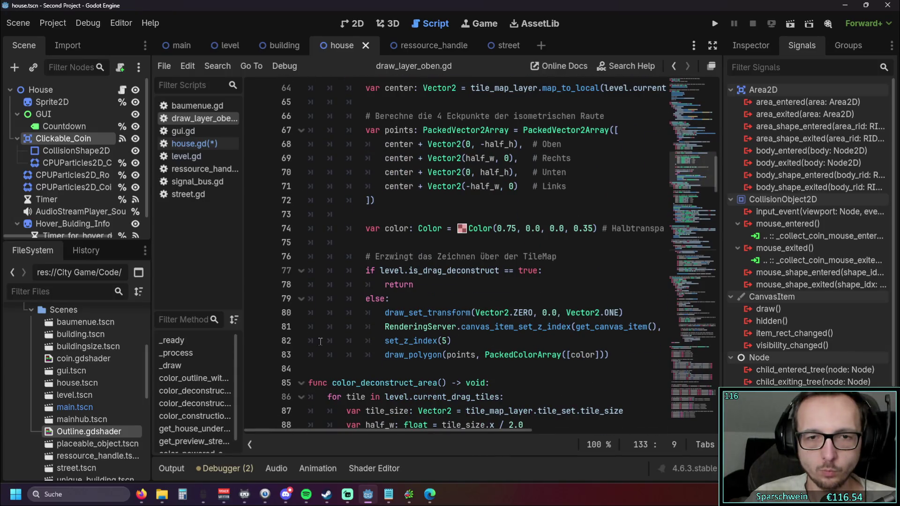
# Run the game briefly to test it, then stop it.
pyautogui.scroll(1, 320, 341)
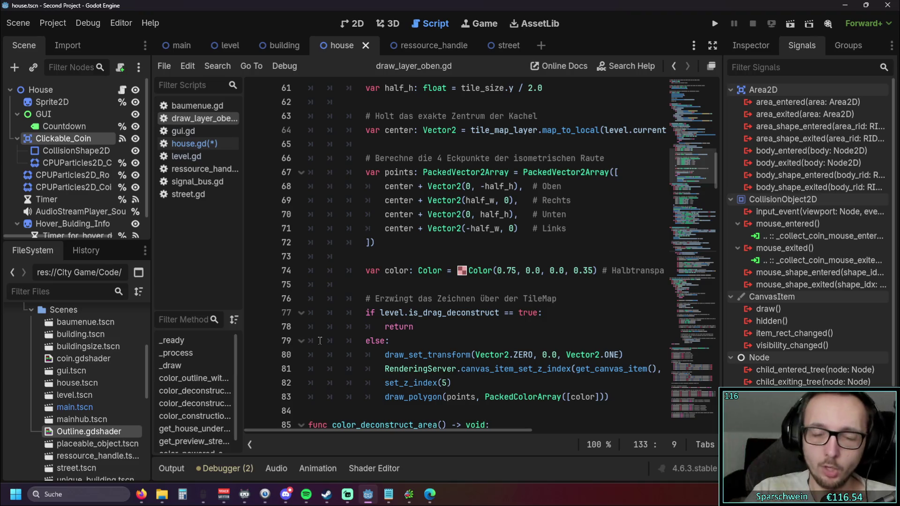
pyautogui.click(714, 23)
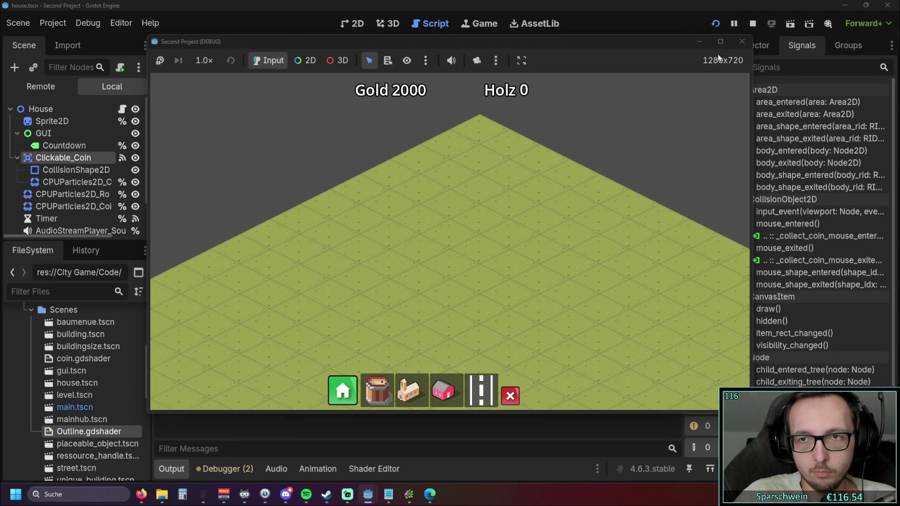
pyautogui.click(741, 41)
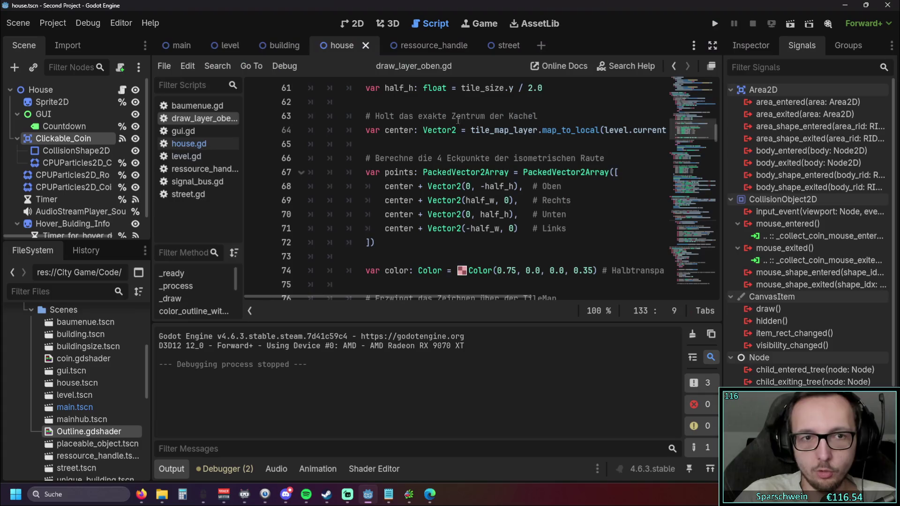
# Show house.gd's coin mouse-entered and mouse-exited handlers that set is_mouse_over.
pyautogui.click(188, 144)
pyautogui.press('Up')
pyautogui.press('Up')
pyautogui.press('Up')
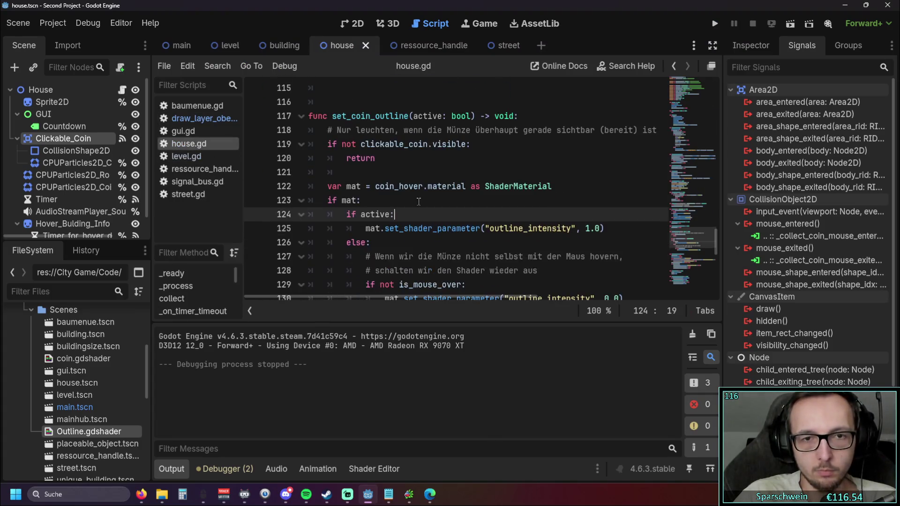
pyautogui.scroll(3, 418, 202)
pyautogui.moveTo(423, 158); pyautogui.dragTo(308, 158)
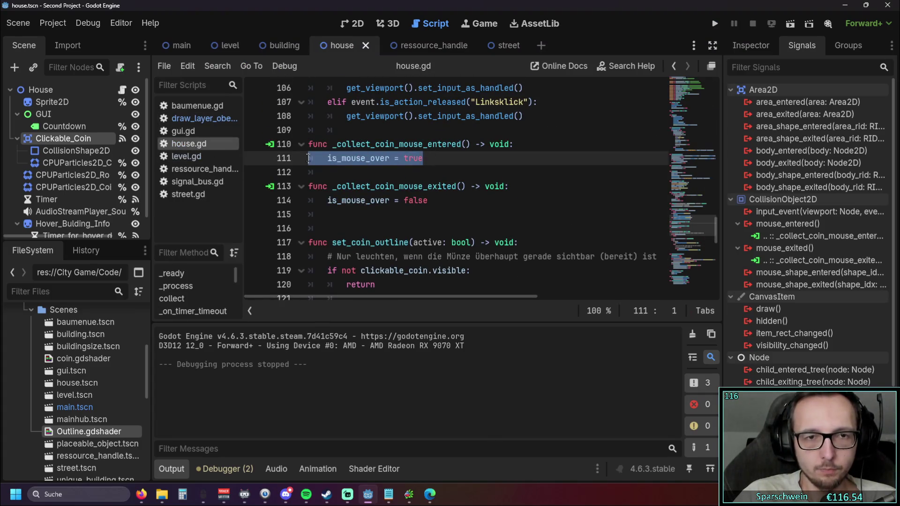
pyautogui.click(374, 180)
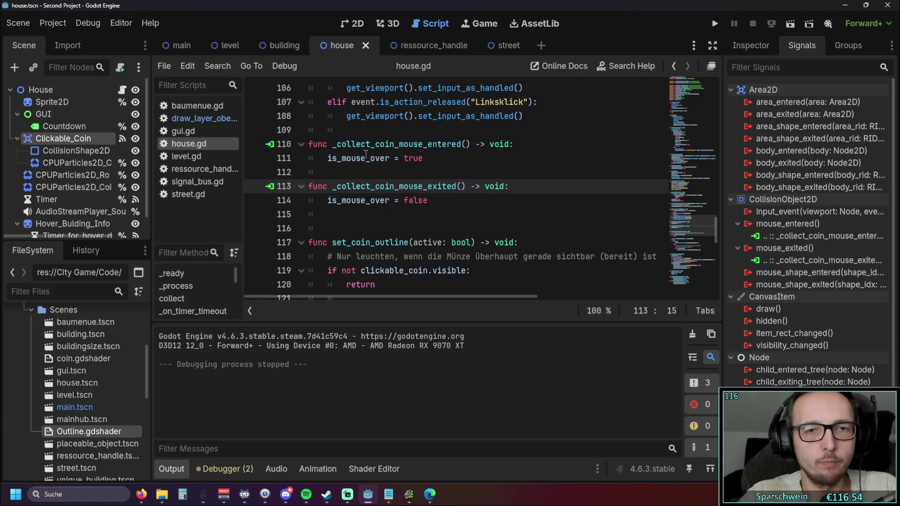
pyautogui.click(391, 158)
# Rename is_mouse_over to is_mouse_over_collectable on house.gd lines 111 and 114, then save.
pyautogui.write('_collectable')
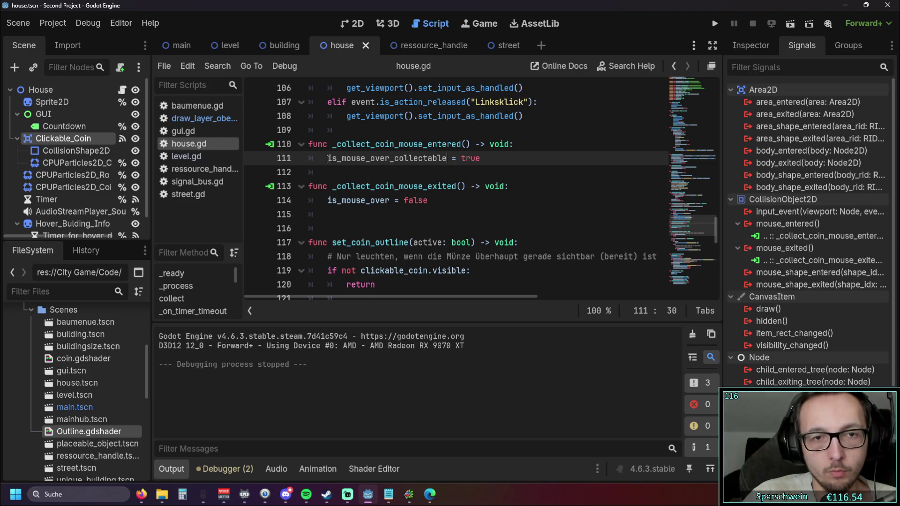
pyautogui.doubleClick(331, 201)
pyautogui.write('is_mouse_over_collectable')
pyautogui.press('Down')
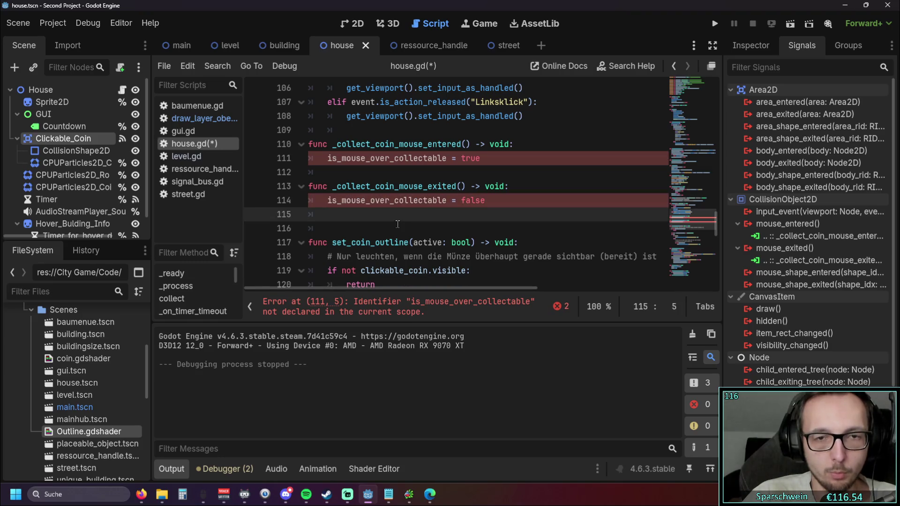
pyautogui.hotkey('ctrl', 's')
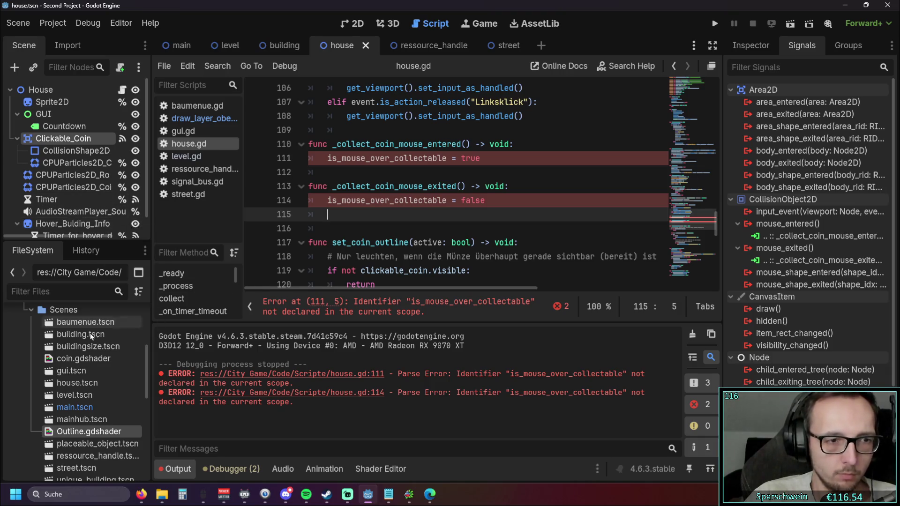
pyautogui.scroll(-2, 92, 381)
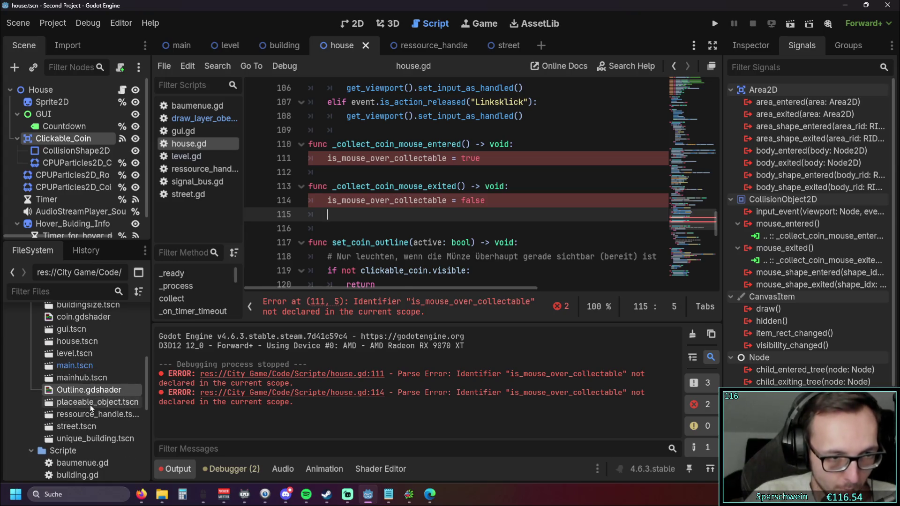
# Open the Placeable_Object node's script and select is_mouse_over_collectable on house.gd line 114.
pyautogui.doubleClick(92, 402)
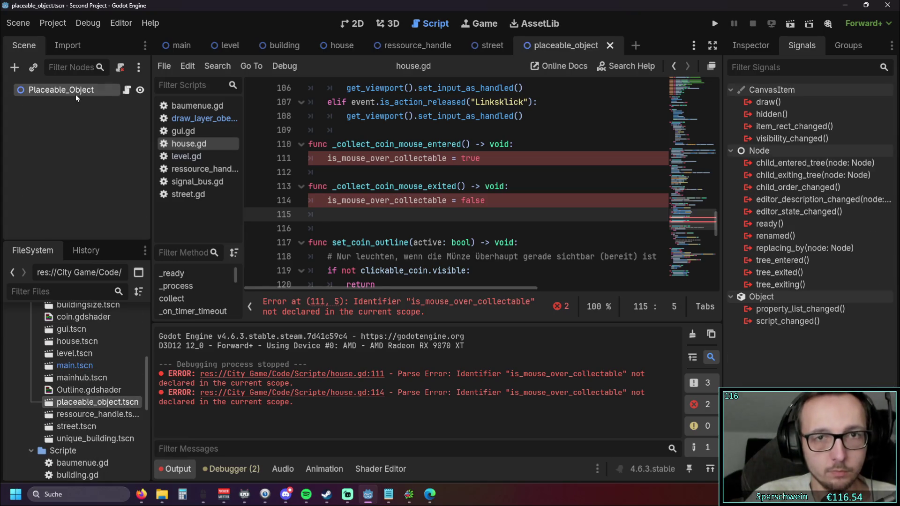
pyautogui.click(126, 90)
pyautogui.click(331, 132)
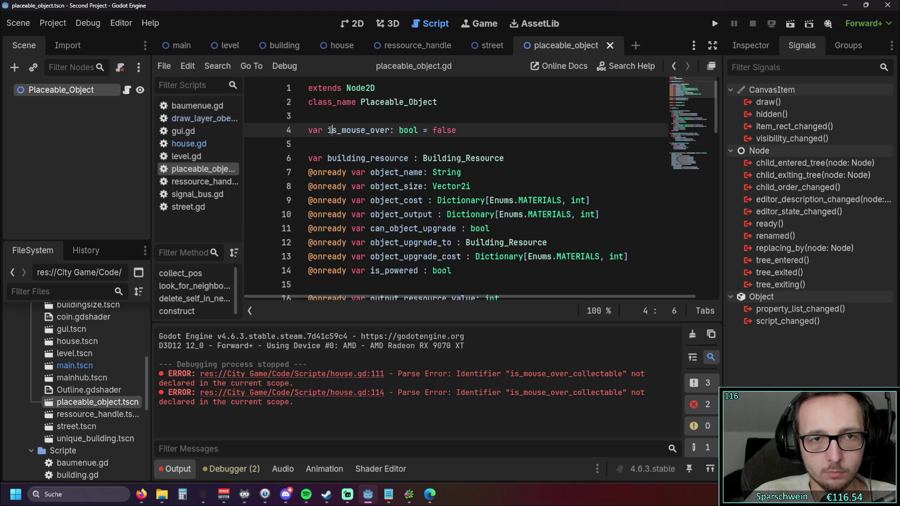
pyautogui.doubleClick(330, 131)
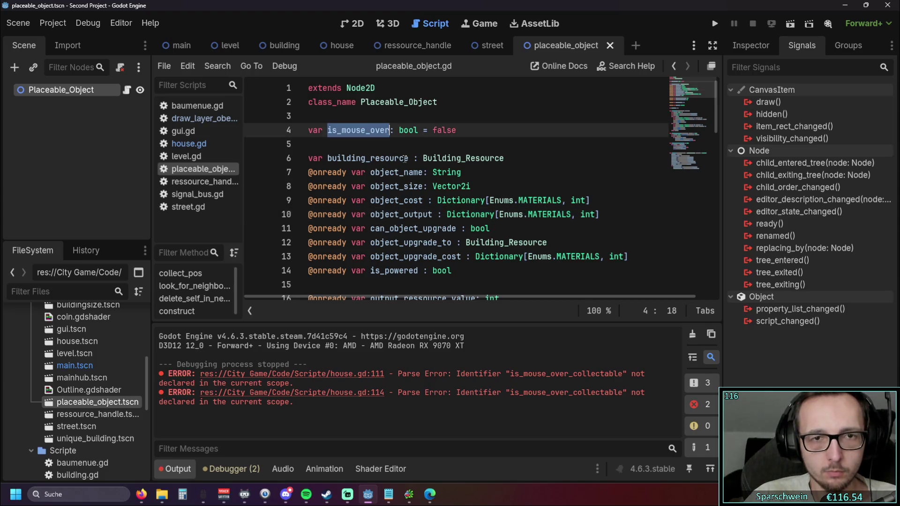
pyautogui.click(389, 129)
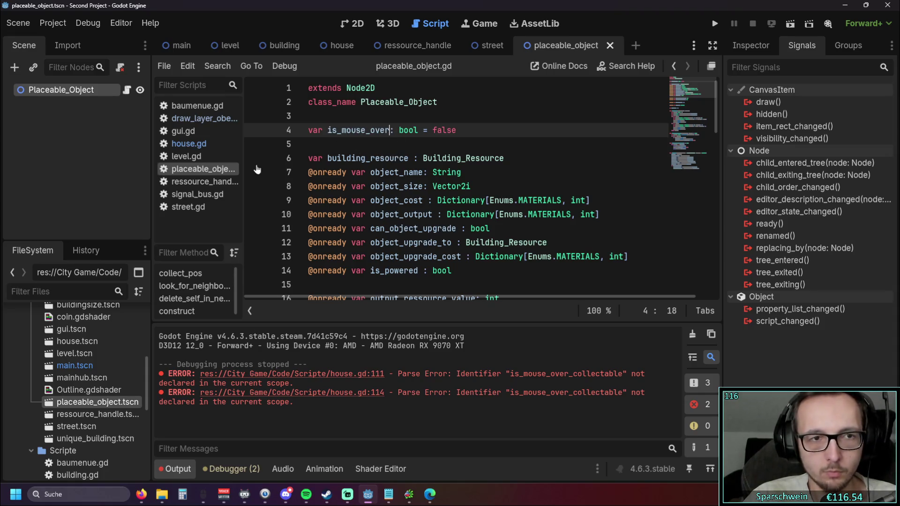
pyautogui.click(189, 143)
pyautogui.moveTo(327, 200); pyautogui.dragTo(347, 200)
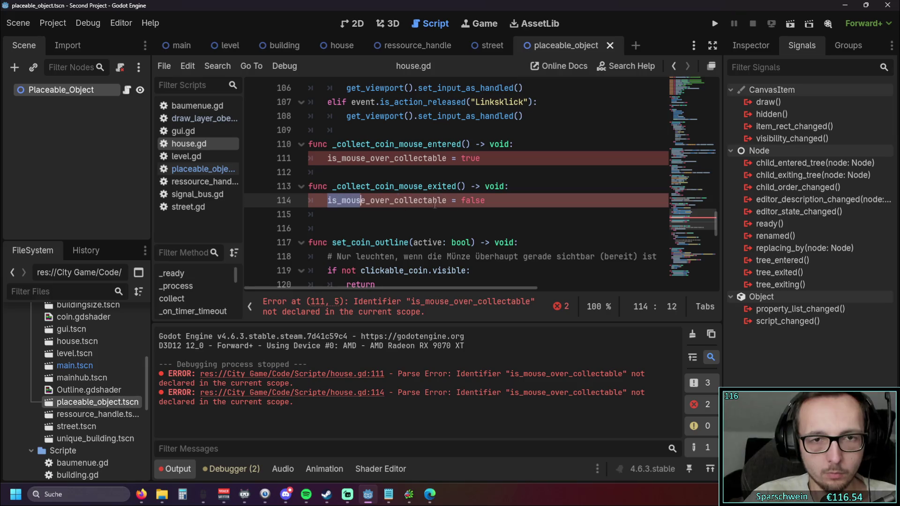
pyautogui.doubleClick(421, 204)
pyautogui.hotkey('ctrl', 'c')
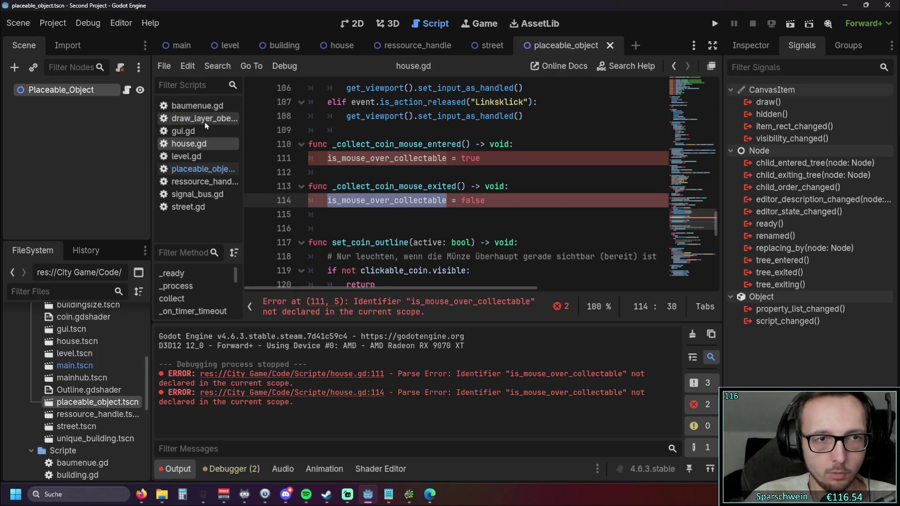
# Replace placeable_object.gd's line 4 declaration with is_mouse_over_collectable, then open draw_layer_oben.gd.
pyautogui.click(206, 119)
pyautogui.click(197, 106)
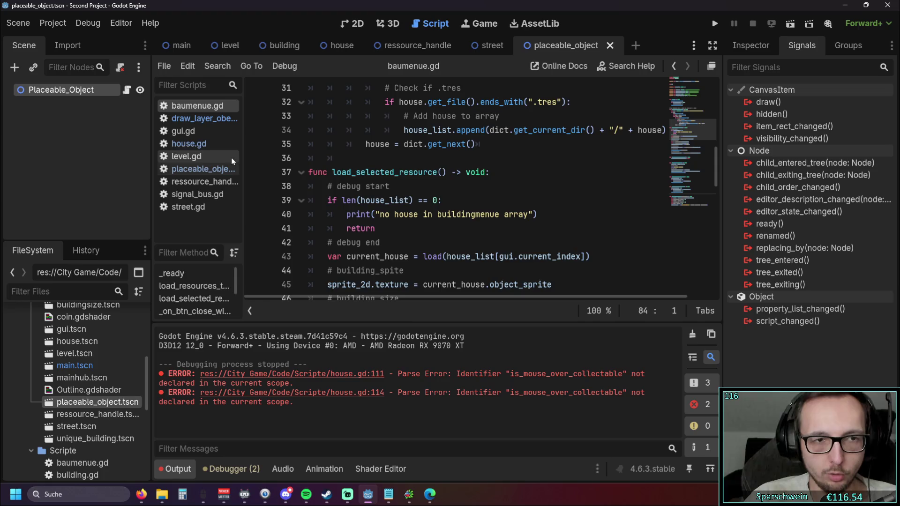
pyautogui.click(202, 144)
pyautogui.click(203, 169)
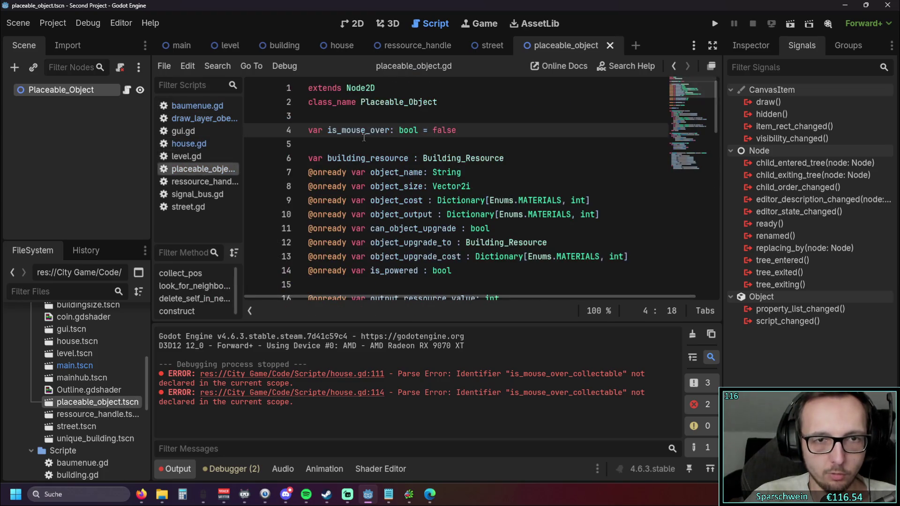
pyautogui.doubleClick(364, 133)
pyautogui.hotkey('ctrl', 'v')
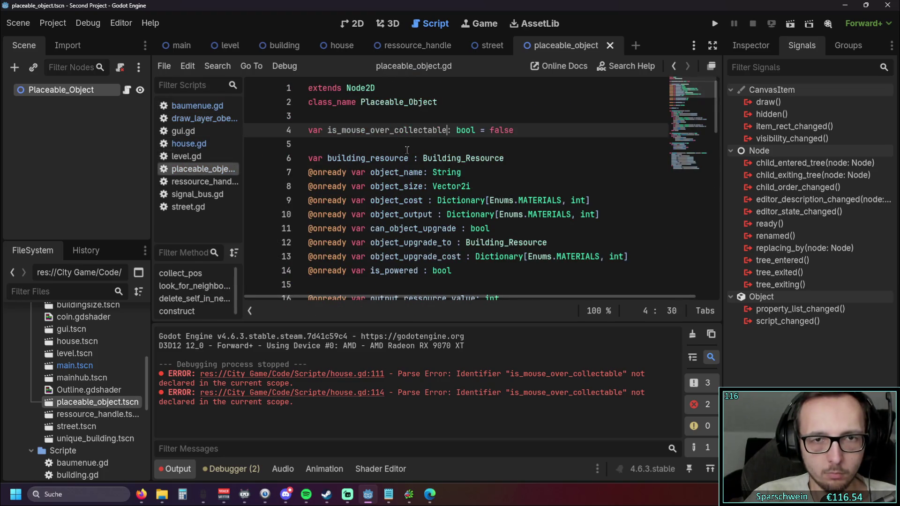
pyautogui.click(402, 146)
pyautogui.click(201, 118)
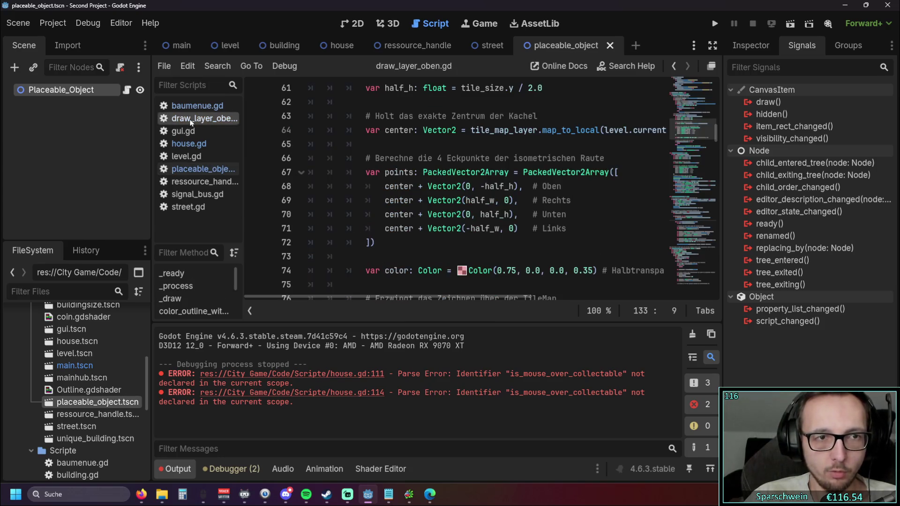
# Collapse the output panel and scroll draw_layer_oben.gd to get_house_under_mouse.
pyautogui.scroll(4, 434, 205)
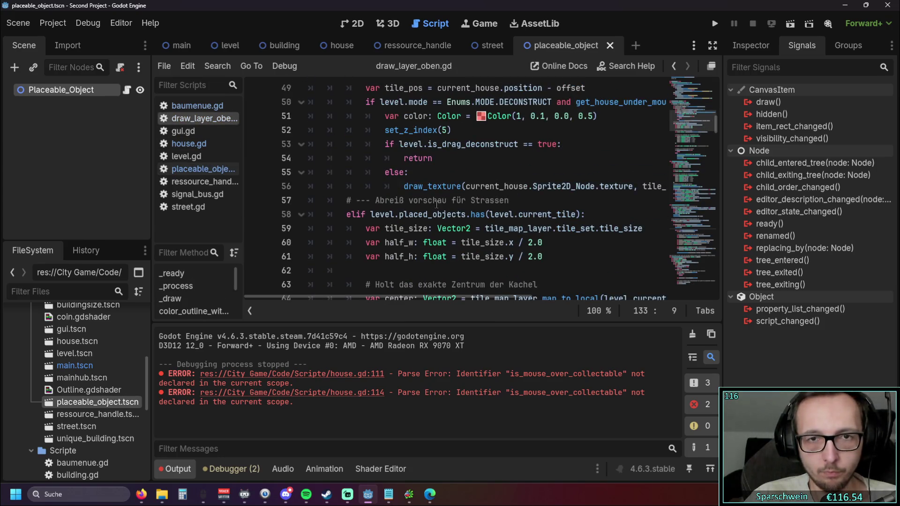
pyautogui.scroll(2, 440, 205)
pyautogui.scroll(-2, 450, 206)
pyautogui.moveTo(708, 128); pyautogui.dragTo(722, 265)
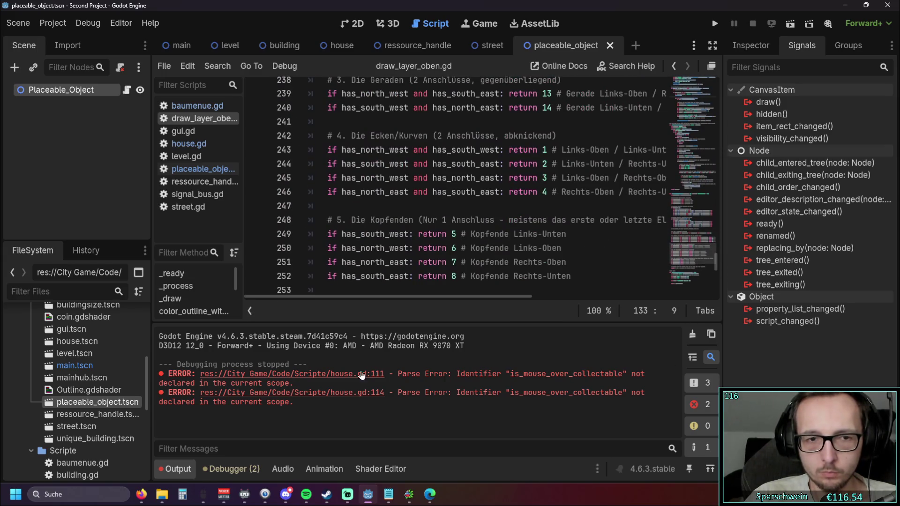
pyautogui.click(184, 474)
pyautogui.scroll(-6, 525, 306)
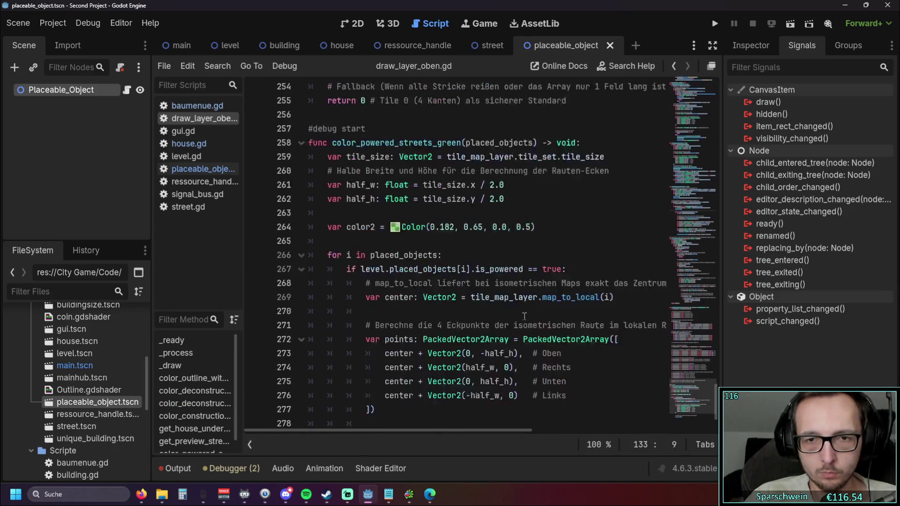
pyautogui.scroll(-2, 525, 307)
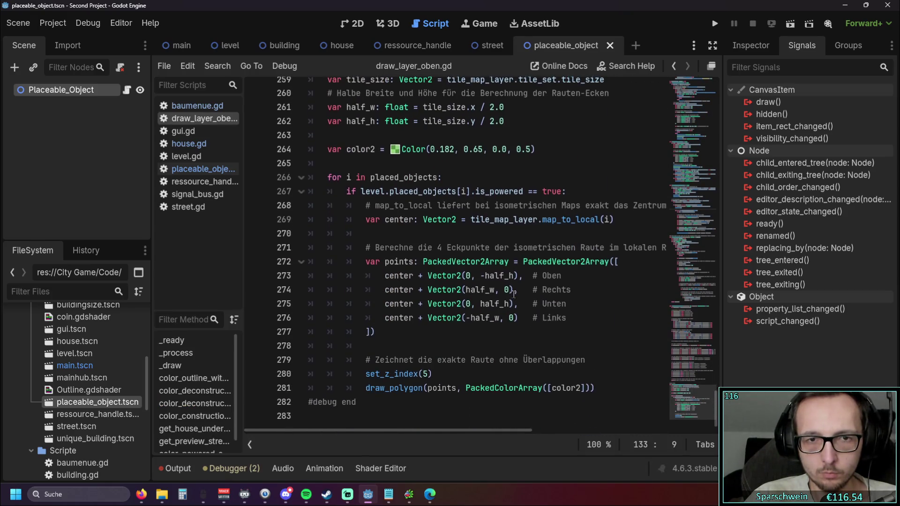
pyautogui.scroll(20, 508, 296)
pyautogui.scroll(13, 505, 291)
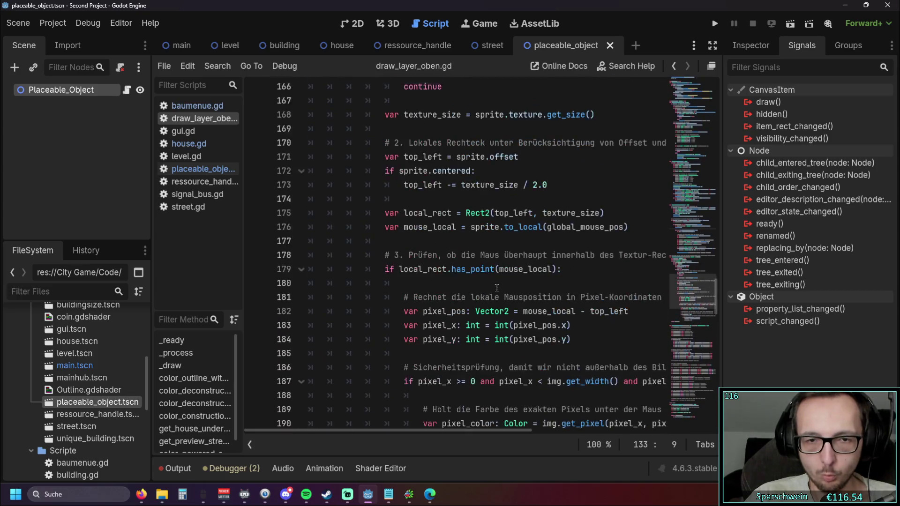
pyautogui.scroll(2, 428, 223)
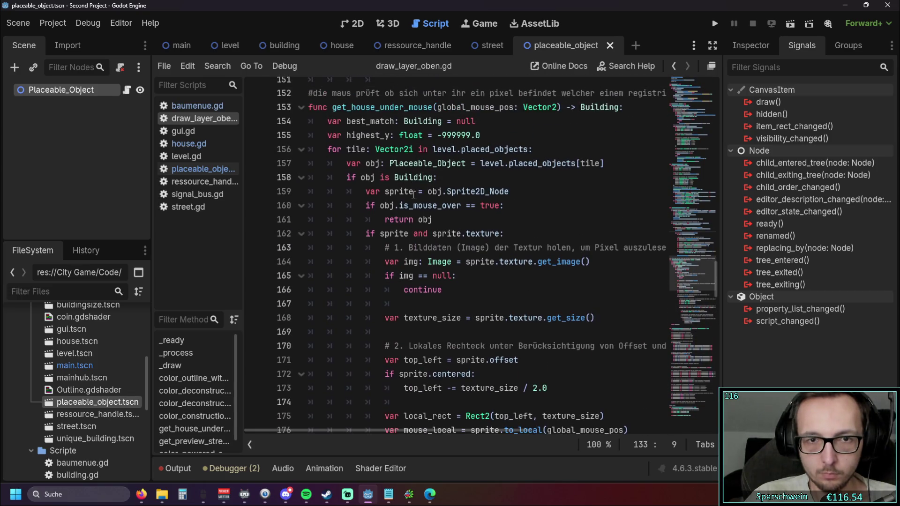
pyautogui.moveTo(399, 205); pyautogui.dragTo(457, 206)
# Change line 160's check to is_mouse_over_collectable and run the game.
pyautogui.doubleClick(457, 206)
pyautogui.hotkey('ctrl', 'v')
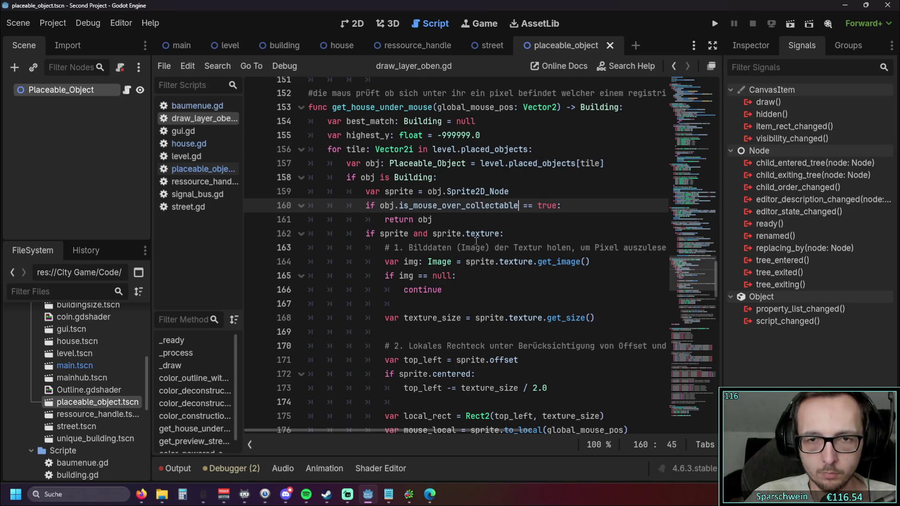
pyautogui.click(484, 233)
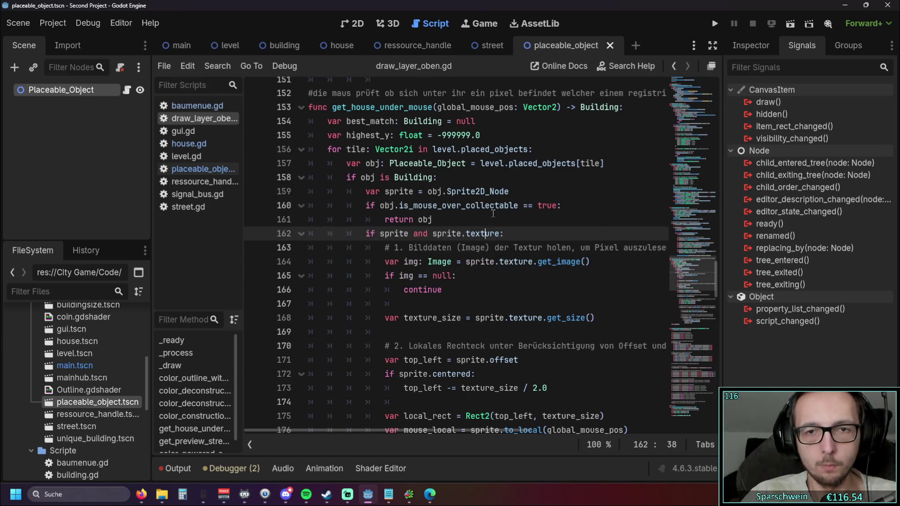
pyautogui.click(478, 220)
pyautogui.click(714, 23)
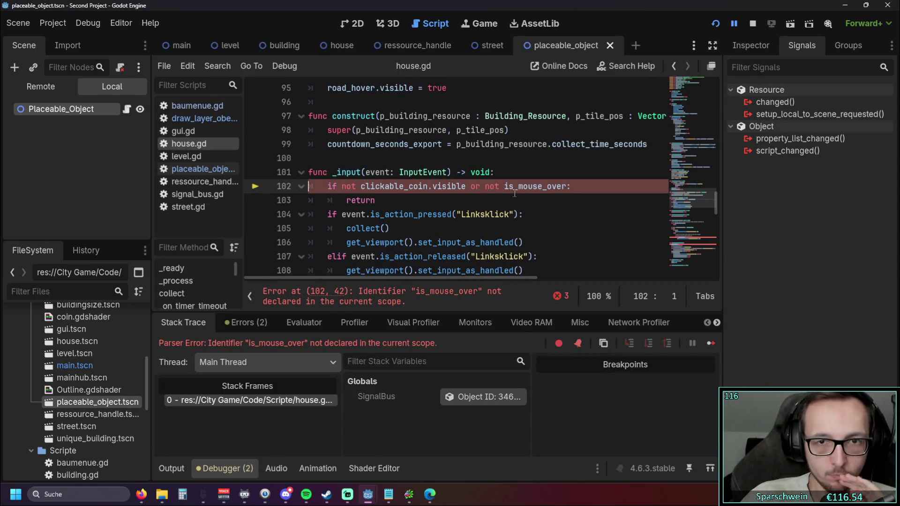
# Fix the leftover is_mouse_over on line 102 to is_mouse_over_collectable and restart the game.
pyautogui.moveTo(504, 187); pyautogui.dragTo(565, 186)
pyautogui.write('is_mouse_over_collectable')
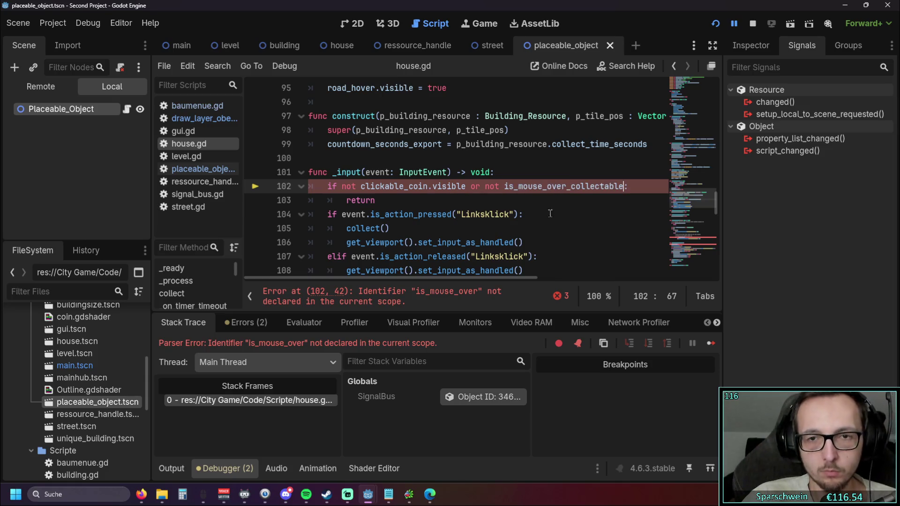
pyautogui.press('Down')
pyautogui.press('Down')
pyautogui.press('Down')
pyautogui.click(717, 25)
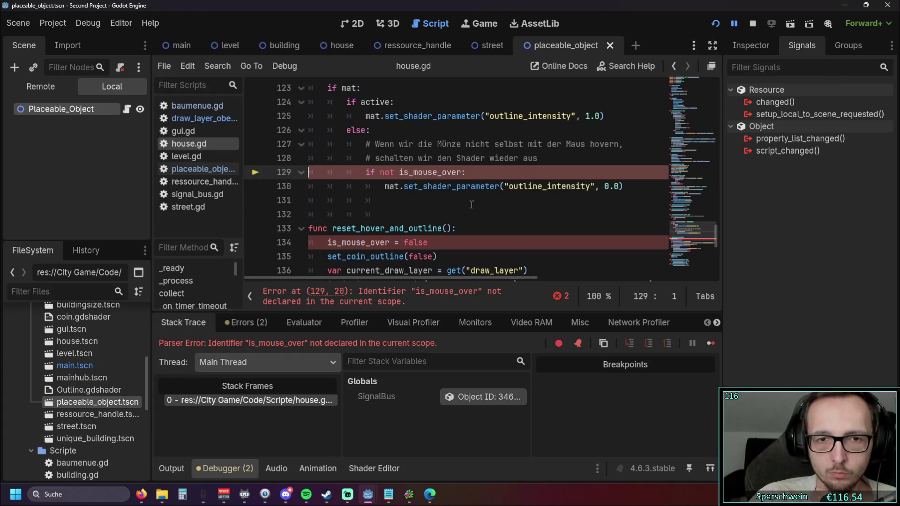
# Rename is_mouse_over to is_mouse_over_collectable on lines 134 and 129.
pyautogui.moveTo(328, 243); pyautogui.dragTo(389, 243)
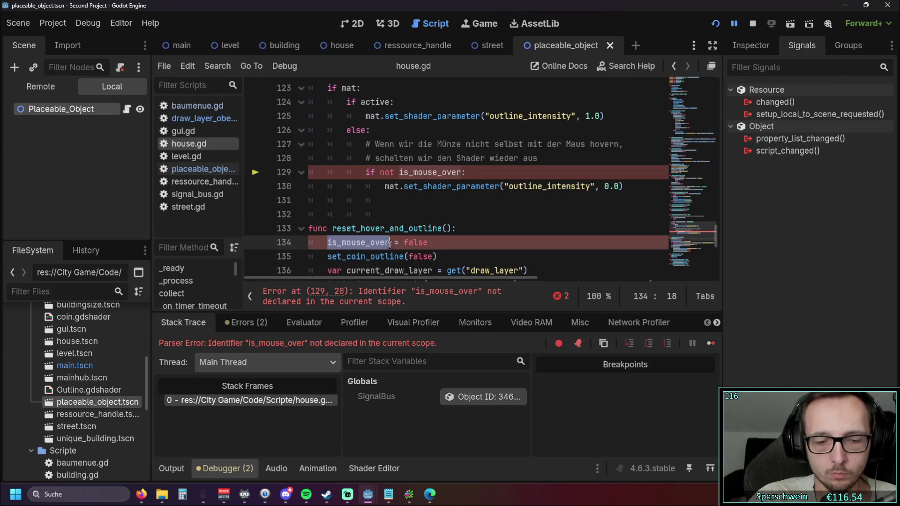
pyautogui.hotkey('ctrl', 'v')
pyautogui.doubleClick(401, 173)
pyautogui.write('is_mouse_over_collectable')
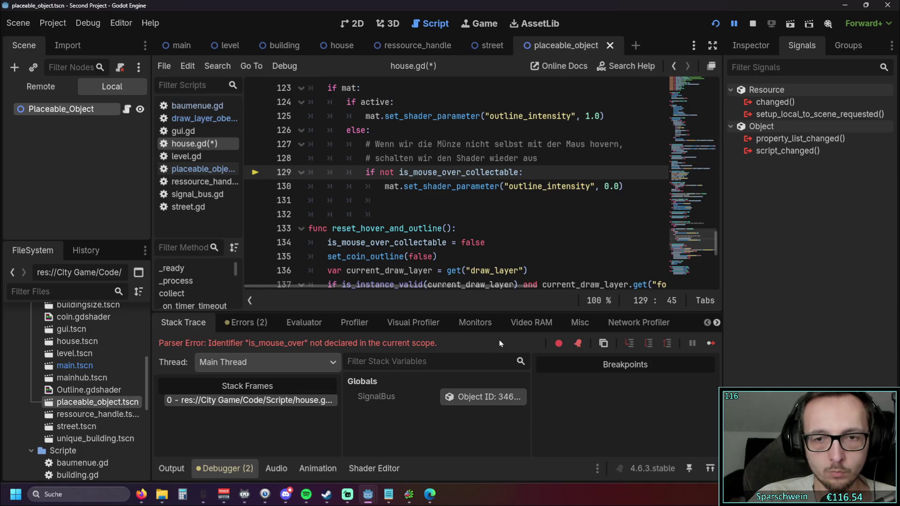
# Restart the game and build a row of four houses, a long street and a church.
pyautogui.click(716, 31)
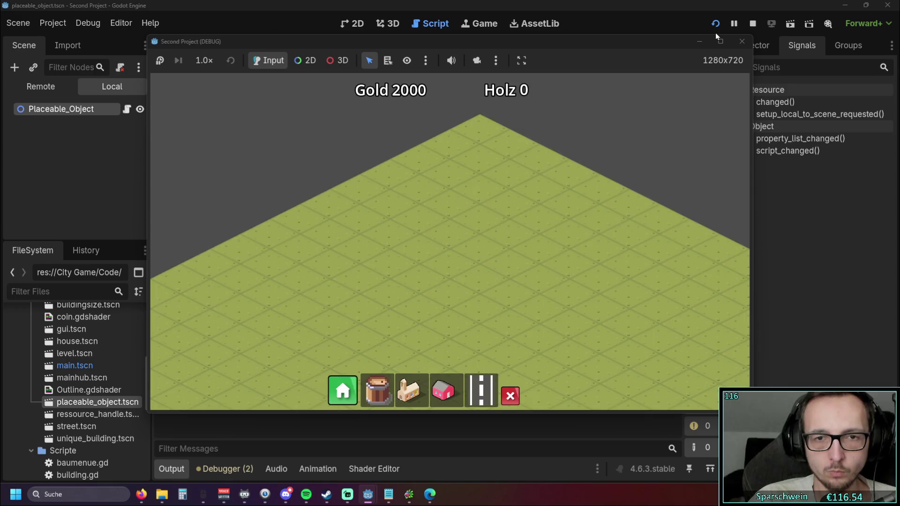
pyautogui.click(409, 393)
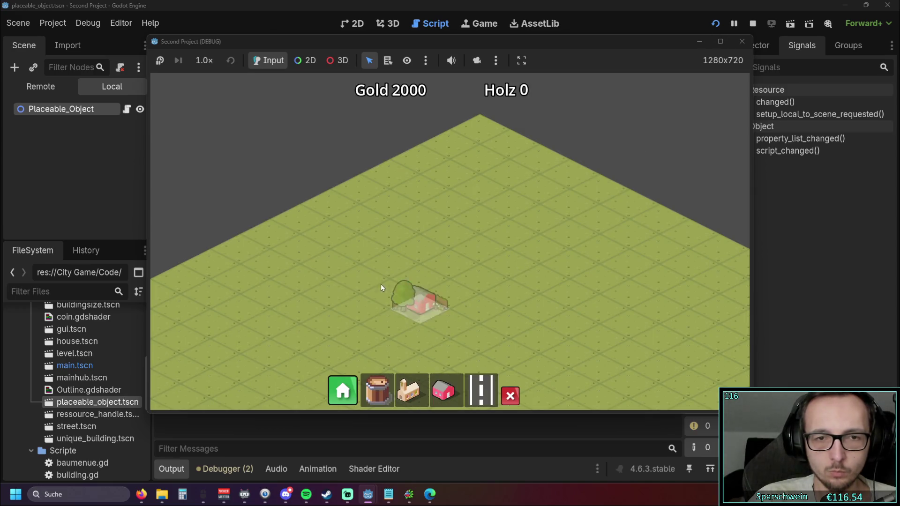
pyautogui.moveTo(366, 285); pyautogui.dragTo(429, 237)
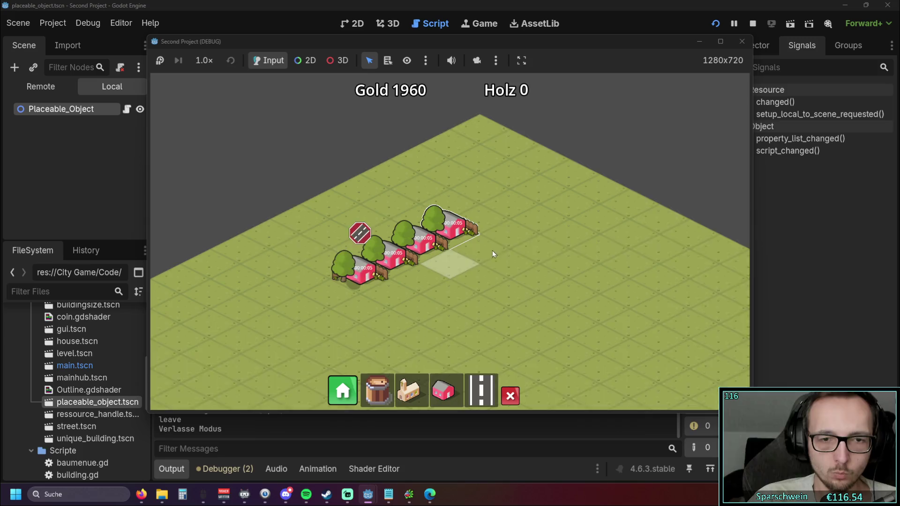
pyautogui.click(480, 390)
pyautogui.moveTo(330, 326); pyautogui.dragTo(567, 218)
pyautogui.click(417, 394)
pyautogui.click(363, 337)
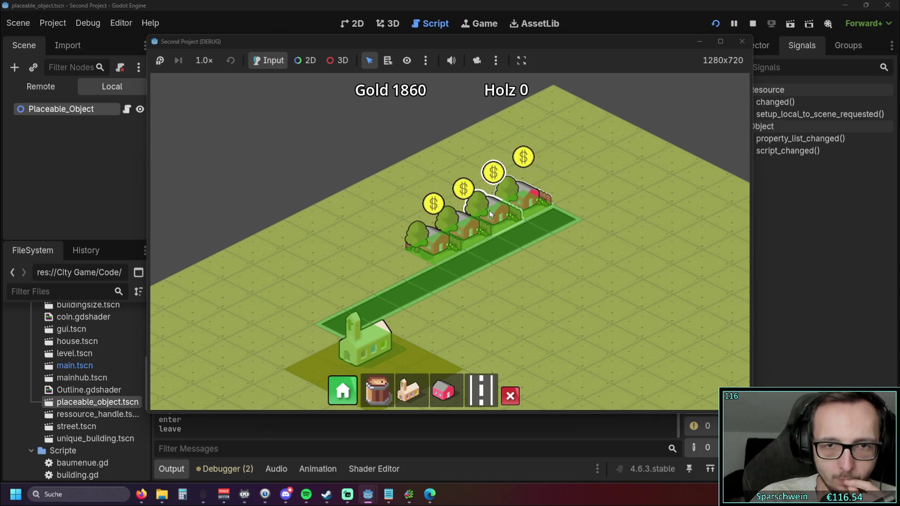
# Collect the coins above the four houses, then stop the game.
pyautogui.moveTo(499, 243); pyautogui.dragTo(397, 274)
pyautogui.click(369, 229)
pyautogui.click(406, 210)
pyautogui.click(443, 190)
pyautogui.click(481, 171)
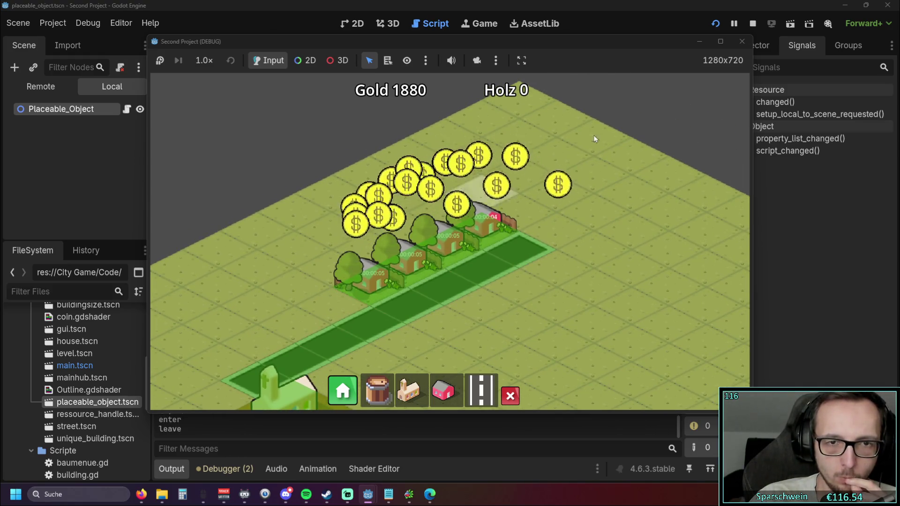
pyautogui.click(742, 41)
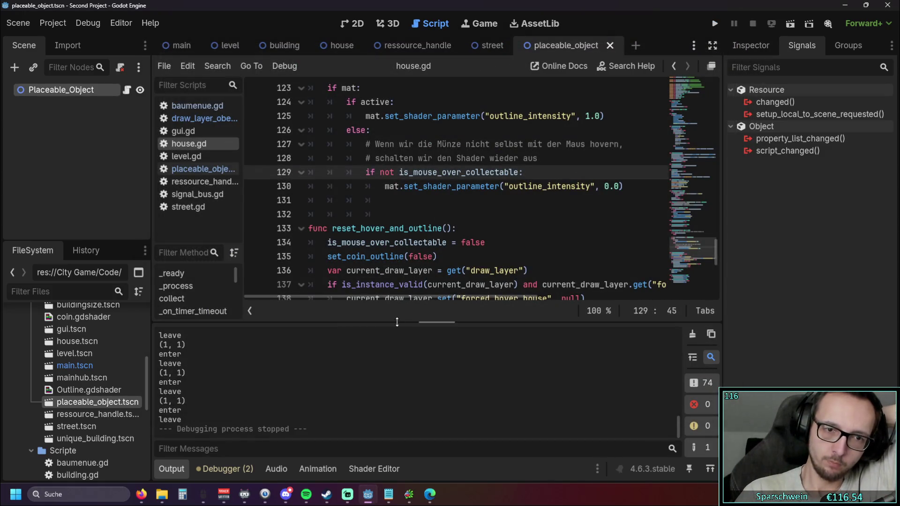
# Hide the output panel and review the code in draw_layer_oben.gd.
pyautogui.click(180, 470)
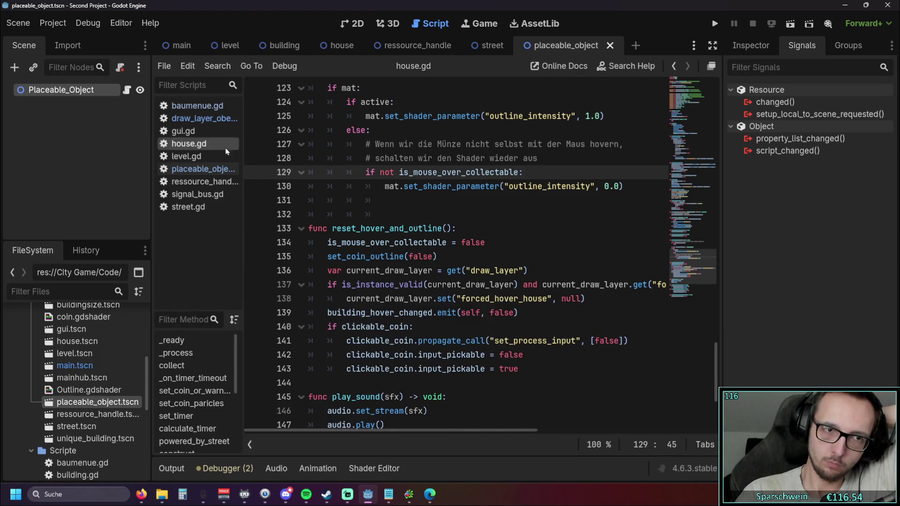
pyautogui.click(204, 118)
pyautogui.scroll(-1, 387, 214)
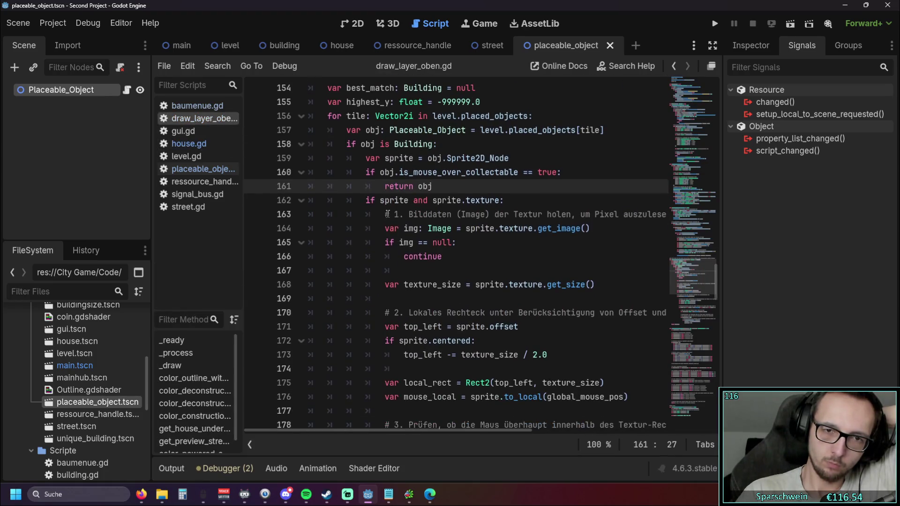
pyautogui.scroll(1, 534, 220)
pyautogui.click(579, 190)
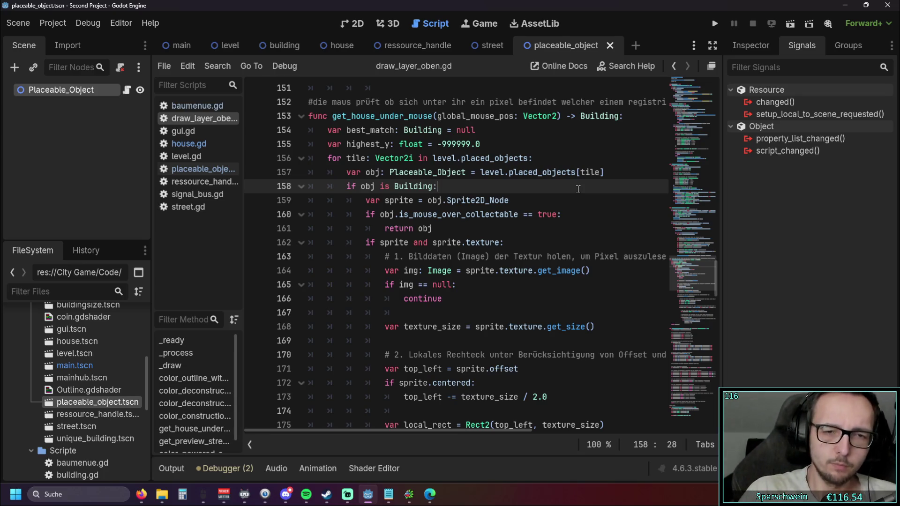
pyautogui.scroll(1, 578, 189)
pyautogui.scroll(-1, 548, 183)
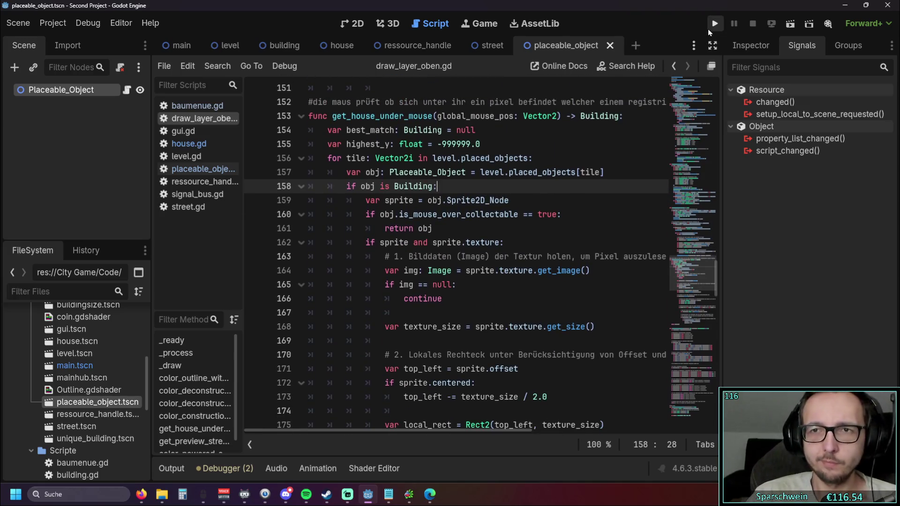
# Look through placeable_object.gd and level.gd, then return to house.gd's set_coin_outline.
pyautogui.click(214, 169)
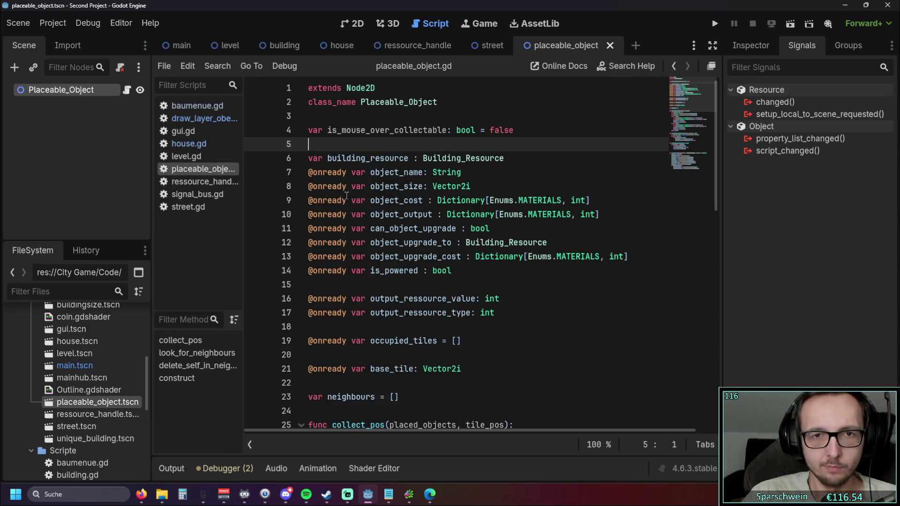
pyautogui.scroll(-6, 308, 223)
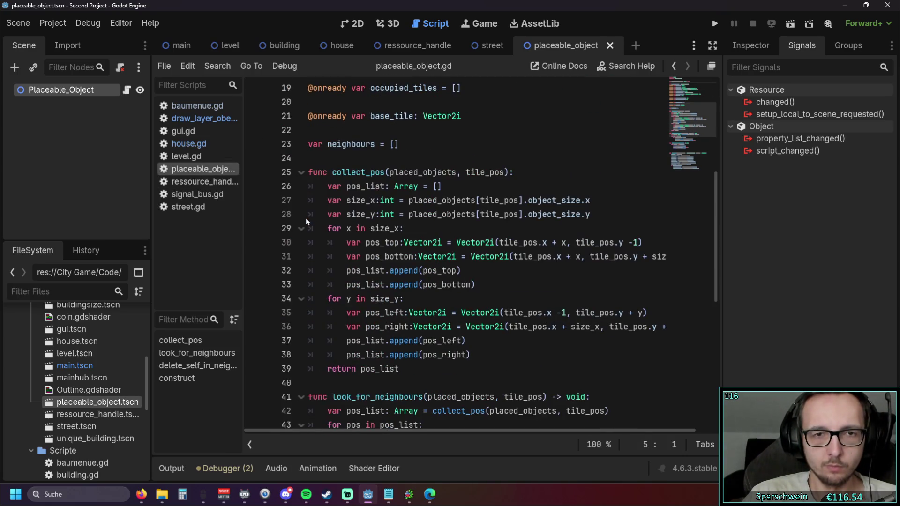
pyautogui.click(187, 157)
pyautogui.click(189, 144)
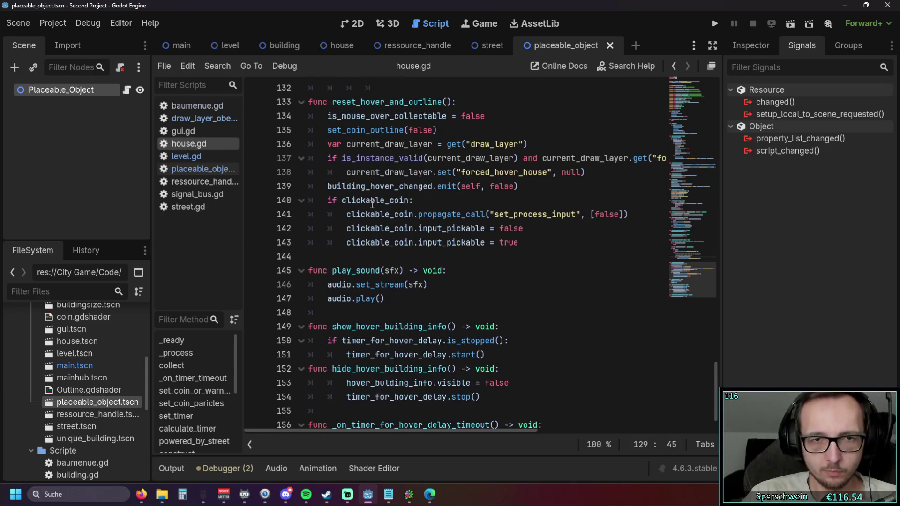
pyautogui.scroll(7, 372, 203)
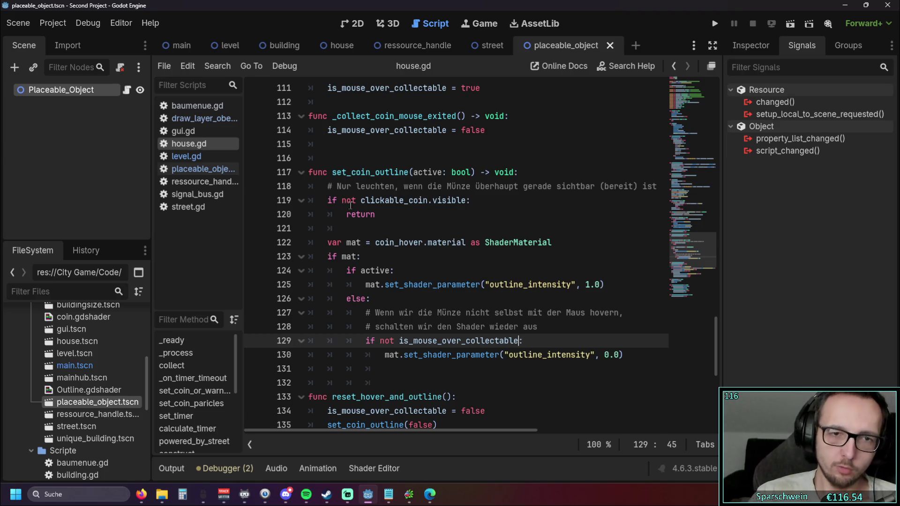
# Delete the coin-visibility early return in set_coin_outline and launch the game.
pyautogui.moveTo(346, 228); pyautogui.dragTo(296, 193)
pyautogui.press('BackSpace')
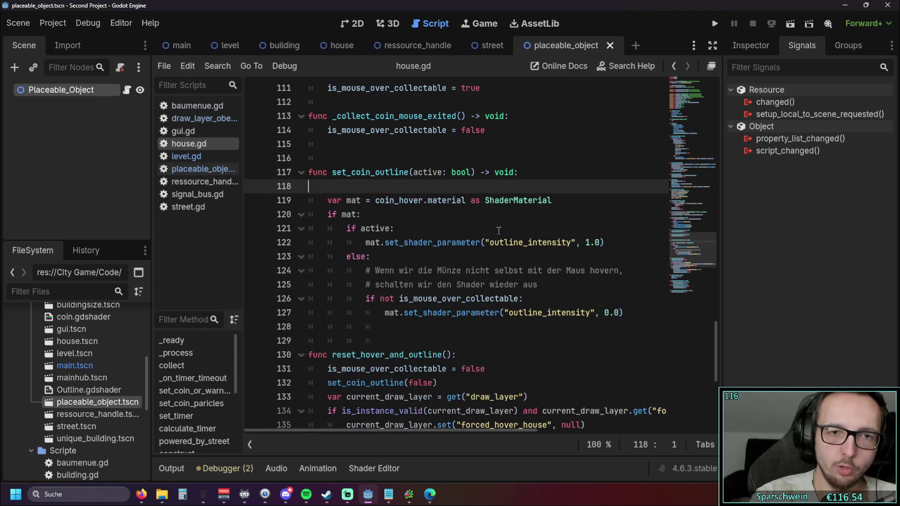
pyautogui.click(510, 214)
pyautogui.click(714, 24)
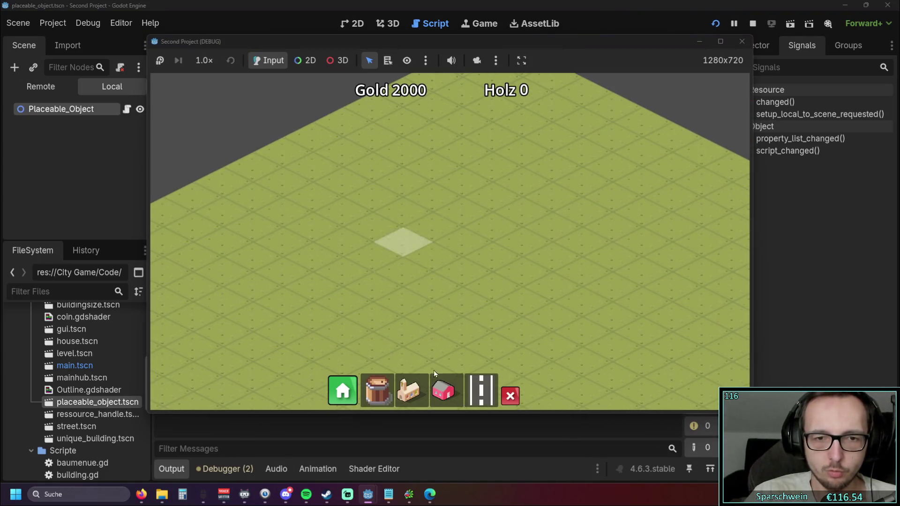
# Build four houses diagonally, a long road and a church in the running game.
pyautogui.click(443, 391)
pyautogui.moveTo(407, 241); pyautogui.dragTo(496, 192)
pyautogui.click(483, 393)
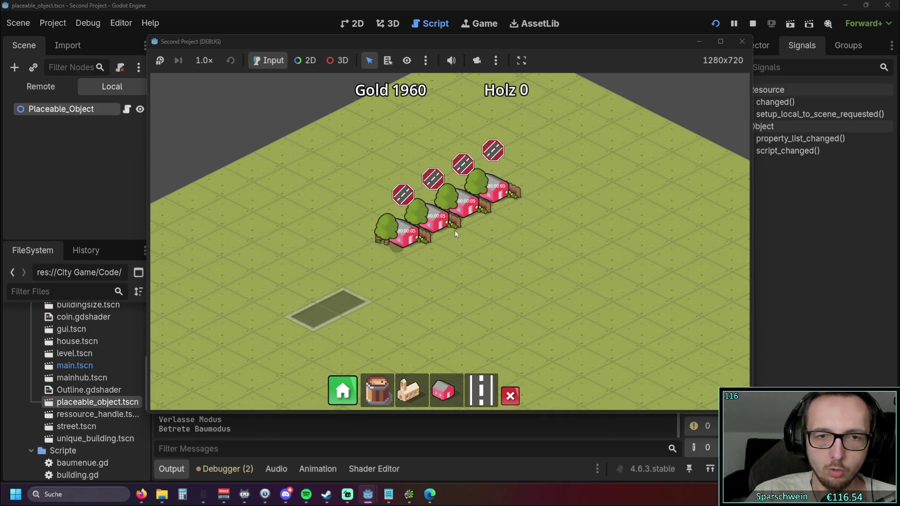
pyautogui.moveTo(311, 315); pyautogui.dragTo(591, 178)
pyautogui.click(408, 390)
pyautogui.click(358, 327)
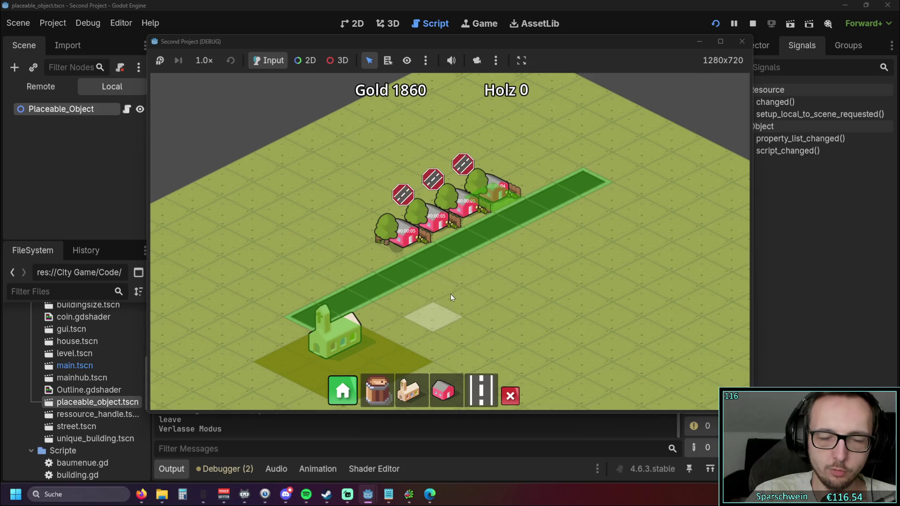
# Pan up over the houses, collect their coins, and stop the game.
pyautogui.scroll(2, 440, 299)
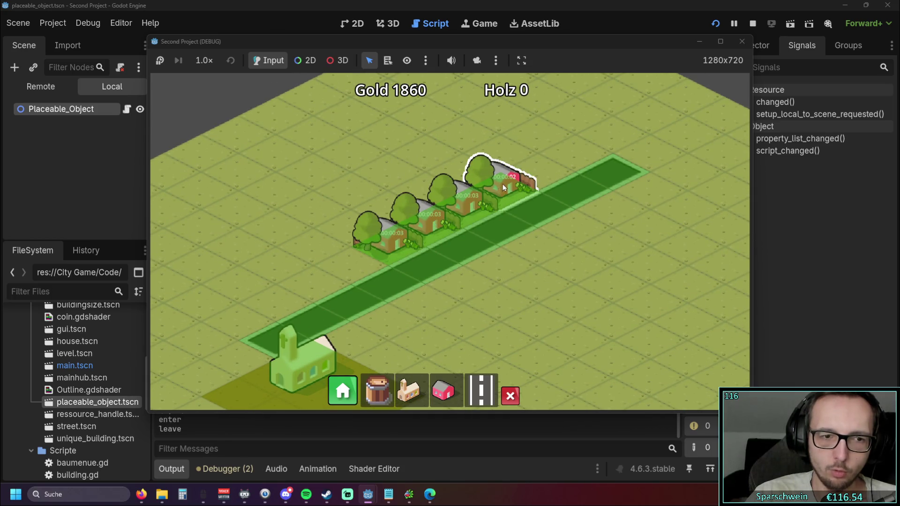
pyautogui.press('w')
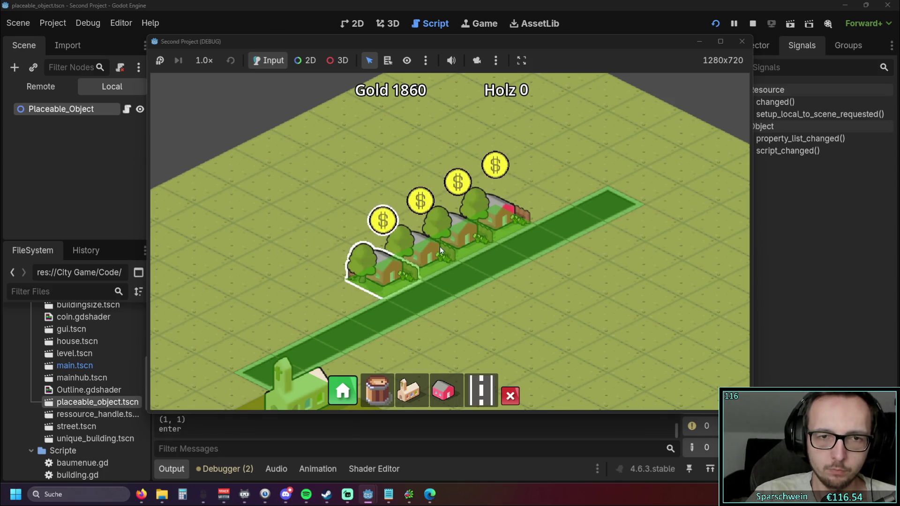
pyautogui.click(489, 216)
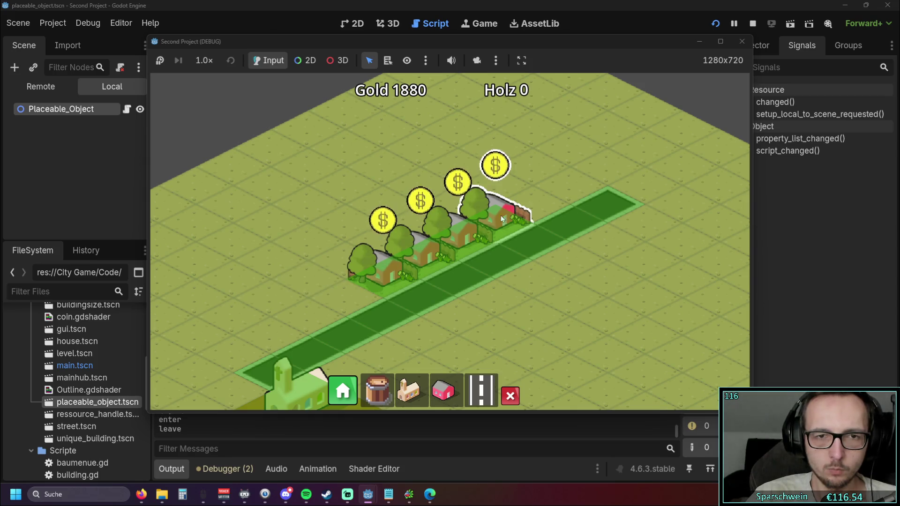
pyautogui.click(742, 42)
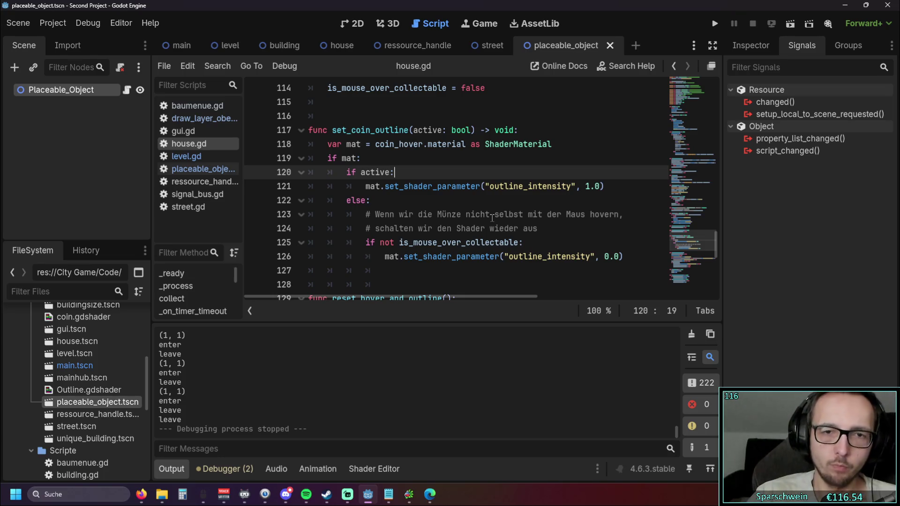
# Remove the two comment lines under else and the leftover empty line.
pyautogui.moveTo(540, 229); pyautogui.dragTo(246, 208)
pyautogui.press('Delete')
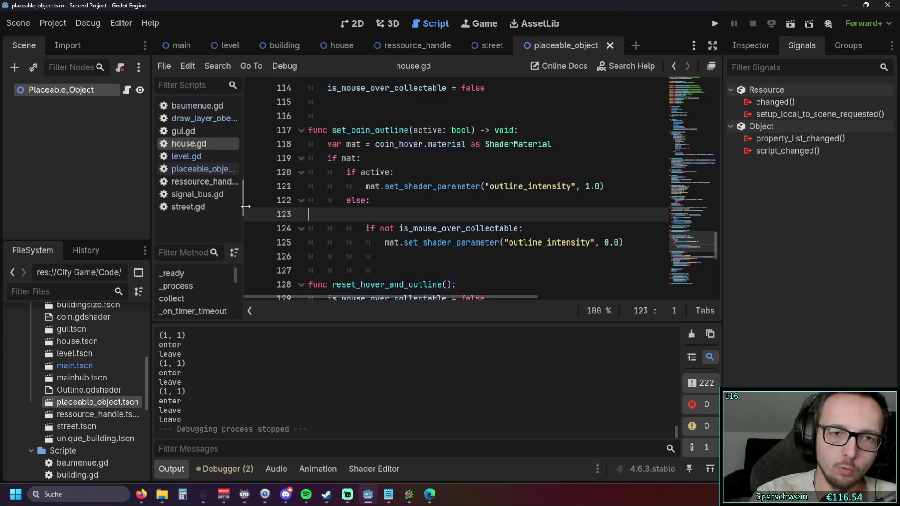
pyautogui.scroll(1, 360, 156)
pyautogui.press('BackSpace')
# Add the comment '# setzt alpha vom shader auf 1 oder 0' above set_coin_outline.
pyautogui.click(360, 156)
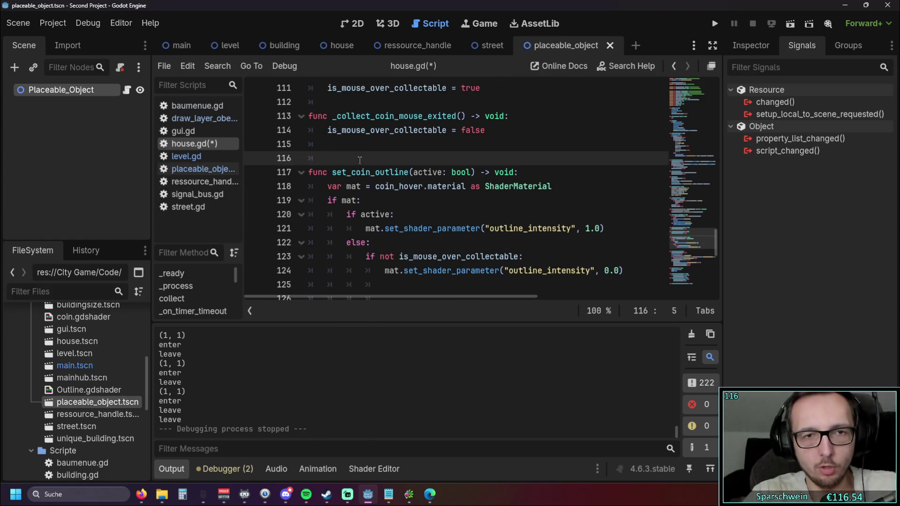
pyautogui.press('BackSpace')
pyautogui.write('#')
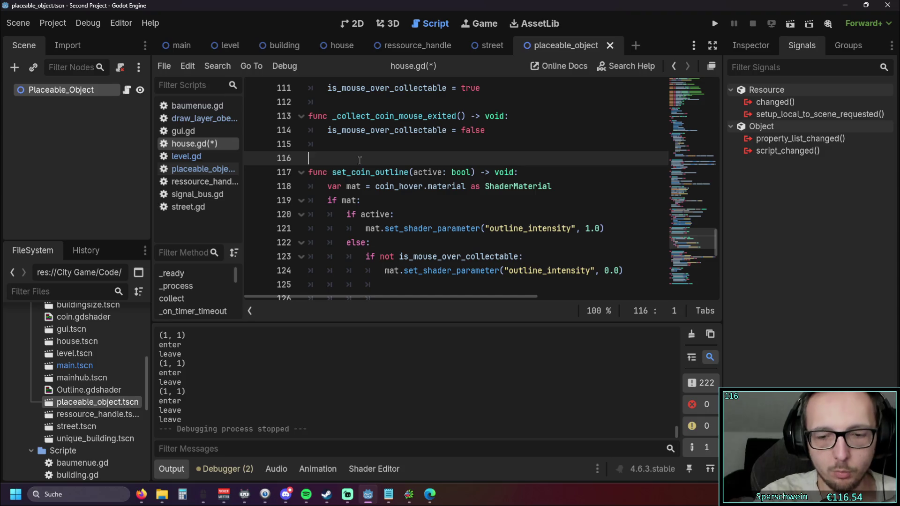
pyautogui.write(' setzt ')
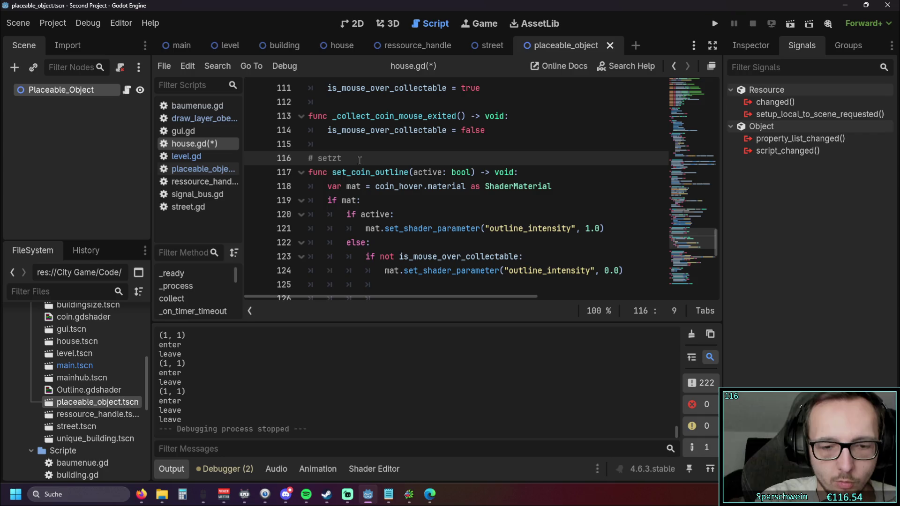
pyautogui.write('alpha vom')
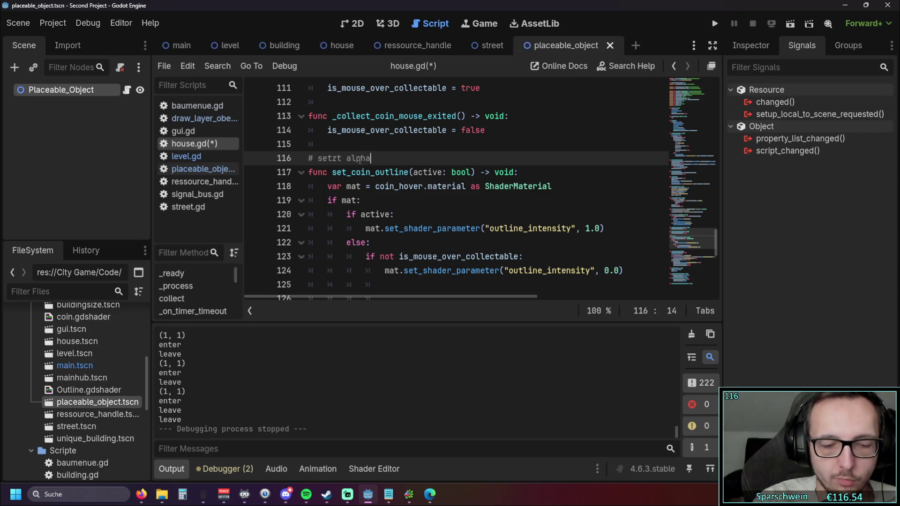
pyautogui.press('BackSpace')
pyautogui.press('BackSpace')
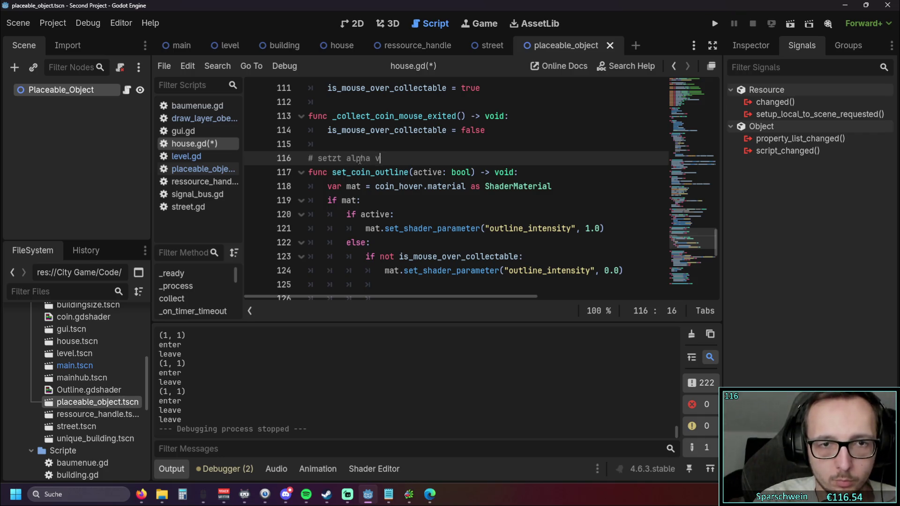
pyautogui.write('om shade')
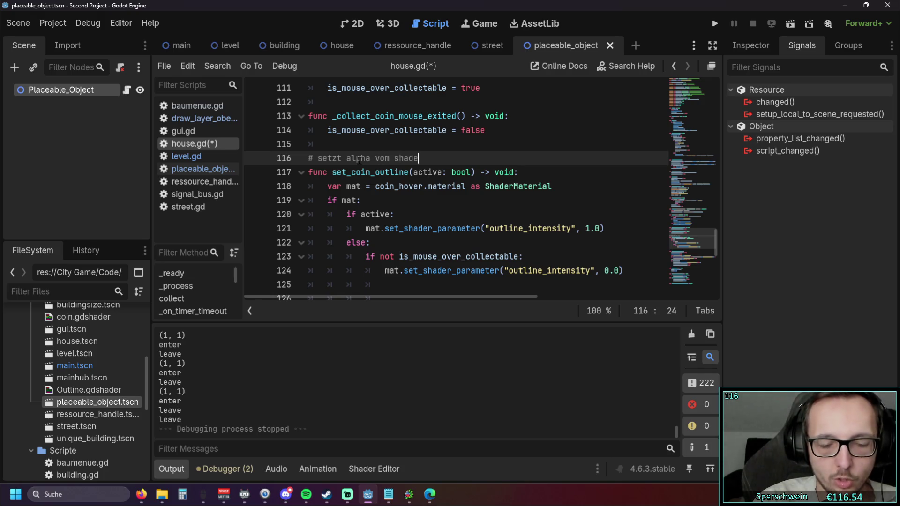
pyautogui.write('r auf 1 ')
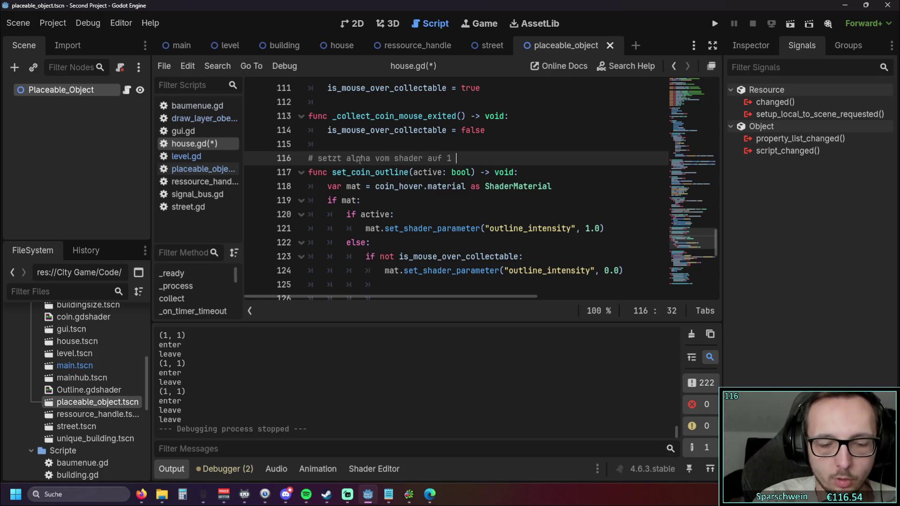
pyautogui.write('oder 0')
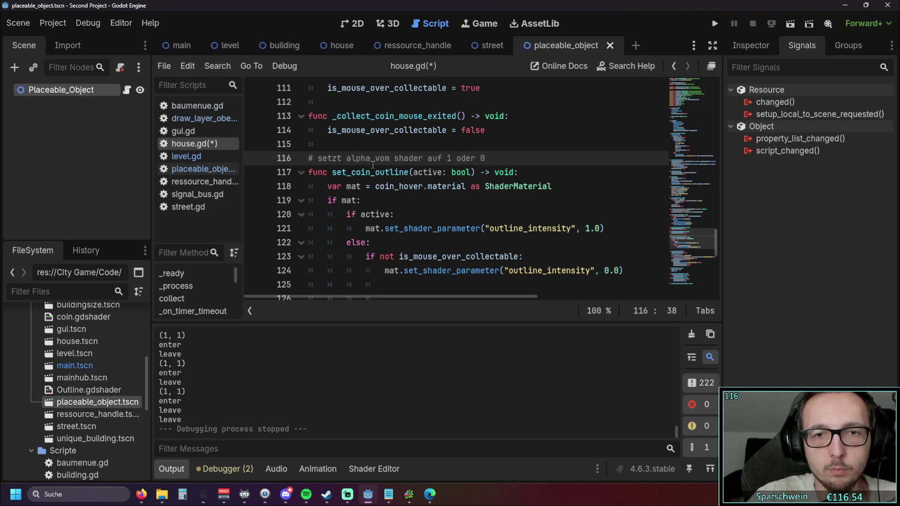
pyautogui.click(448, 201)
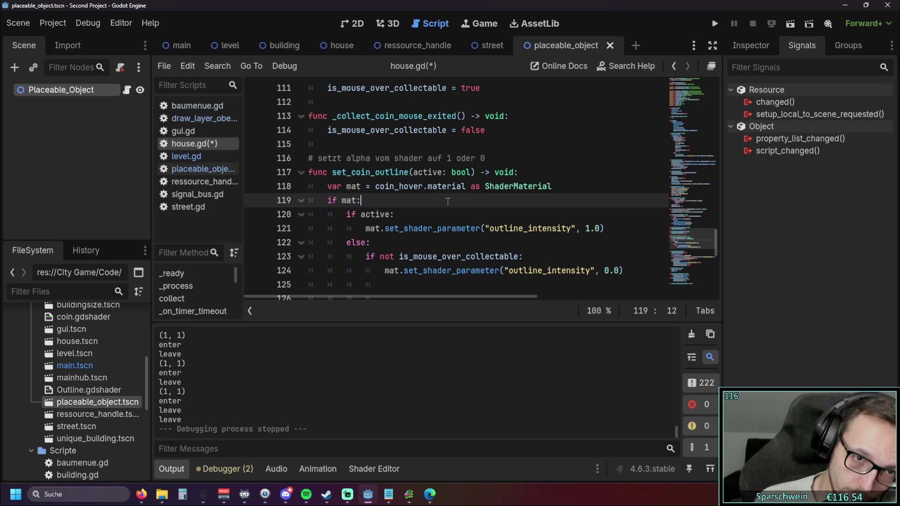
# Change the comment to read '# setzt alpha vom hover_shader auf 1 oder 0'.
pyautogui.click(394, 158)
pyautogui.write('hover')
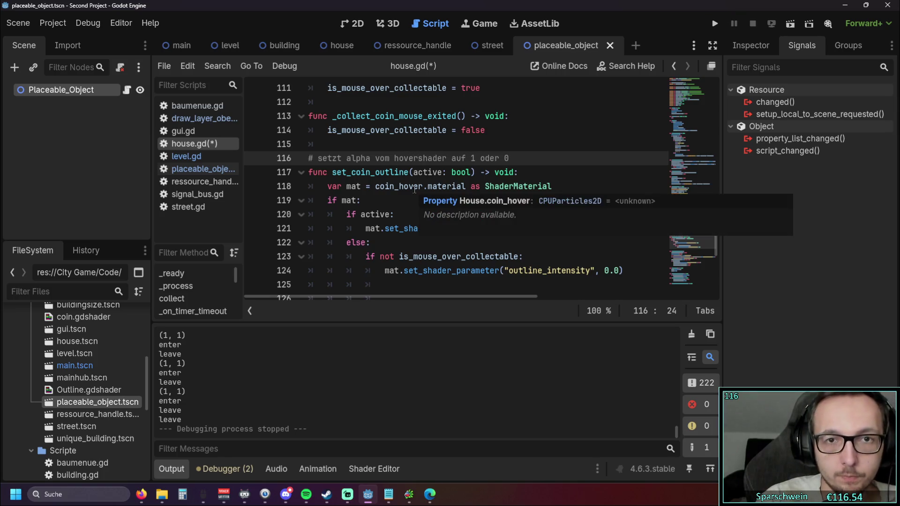
pyautogui.write('_')
pyautogui.click(387, 202)
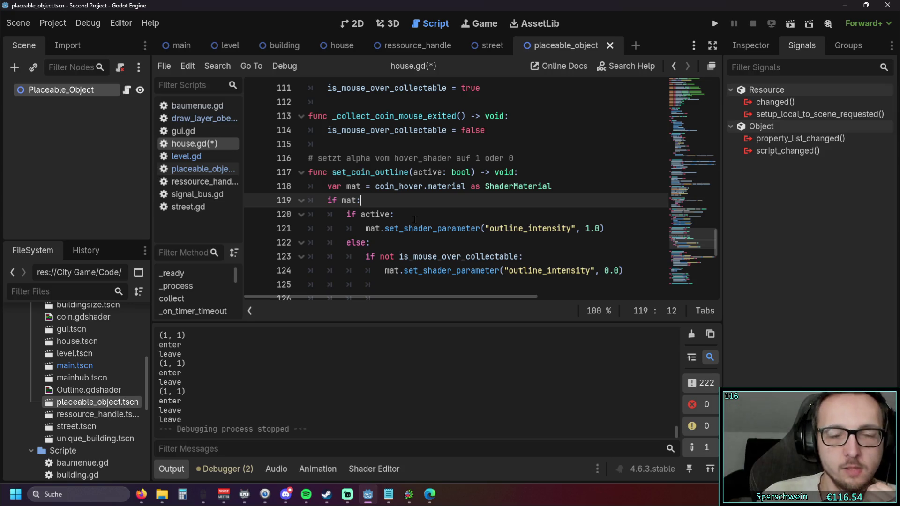
pyautogui.scroll(-1, 423, 212)
pyautogui.scroll(1, 424, 212)
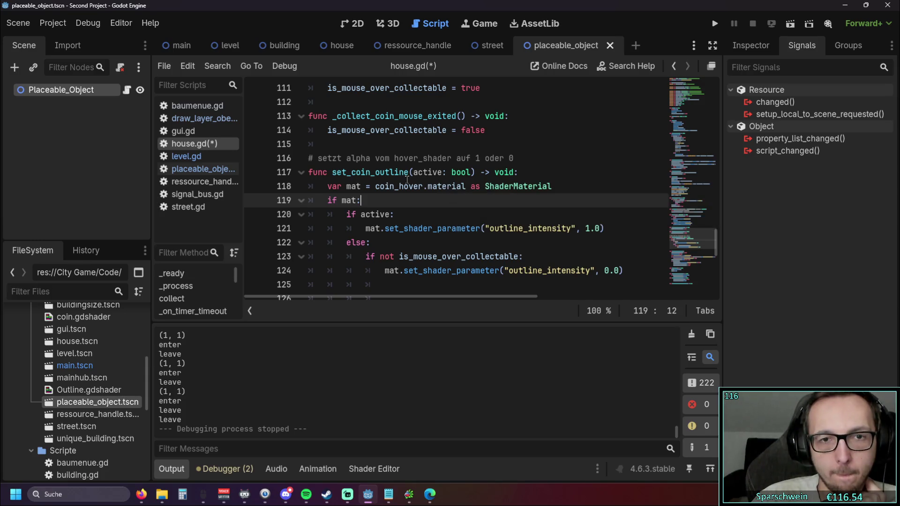
pyautogui.scroll(-1, 406, 179)
pyautogui.doubleClick(334, 130)
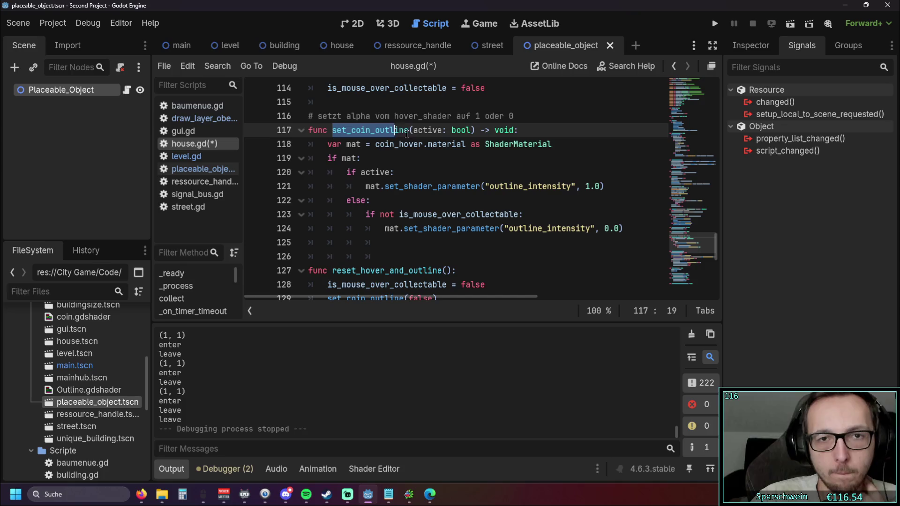
# Search house.gd for set_coin_outline and jump to its call on line 129.
pyautogui.hotkey('ctrl', 'f')
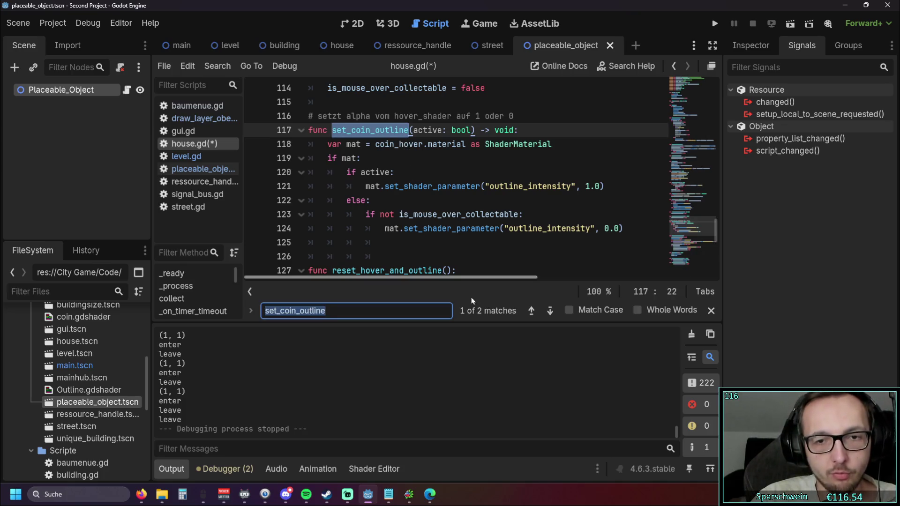
pyautogui.click(529, 316)
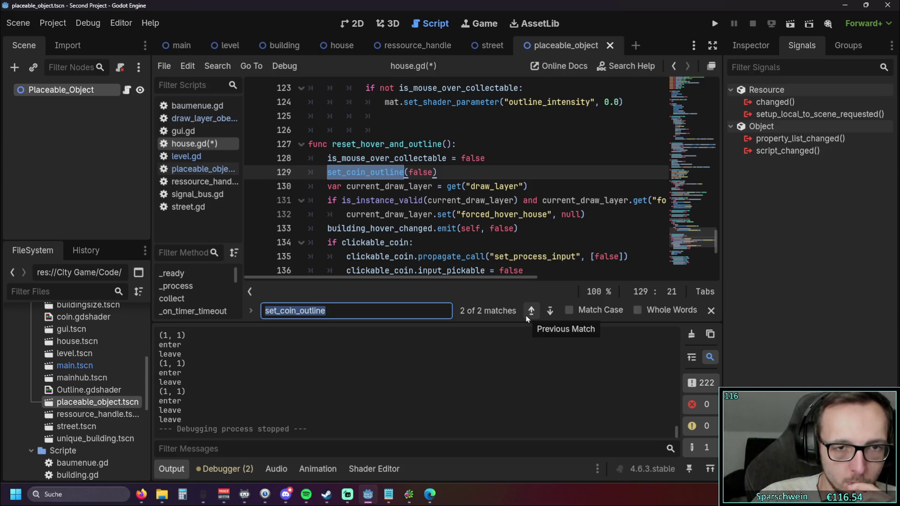
pyautogui.moveTo(327, 311); pyautogui.dragTo(265, 311)
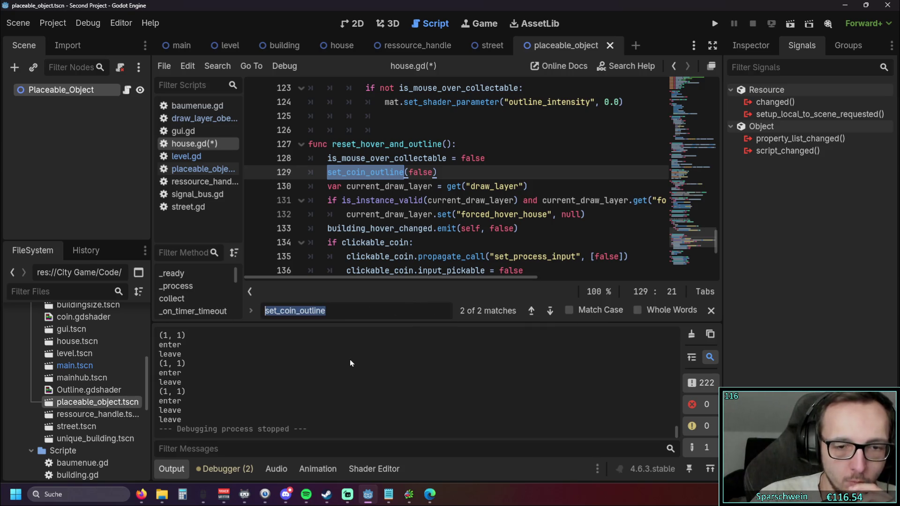
pyautogui.press('BackSpace')
pyautogui.click(448, 236)
pyautogui.scroll(1, 449, 234)
pyautogui.scroll(-2, 428, 242)
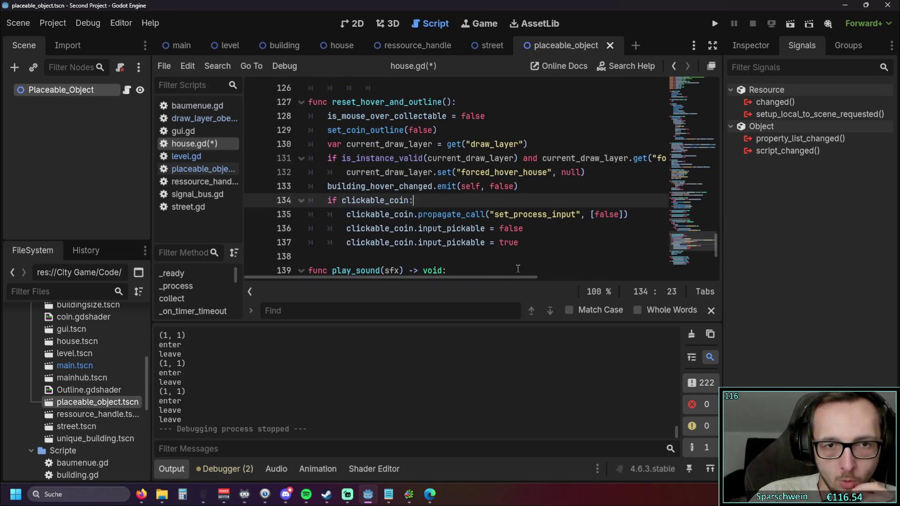
# Collapse the Output panel to give the code editor more room.
pyautogui.click(172, 469)
pyautogui.scroll(4, 422, 298)
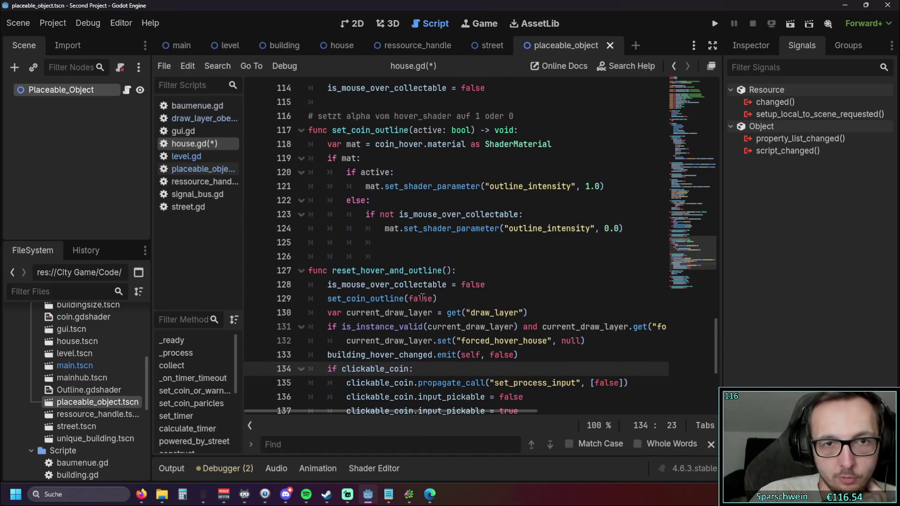
pyautogui.scroll(-2, 421, 298)
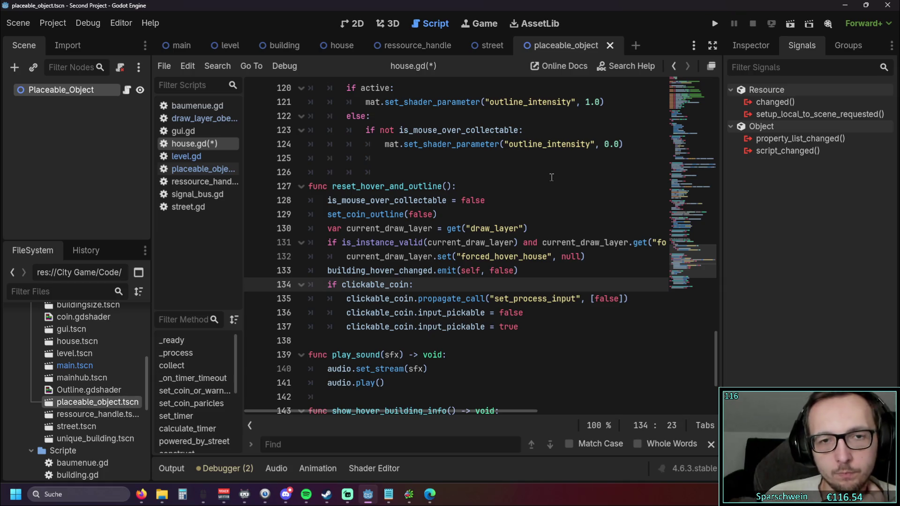
pyautogui.scroll(2, 538, 169)
pyautogui.moveTo(332, 228); pyautogui.dragTo(452, 228)
# Search for reset_hover_and_outline() and jump to its call inside collect().
pyautogui.hotkey('ctrl', 'f')
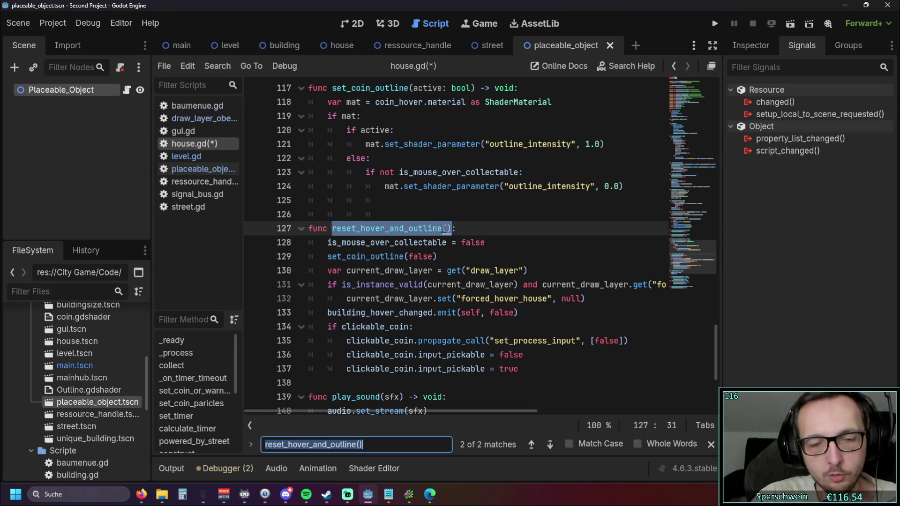
pyautogui.click(530, 444)
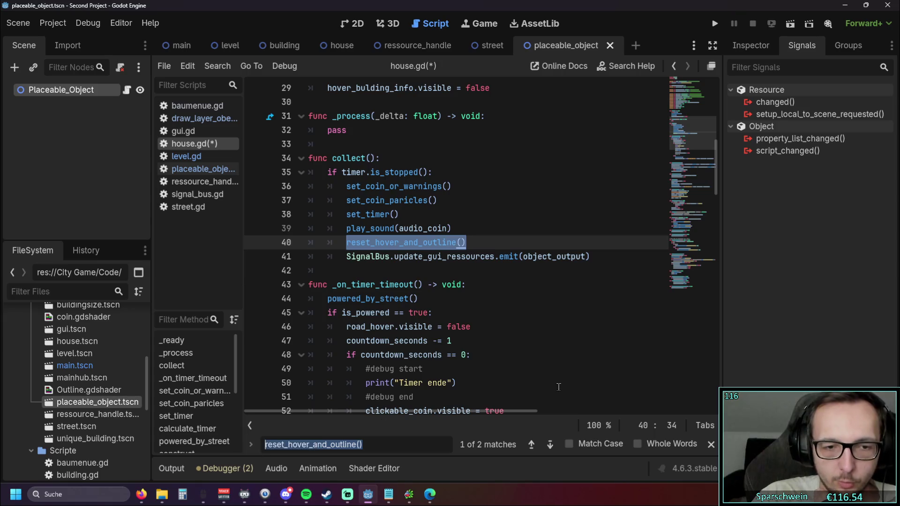
pyautogui.press('BackSpace')
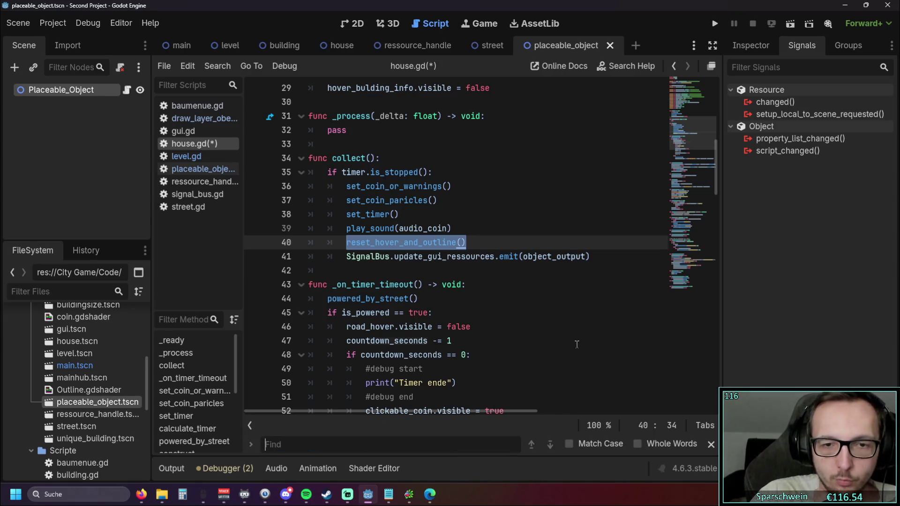
pyautogui.click(577, 341)
pyautogui.scroll(-20, 567, 328)
pyautogui.scroll(-1, 558, 317)
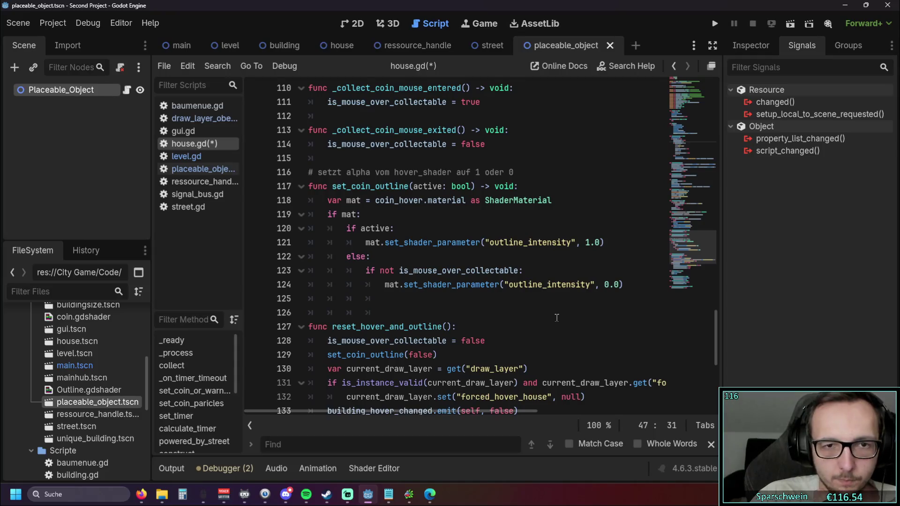
pyautogui.scroll(-5, 555, 320)
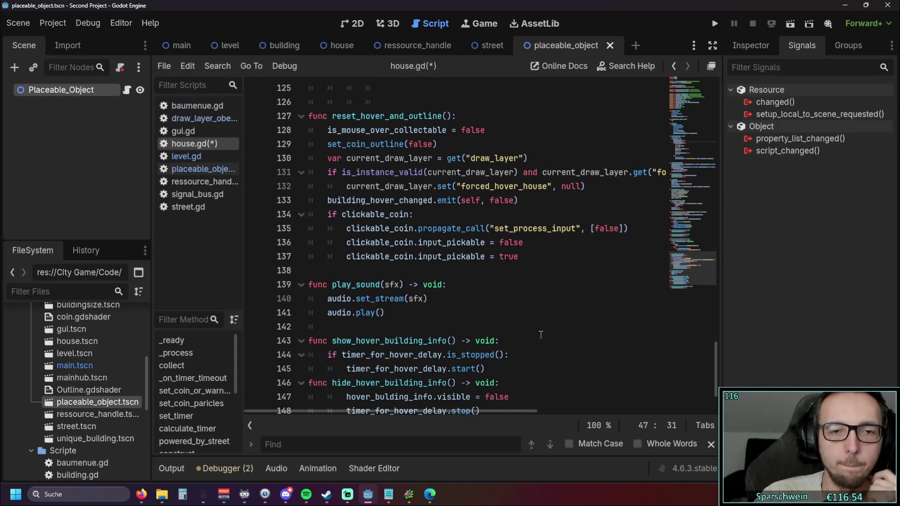
pyautogui.scroll(1, 541, 340)
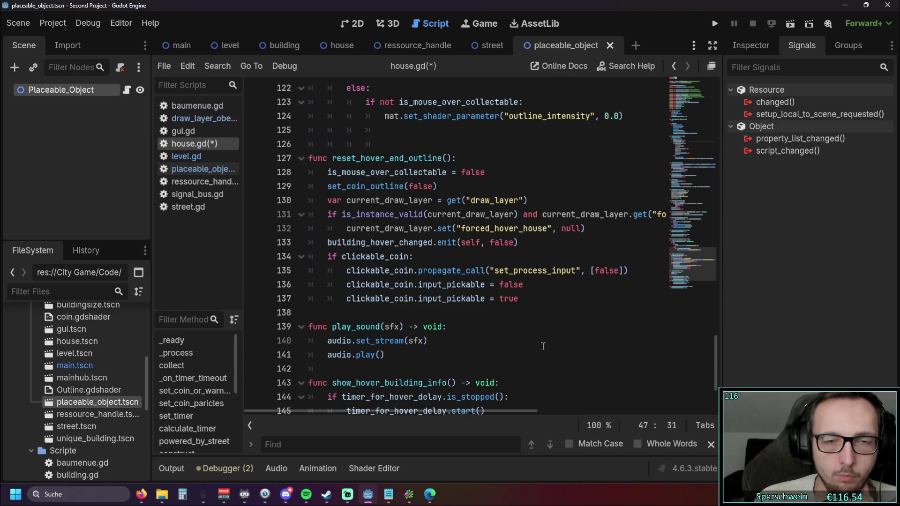
# Open draw_layer_oben.gd at get_house_under_mouse to see how hovered buildings are detected.
pyautogui.scroll(7, 501, 317)
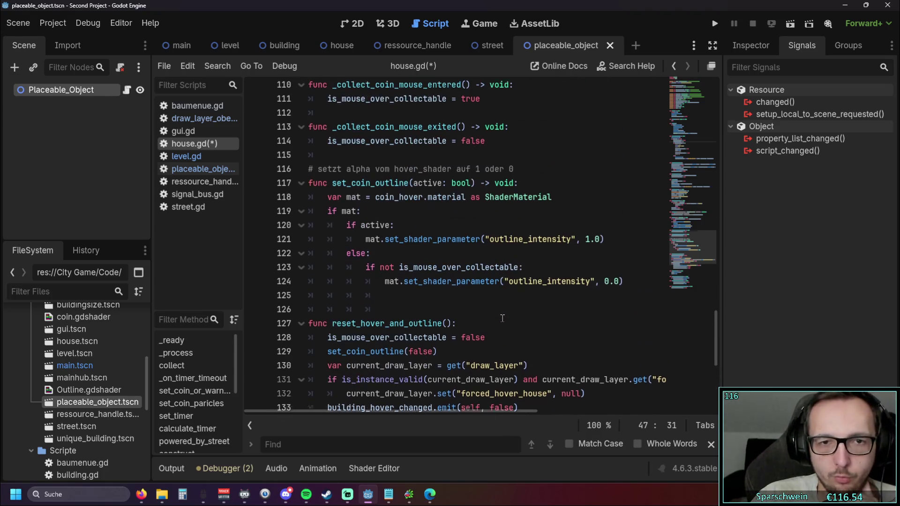
pyautogui.scroll(-3, 501, 317)
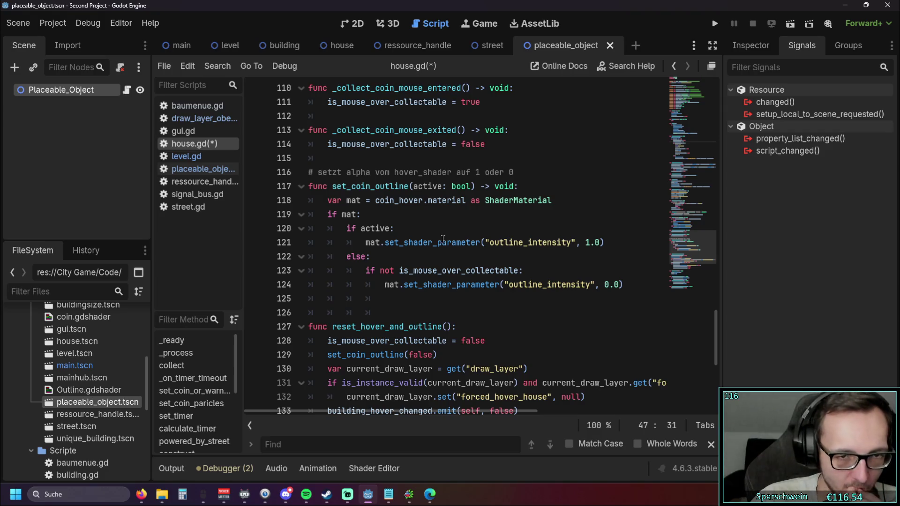
pyautogui.scroll(2, 418, 236)
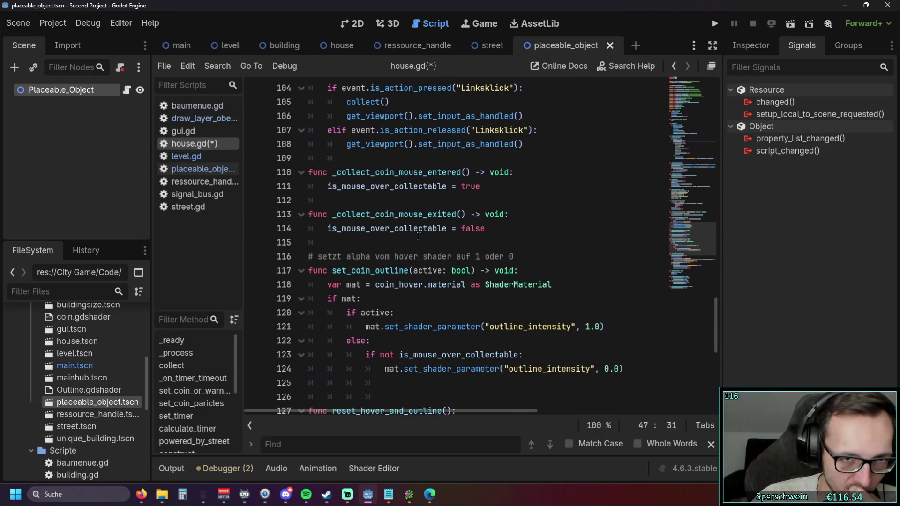
pyautogui.scroll(-4, 502, 229)
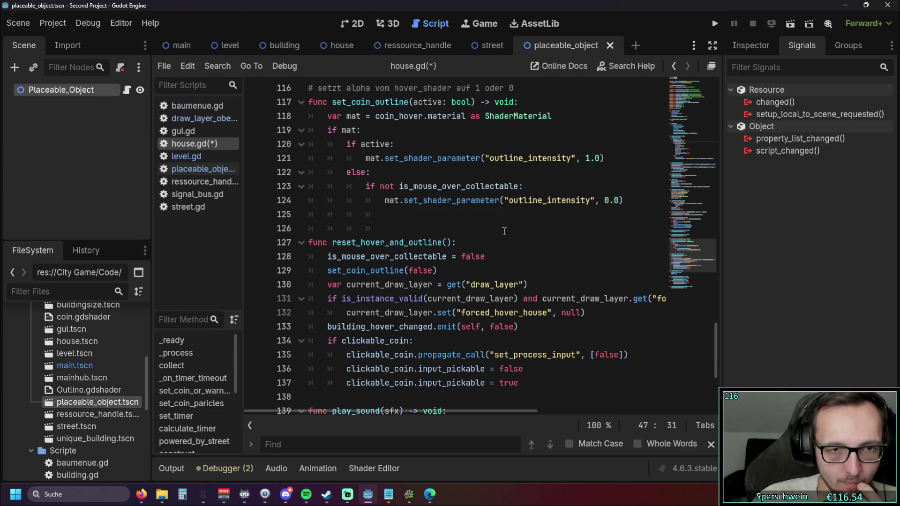
pyautogui.scroll(1, 504, 230)
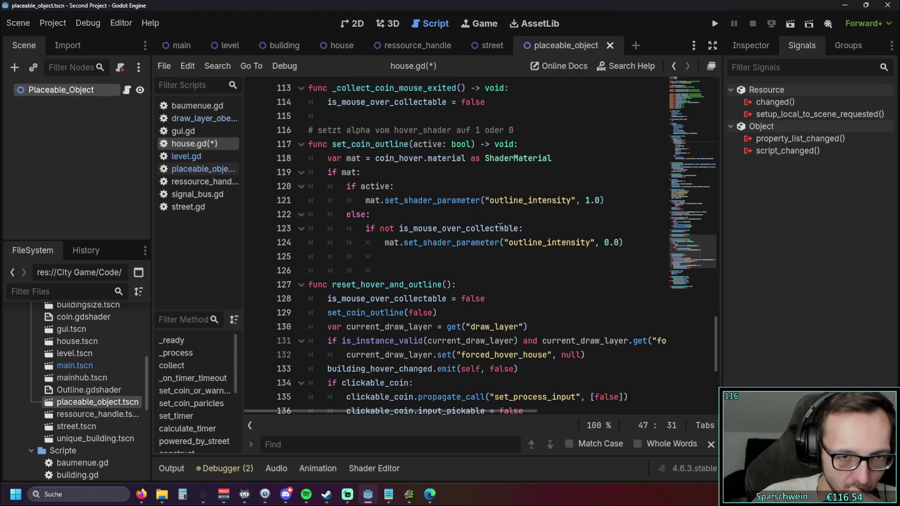
pyautogui.scroll(-1, 500, 229)
pyautogui.scroll(2, 500, 228)
pyautogui.scroll(1, 442, 224)
pyautogui.scroll(1, 442, 224)
pyautogui.scroll(-2, 443, 224)
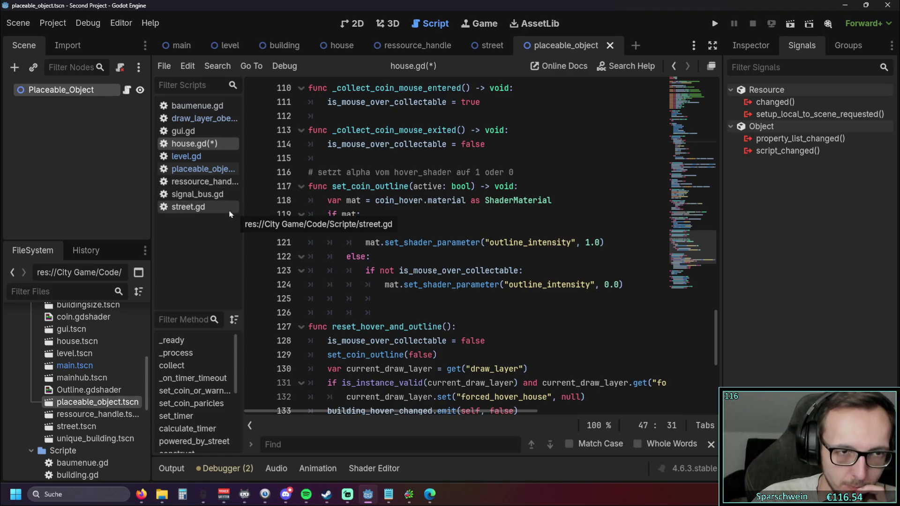
pyautogui.click(204, 121)
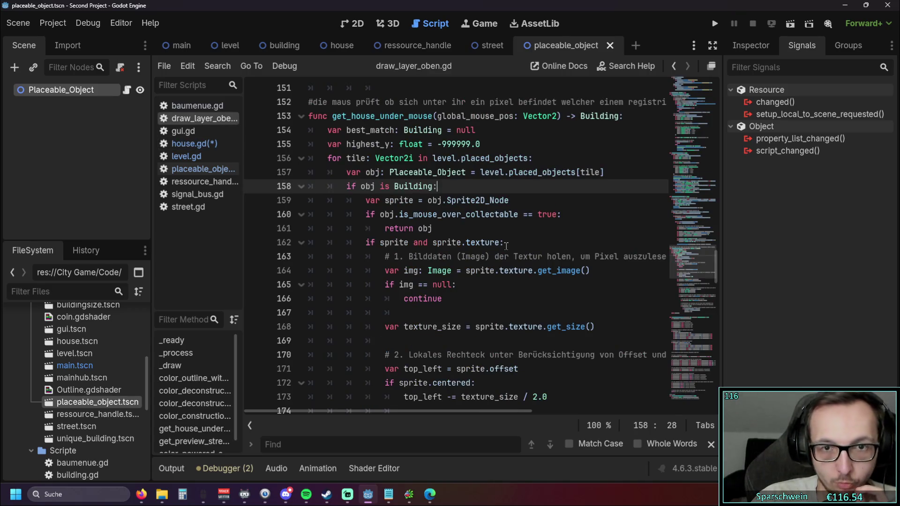
# Review the set_coin_outline(true) call on line 39 of color_outline_with_shader_effect in draw_layer_oben.gd.
pyautogui.scroll(-4, 507, 245)
pyautogui.scroll(8, 509, 249)
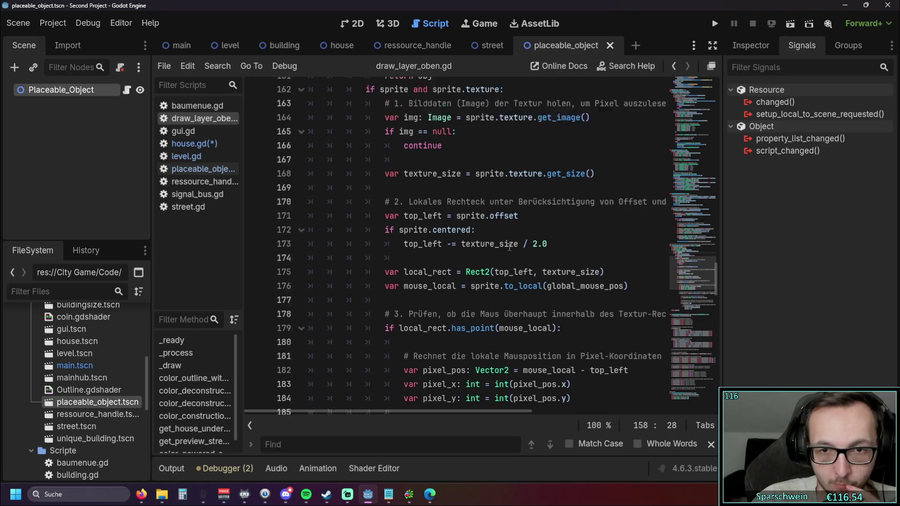
pyautogui.scroll(10, 510, 248)
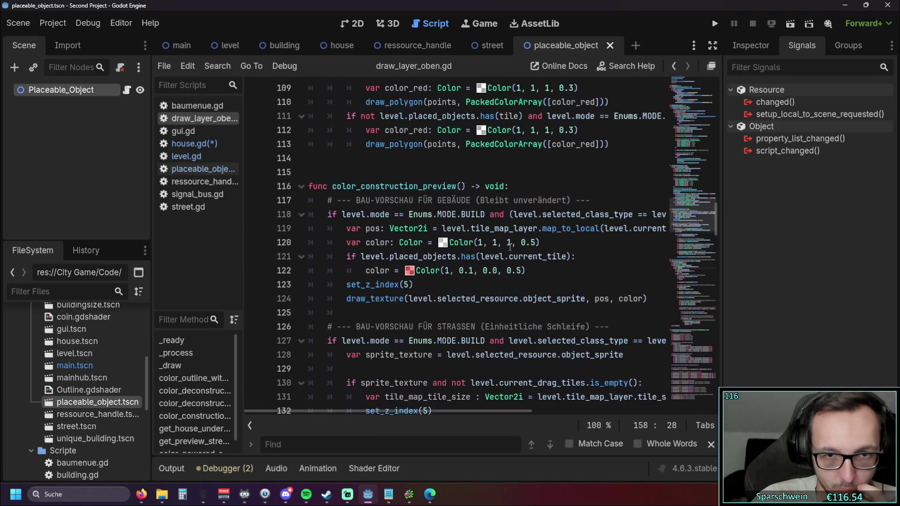
pyautogui.scroll(12, 509, 247)
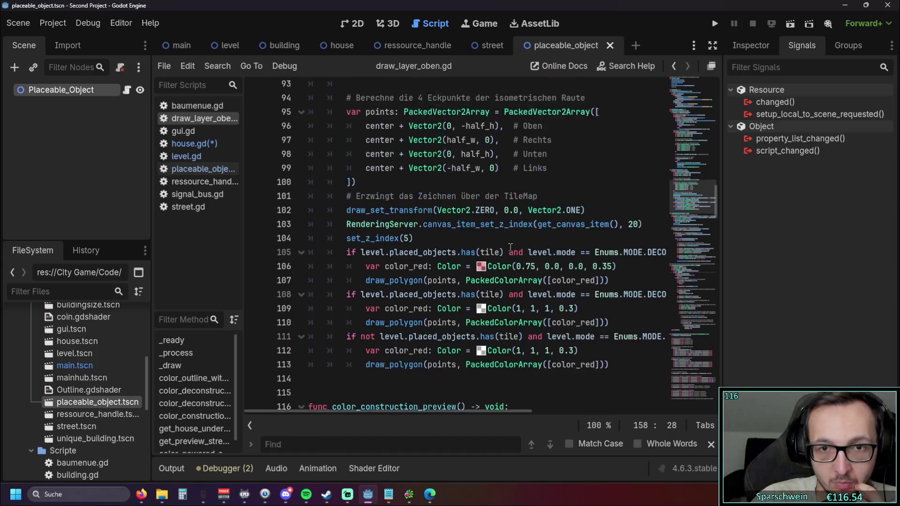
pyautogui.scroll(-20, 509, 247)
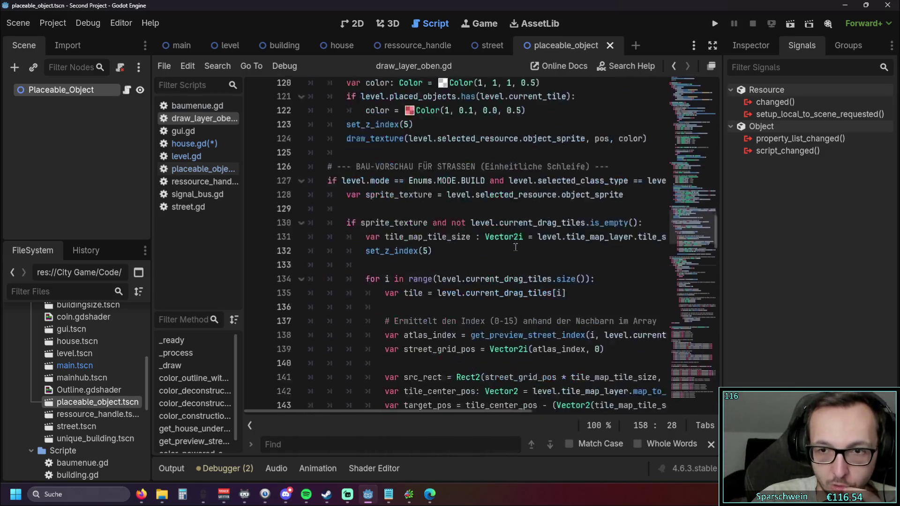
pyautogui.scroll(-20, 515, 247)
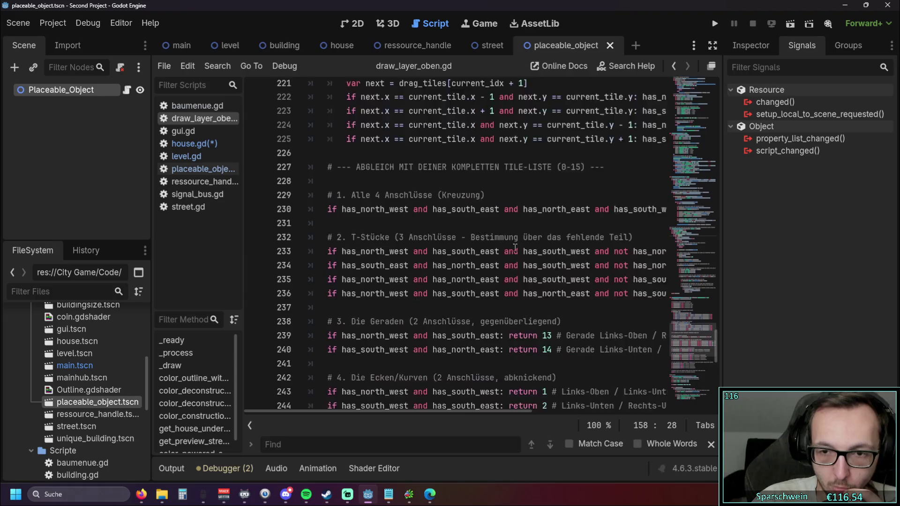
pyautogui.scroll(-5, 514, 247)
pyautogui.scroll(20, 509, 243)
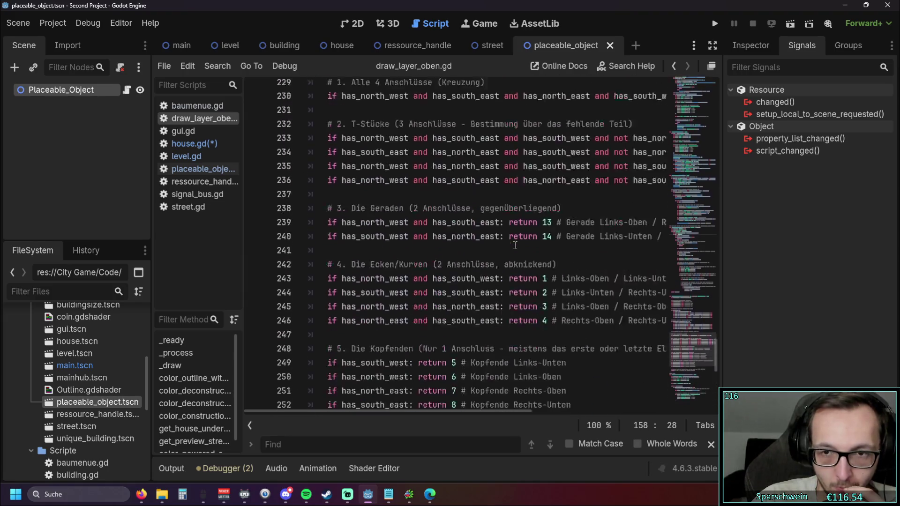
pyautogui.scroll(20, 506, 242)
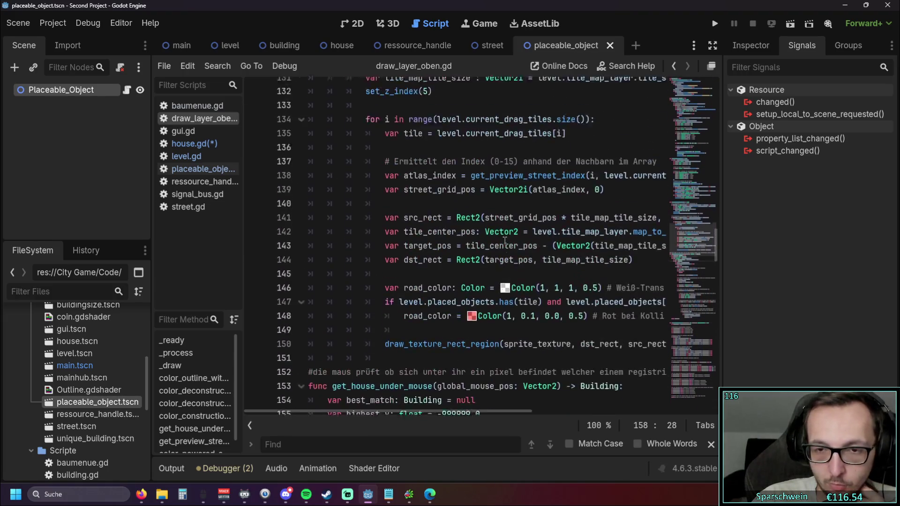
pyautogui.scroll(20, 503, 241)
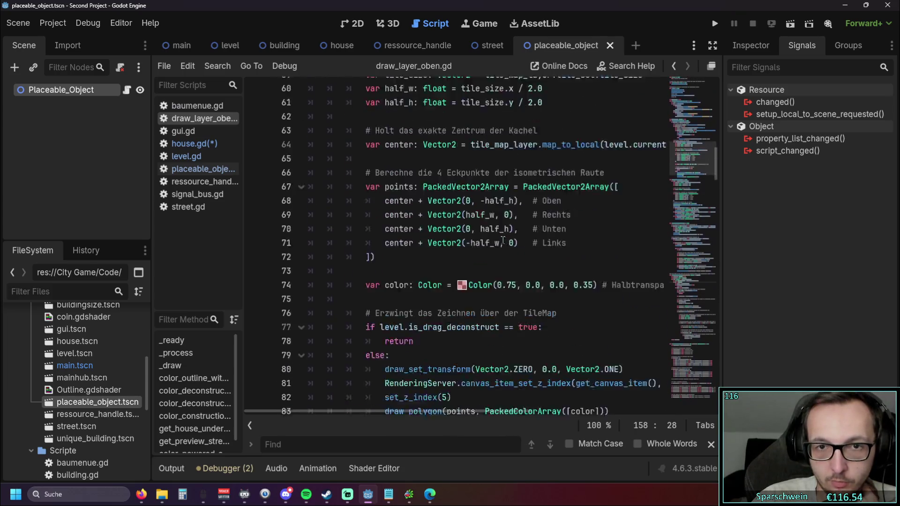
pyautogui.scroll(7, 502, 240)
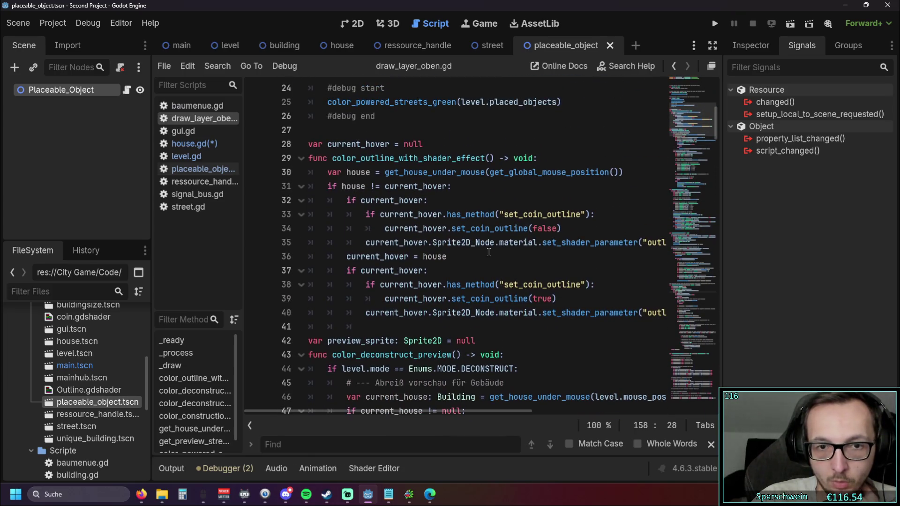
pyautogui.moveTo(390, 414)
pyautogui.mouseDown()
pyautogui.moveTo(420, 414)
pyautogui.moveTo(378, 413)
pyautogui.mouseUp()
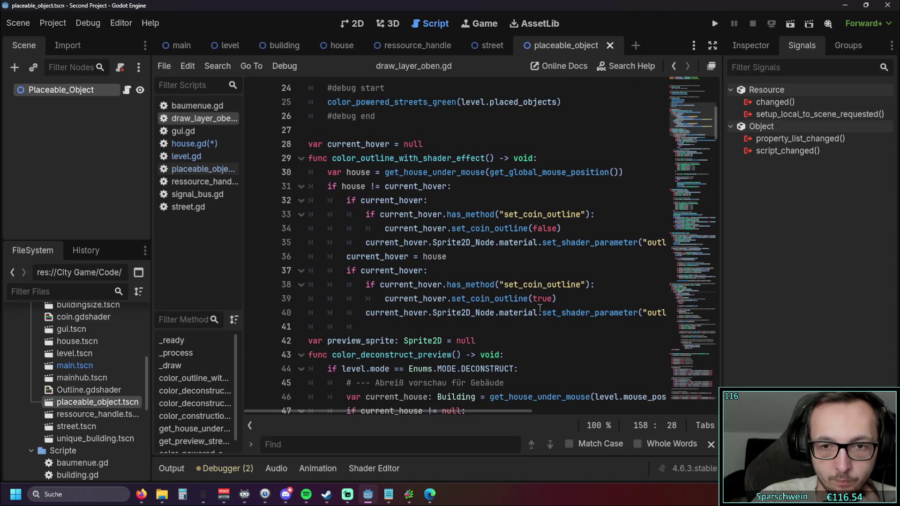
pyautogui.moveTo(557, 300); pyautogui.dragTo(453, 302)
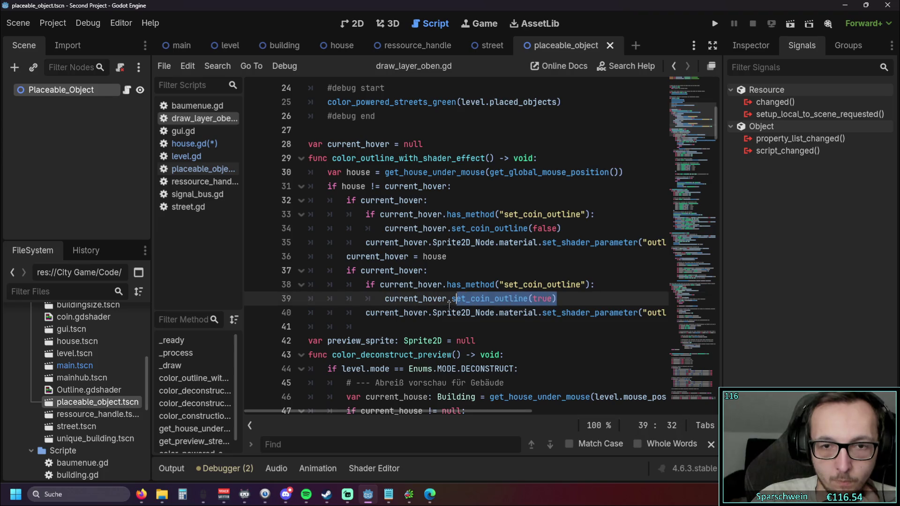
pyautogui.click(470, 324)
pyautogui.moveTo(557, 300); pyautogui.dragTo(453, 302)
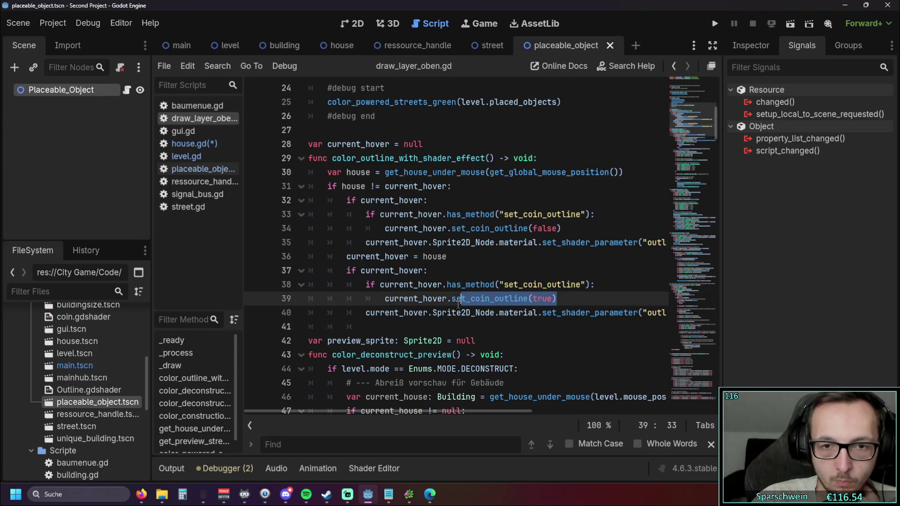
pyautogui.click(492, 323)
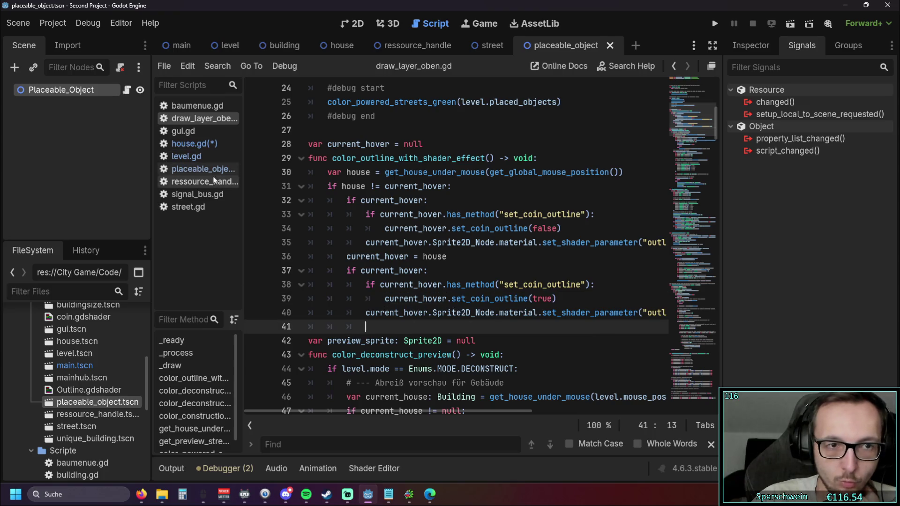
# Glance at placeable_object.gd, then return to house.gd's coin mouse handlers.
pyautogui.click(201, 168)
pyautogui.scroll(3, 374, 211)
pyautogui.scroll(-12, 374, 211)
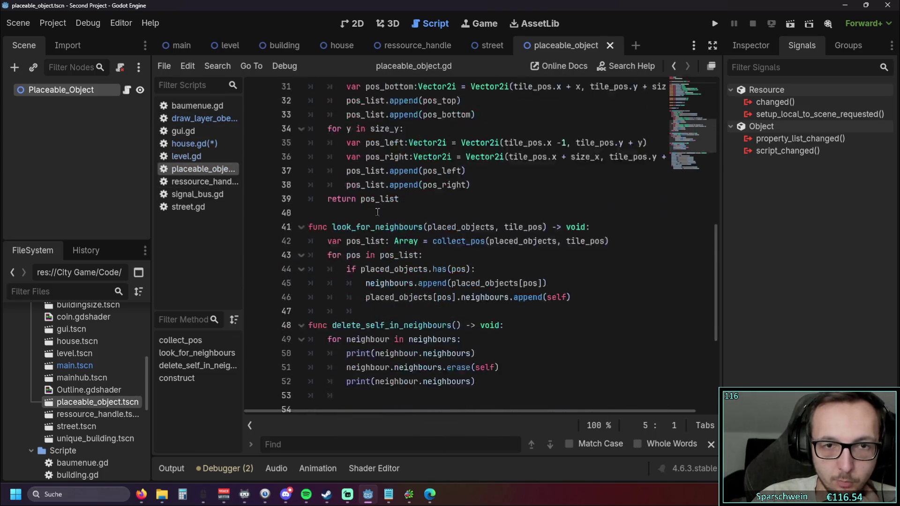
pyautogui.click(192, 143)
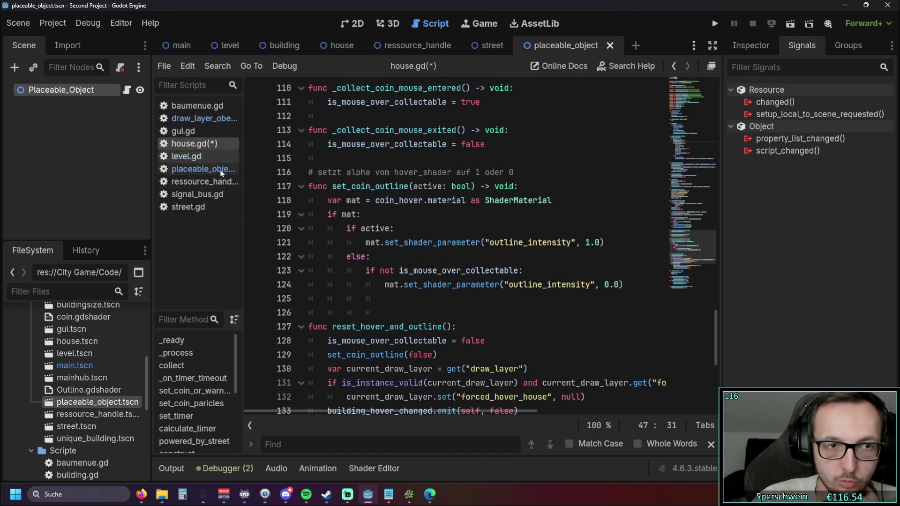
# Add set_coin_outline(false) to the coin mouse-exited handler and set_coin_outline(true) to mouse-entered.
pyautogui.scroll(-3, 396, 227)
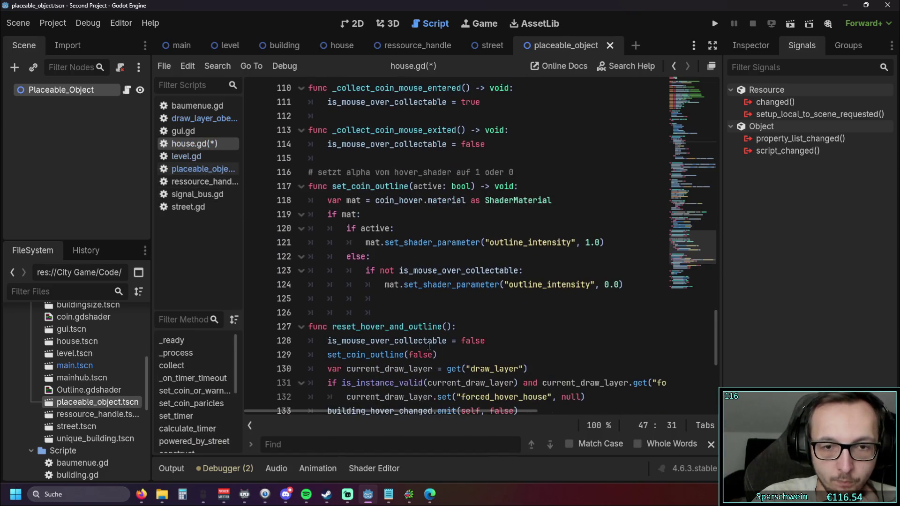
pyautogui.moveTo(437, 356); pyautogui.dragTo(332, 355)
pyautogui.hotkey('ctrl', 'c')
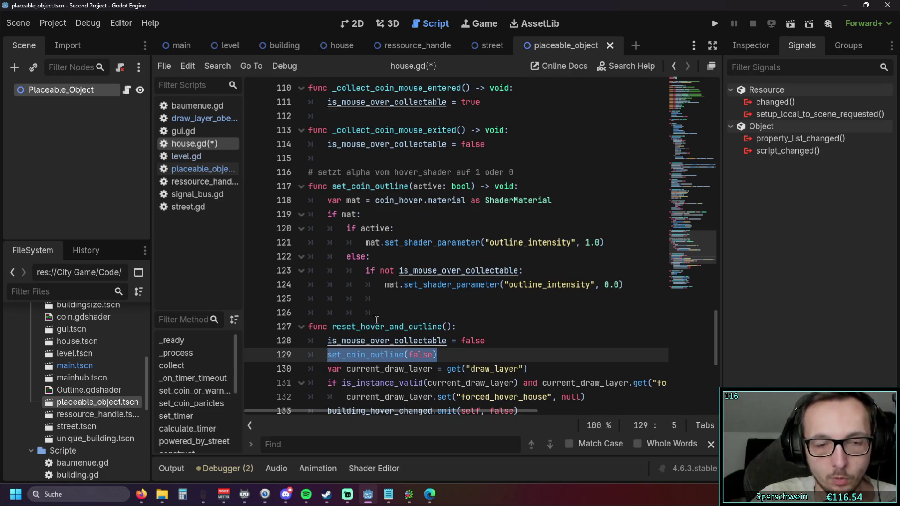
pyautogui.scroll(2, 491, 229)
pyautogui.click(491, 229)
pyautogui.press('Return')
pyautogui.hotkey('ctrl', 'v')
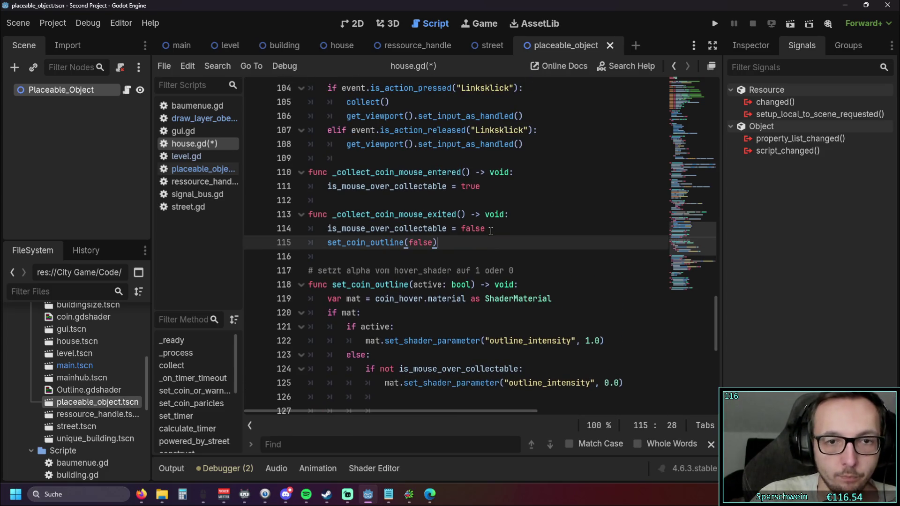
pyautogui.click(486, 187)
pyautogui.press('Return')
pyautogui.hotkey('ctrl', 'v')
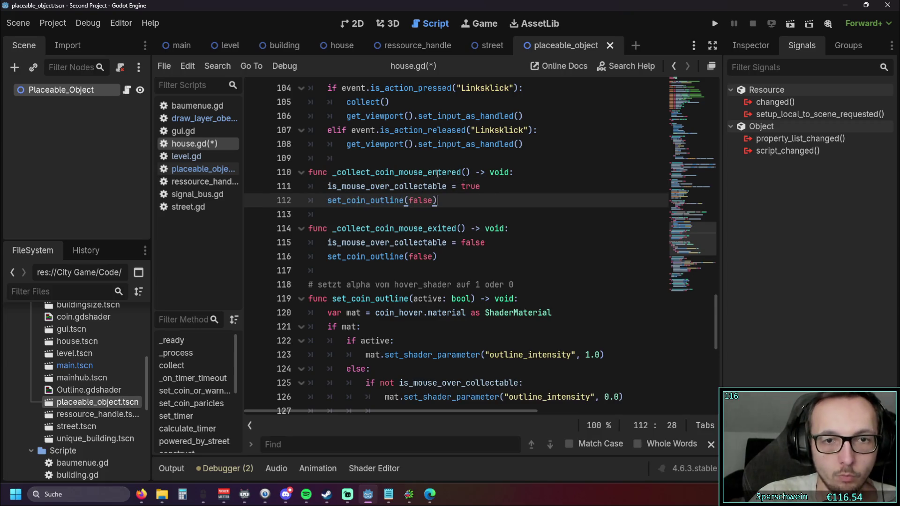
pyautogui.moveTo(409, 200); pyautogui.dragTo(432, 200)
pyautogui.write('true')
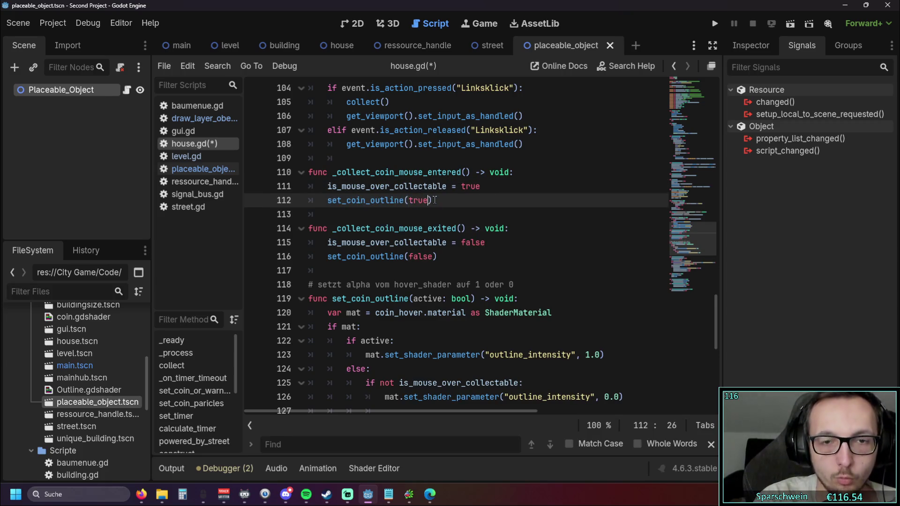
pyautogui.click(454, 268)
# Comment out lines 33–34 and 38–39 in draw_layer_oben.gd, then start a test run.
pyautogui.scroll(-2, 455, 267)
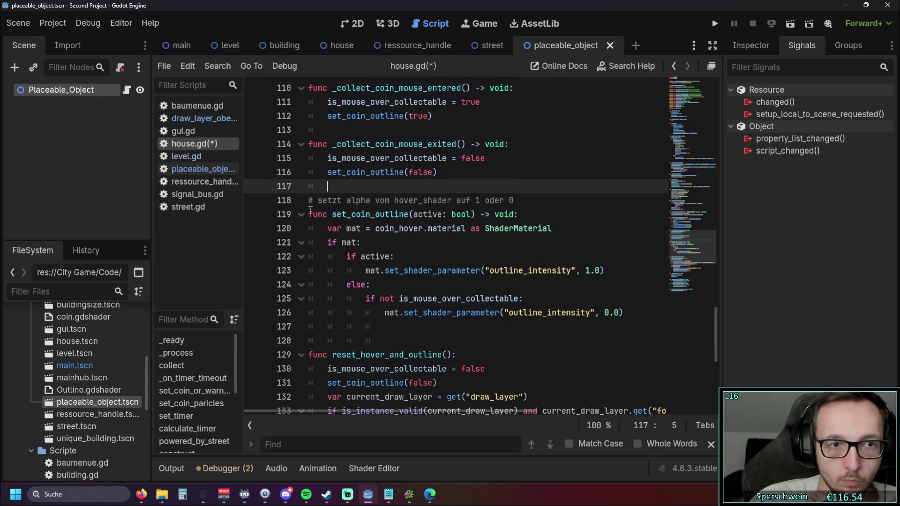
pyautogui.click(204, 119)
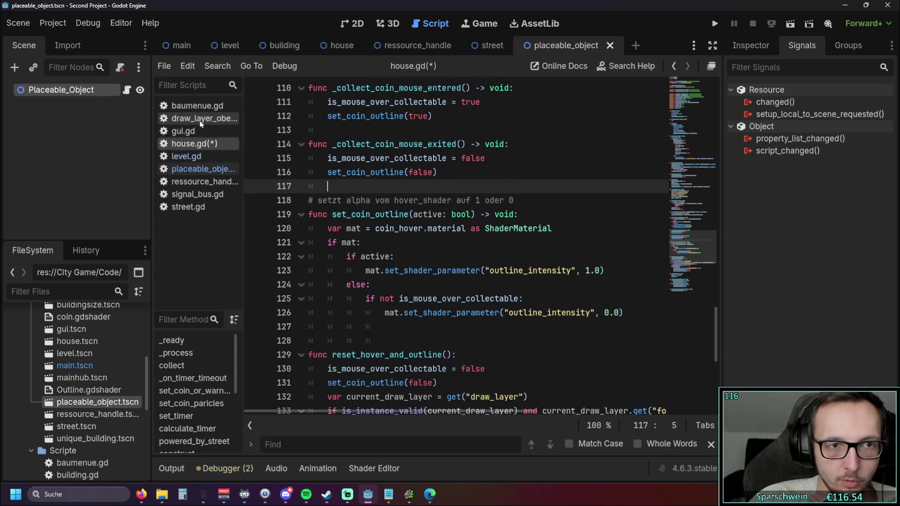
pyautogui.moveTo(561, 228); pyautogui.dragTo(290, 216)
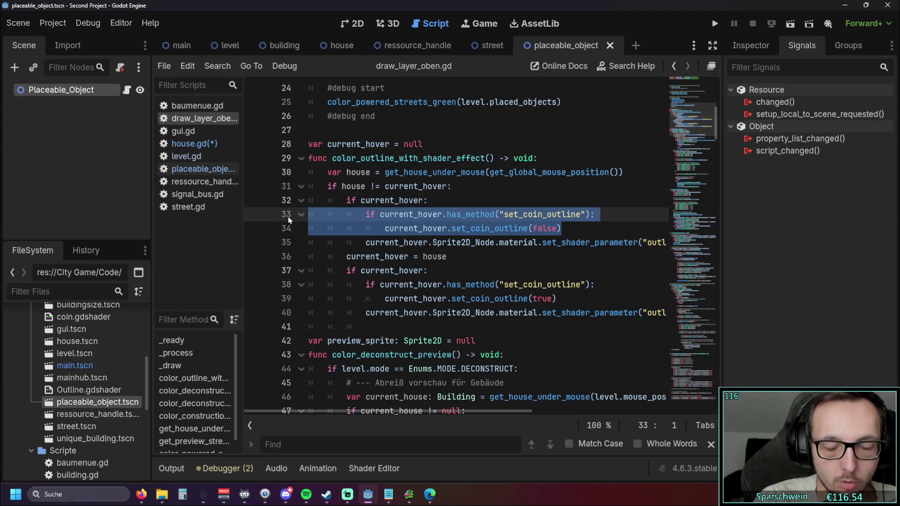
pyautogui.hotkey('ctrl', 'k')
pyautogui.moveTo(555, 300); pyautogui.dragTo(263, 293)
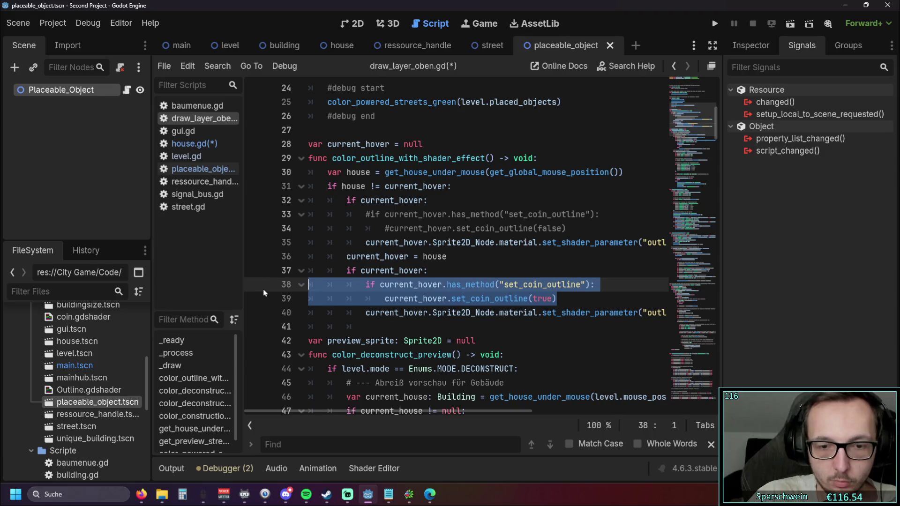
pyautogui.hotkey('ctrl', 'k')
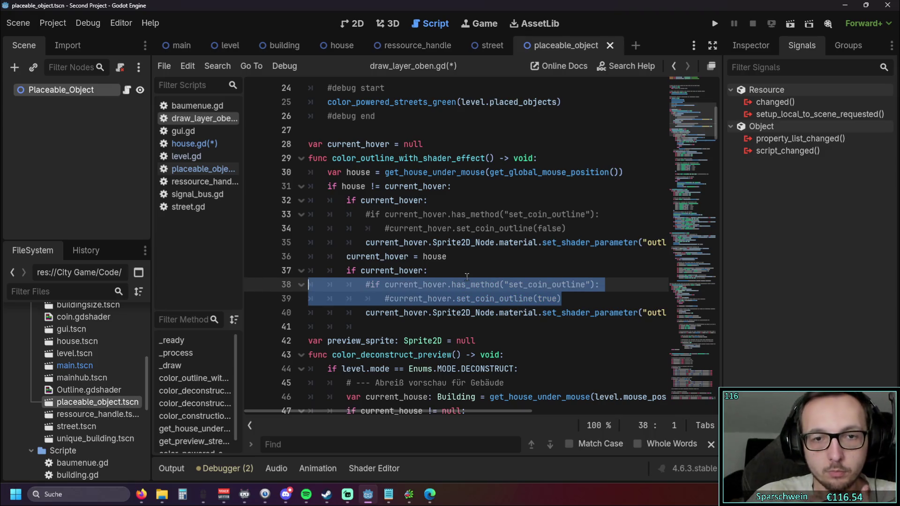
pyautogui.click(467, 276)
pyautogui.click(714, 23)
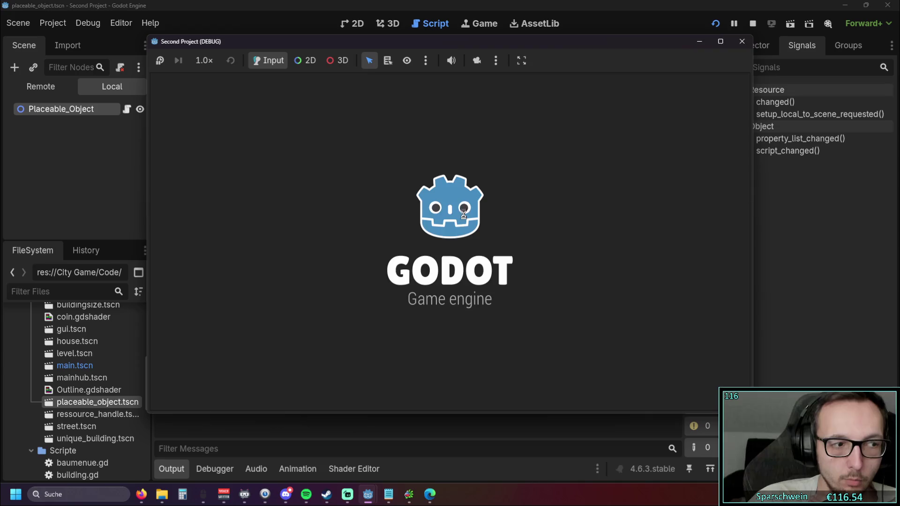
# Build a street, two houses and a church, check the coin hover outlines, then close the game.
pyautogui.click(480, 390)
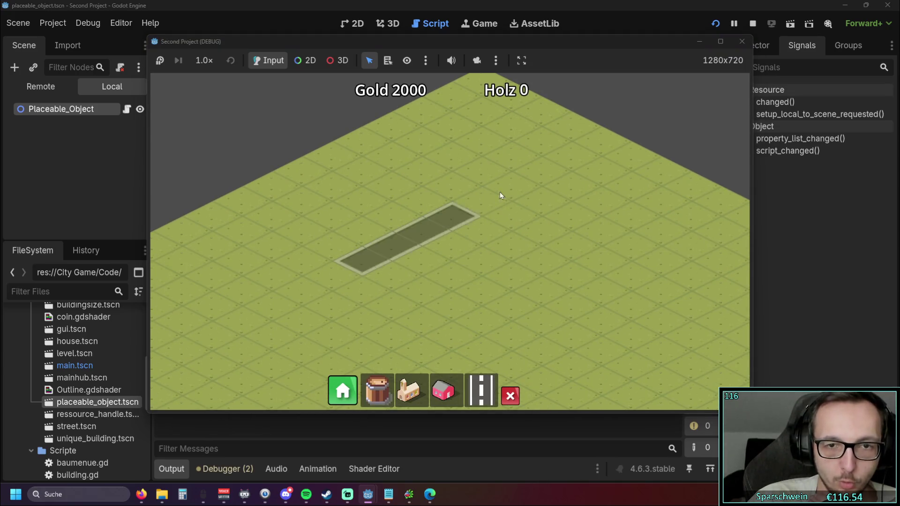
pyautogui.click(527, 185)
pyautogui.click(443, 391)
pyautogui.click(423, 192)
pyautogui.click(408, 390)
pyautogui.click(406, 286)
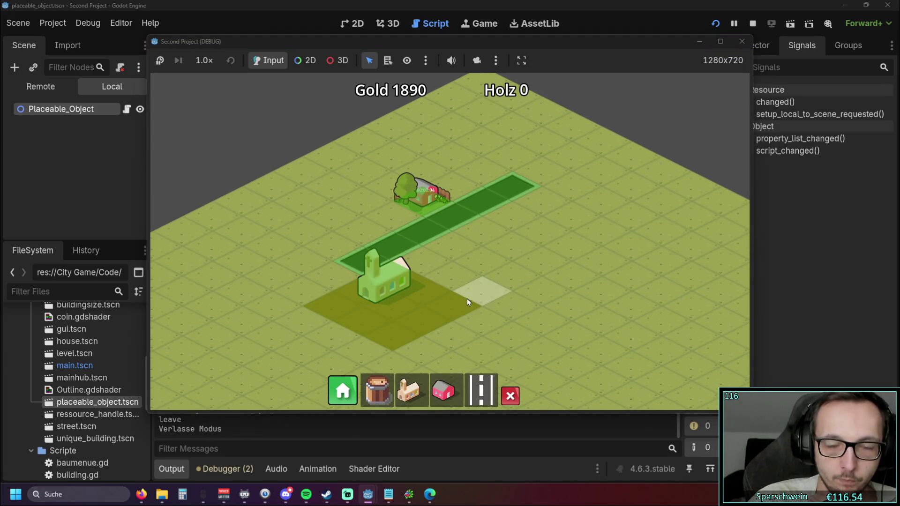
pyautogui.scroll(3, 465, 260)
pyautogui.click(457, 385)
pyautogui.click(465, 185)
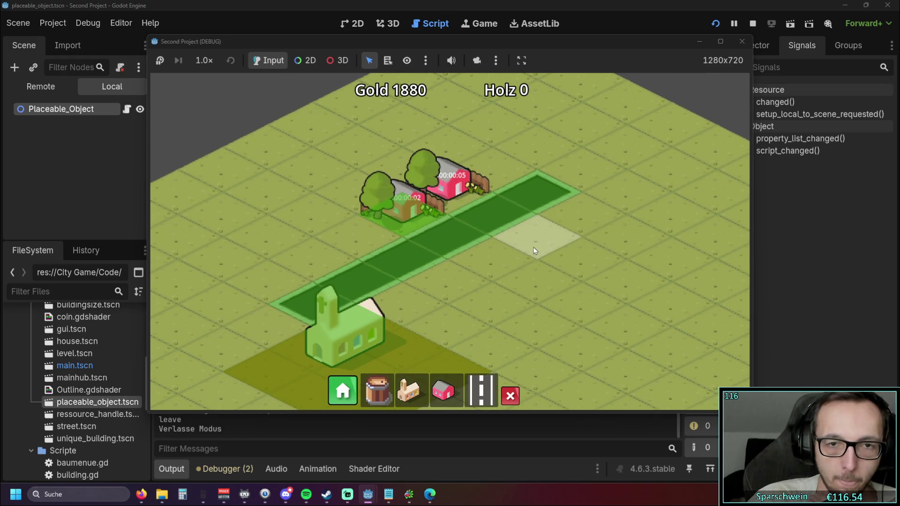
pyautogui.moveTo(534, 246); pyautogui.dragTo(537, 294)
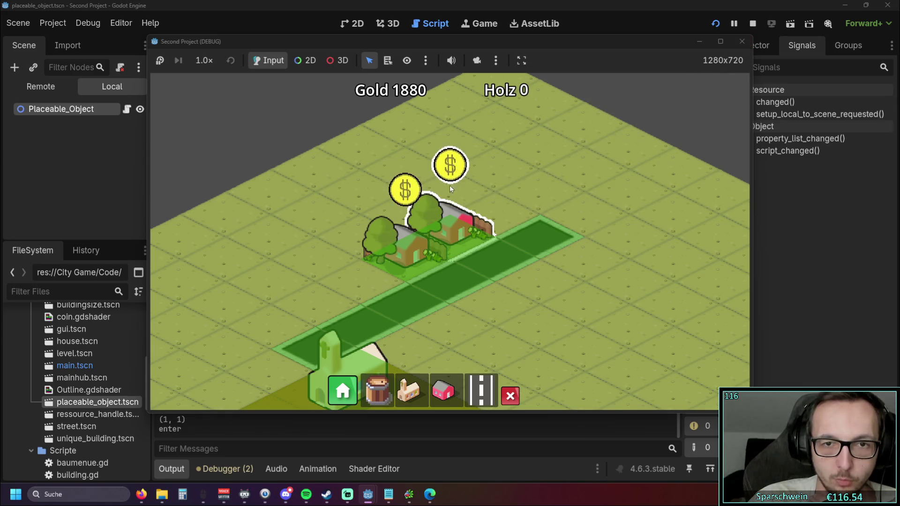
pyautogui.click(733, 45)
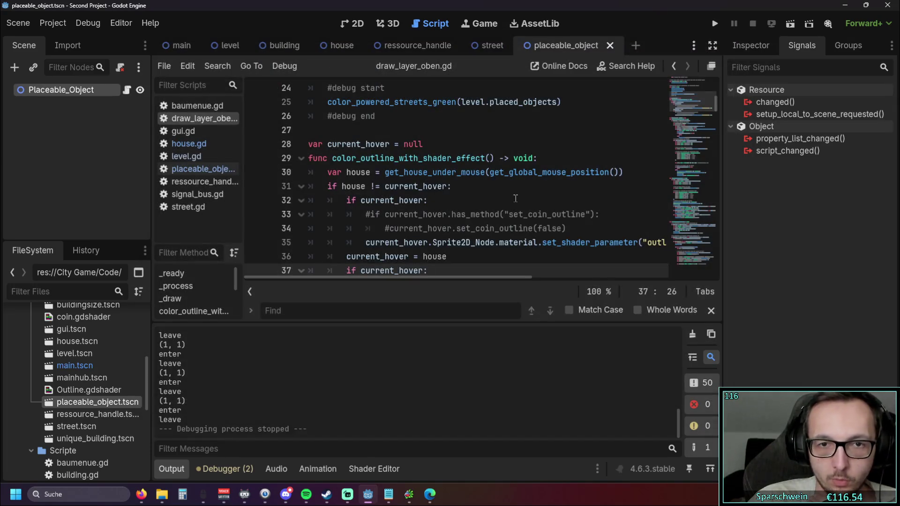
# Undo the commenting out of draw_layer_oben.gd's set_coin_outline calls.
pyautogui.scroll(-1, 510, 200)
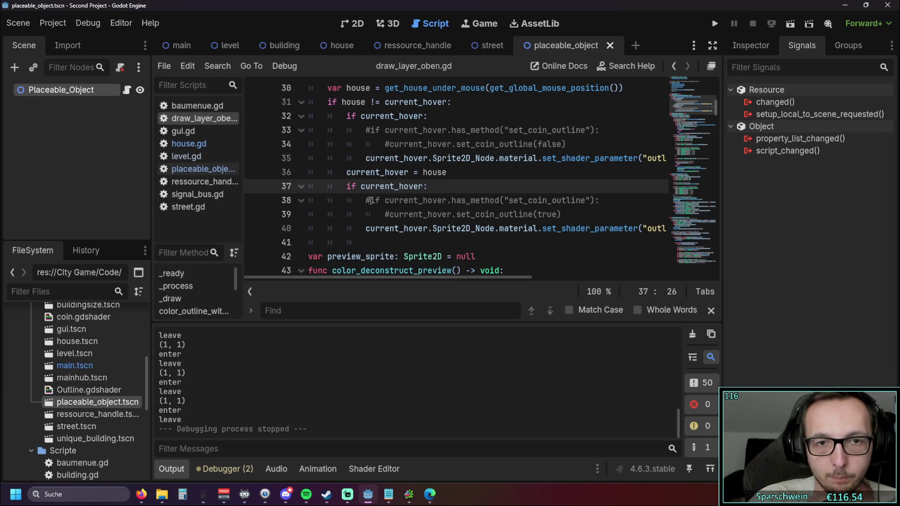
pyautogui.hotkey('ctrl', 'z')
pyautogui.hotkey('ctrl', 'z')
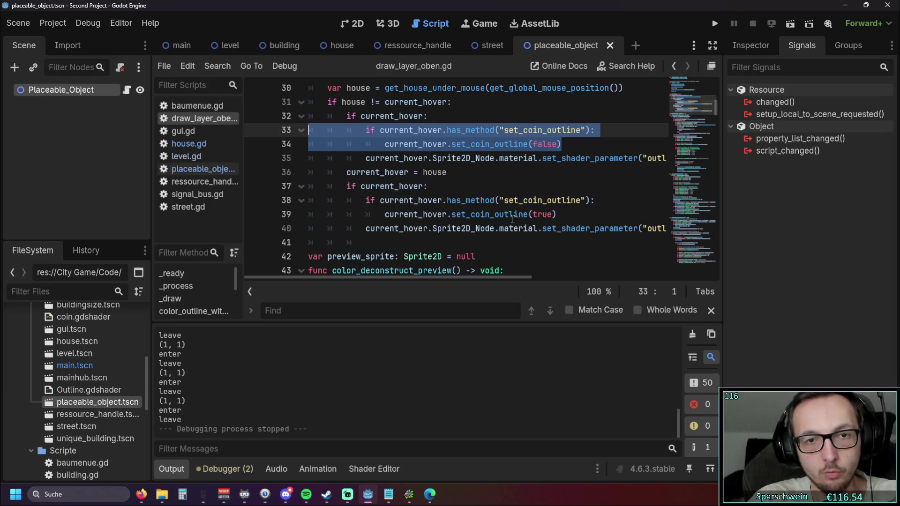
pyautogui.hotkey('ctrl', 'z')
pyautogui.hotkey('ctrl', 'z')
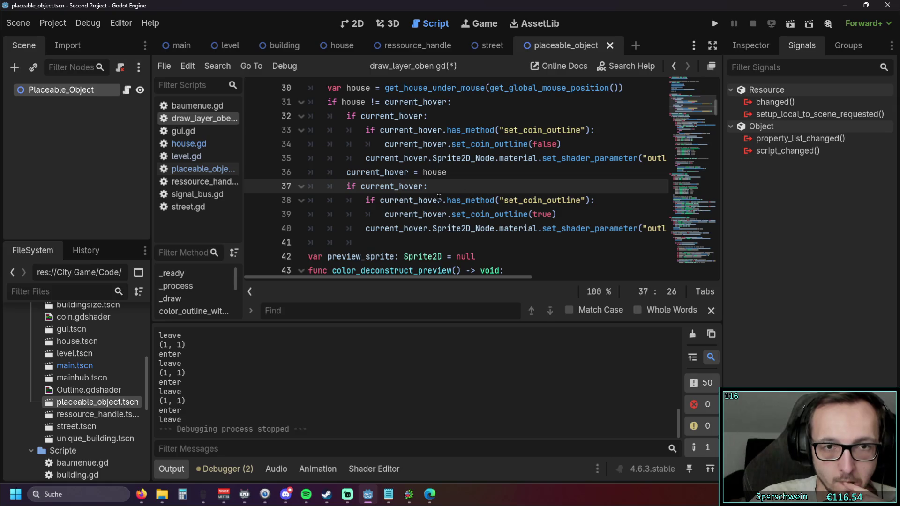
pyautogui.hotkey('ctrl', 'z')
pyautogui.hotkey('ctrl', 'y')
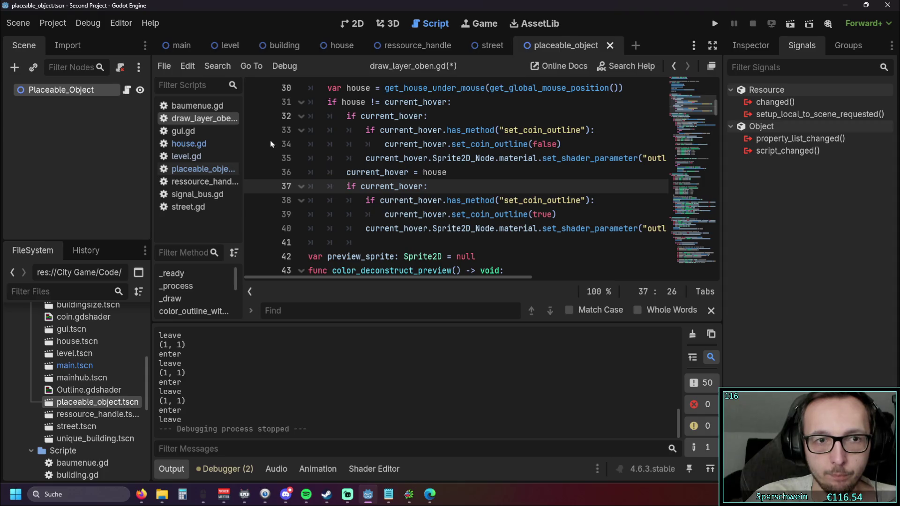
# Delete the set_coin_outline(false) and set_coin_outline(true) lines from house.gd's coin mouse handlers.
pyautogui.click(187, 143)
pyautogui.scroll(1, 476, 180)
pyautogui.scroll(-1, 476, 180)
pyautogui.moveTo(453, 172); pyautogui.dragTo(276, 175)
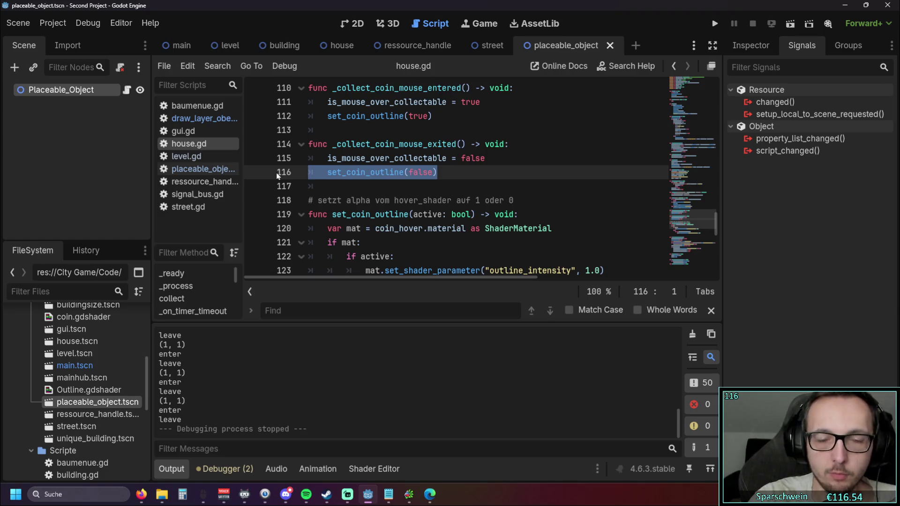
pyautogui.press('BackSpace')
pyautogui.press('BackSpace')
pyautogui.scroll(1, 280, 161)
pyautogui.moveTo(445, 158); pyautogui.dragTo(239, 158)
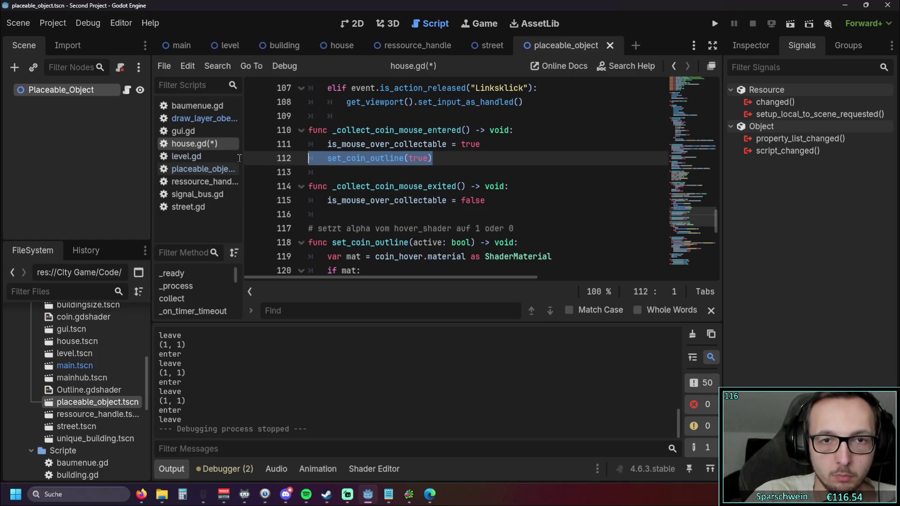
pyautogui.press('BackSpace')
pyautogui.press('BackSpace')
pyautogui.scroll(-2, 418, 183)
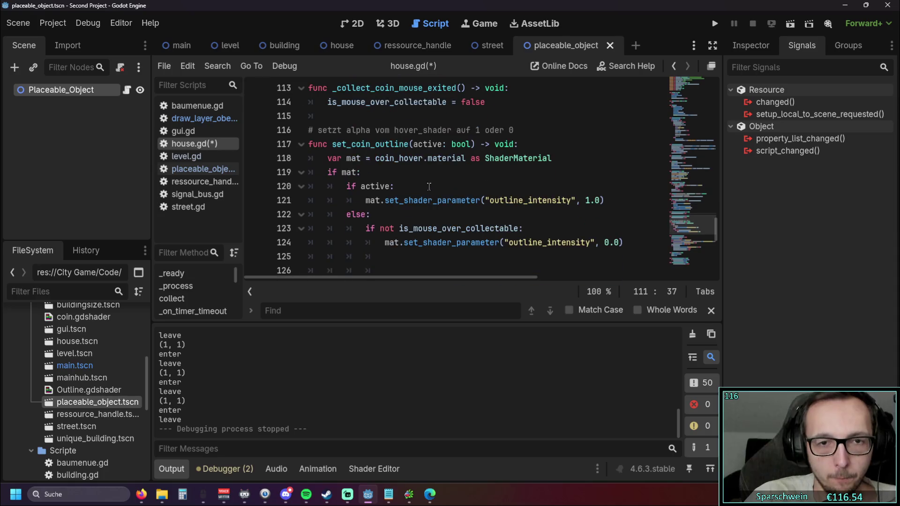
# Collapse the Output panel and scroll through house.gd to review the edited handlers.
pyautogui.click(170, 467)
pyautogui.scroll(2, 441, 235)
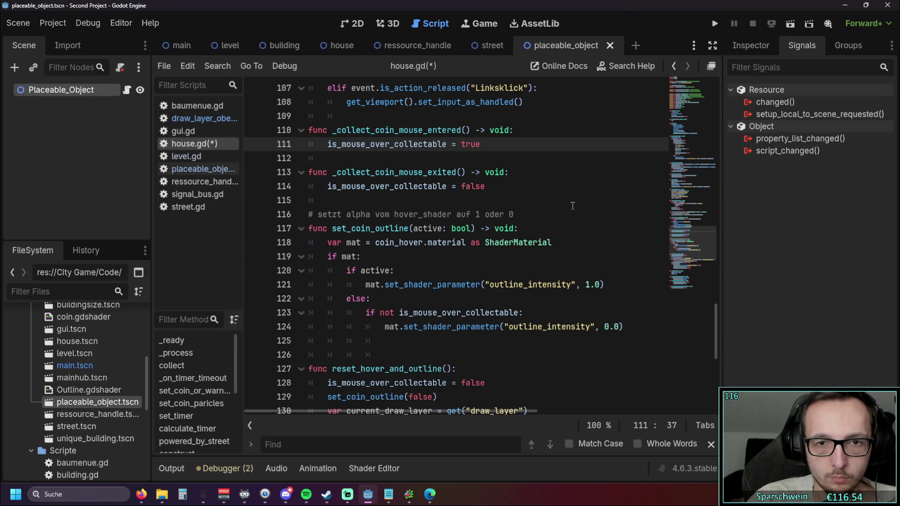
pyautogui.scroll(-1, 352, 230)
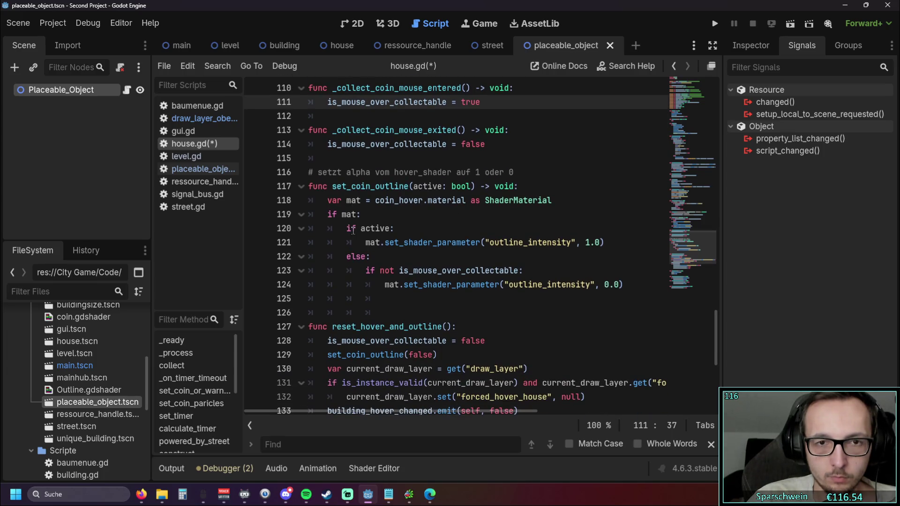
pyautogui.scroll(3, 352, 229)
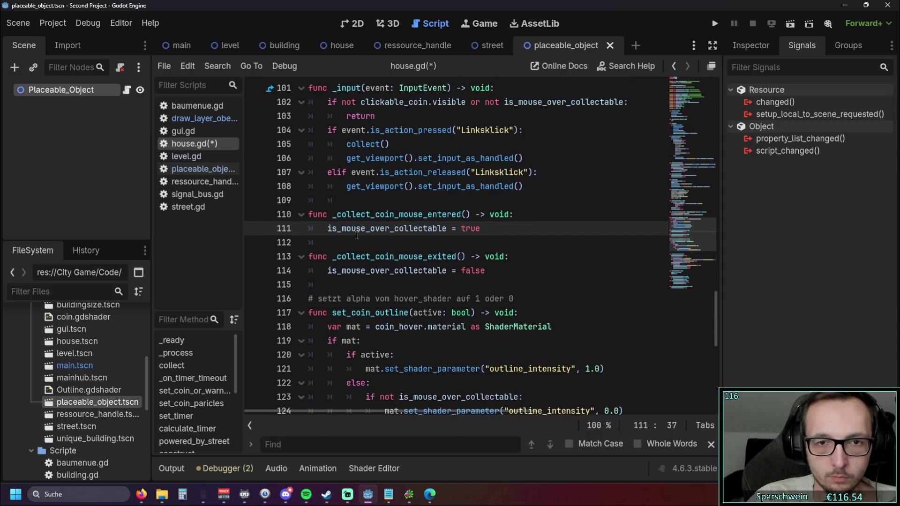
pyautogui.scroll(-1, 357, 235)
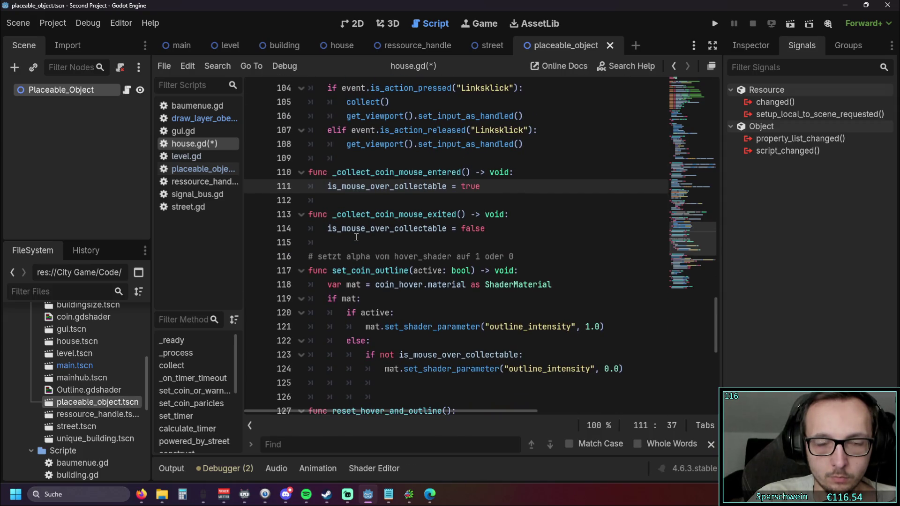
pyautogui.scroll(1, 356, 236)
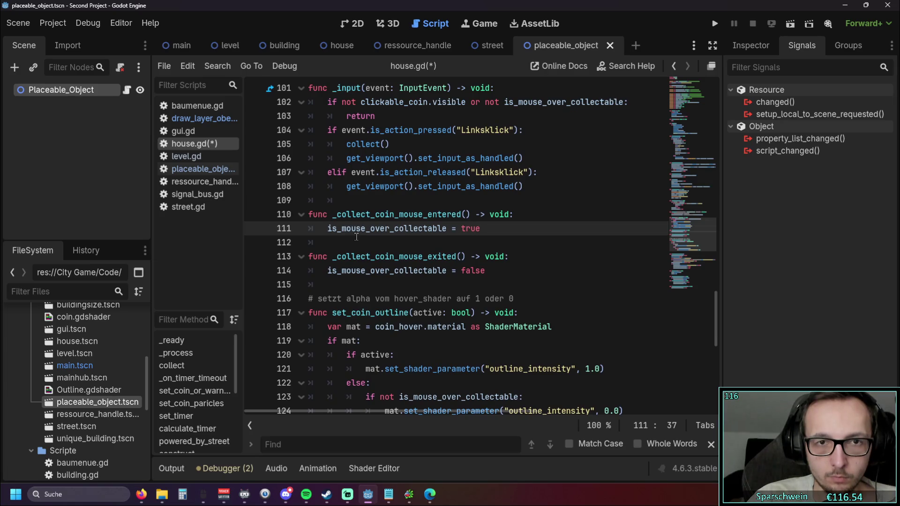
pyautogui.scroll(10, 356, 237)
pyautogui.scroll(7, 357, 236)
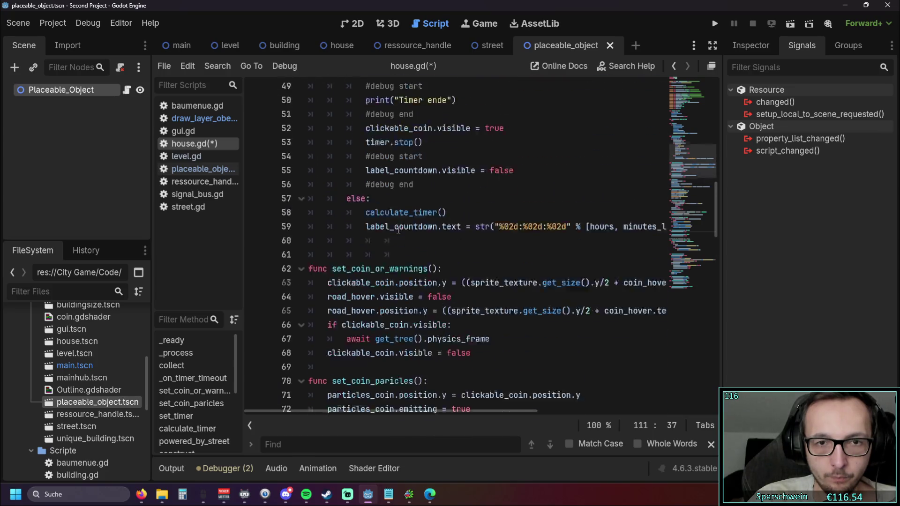
pyautogui.scroll(5, 398, 230)
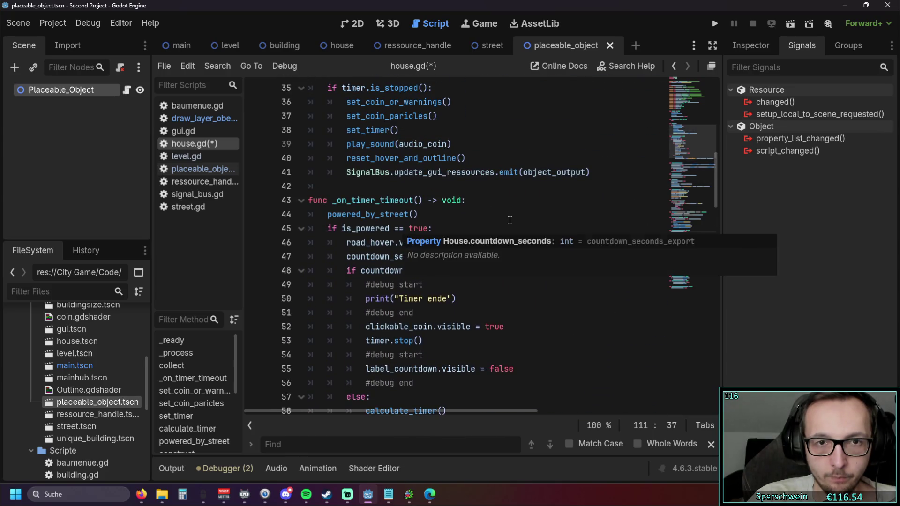
pyautogui.scroll(4, 510, 220)
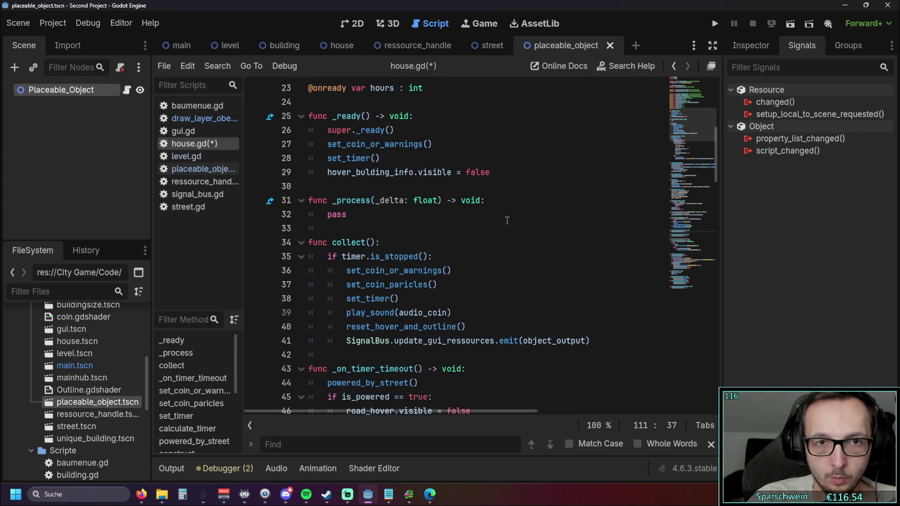
pyautogui.scroll(-1, 507, 221)
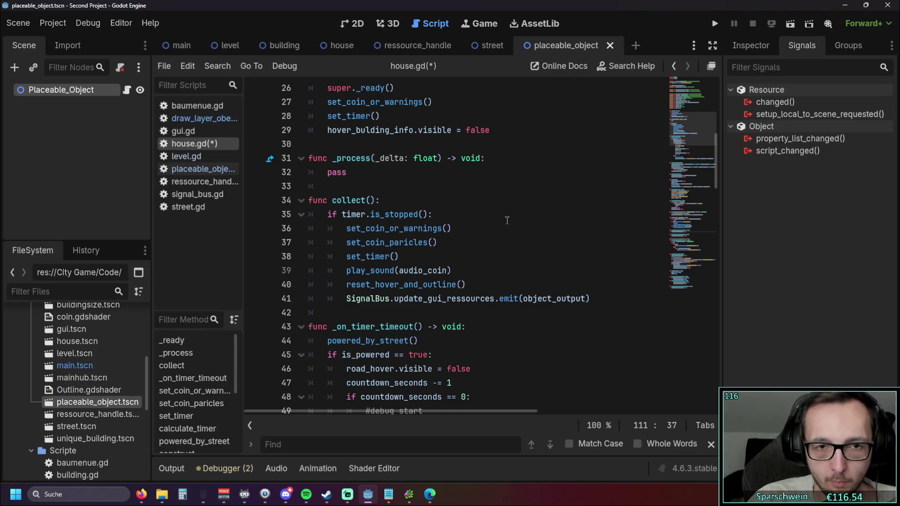
pyautogui.scroll(-8, 507, 220)
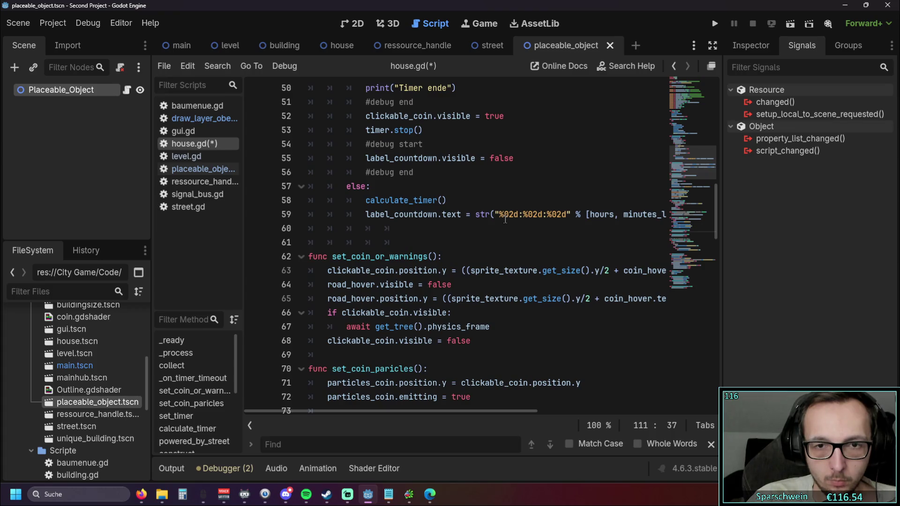
pyautogui.scroll(-19, 505, 219)
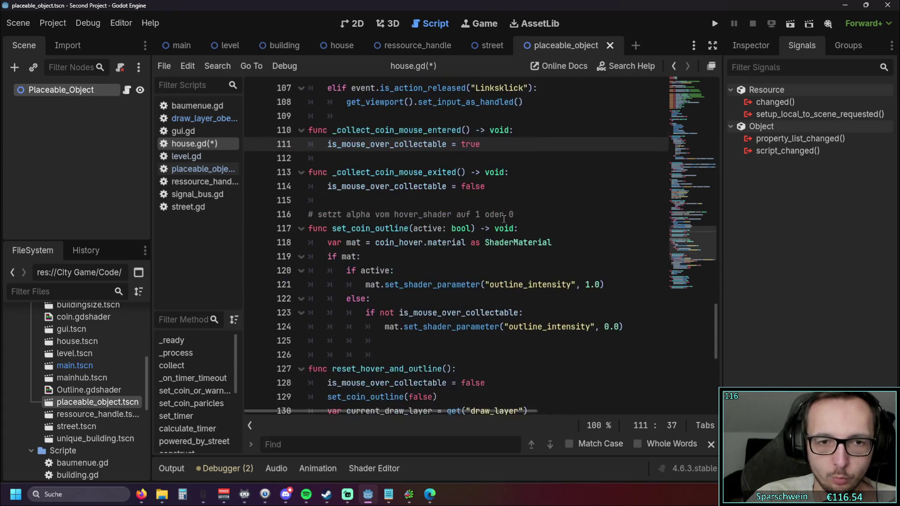
pyautogui.scroll(-3, 503, 219)
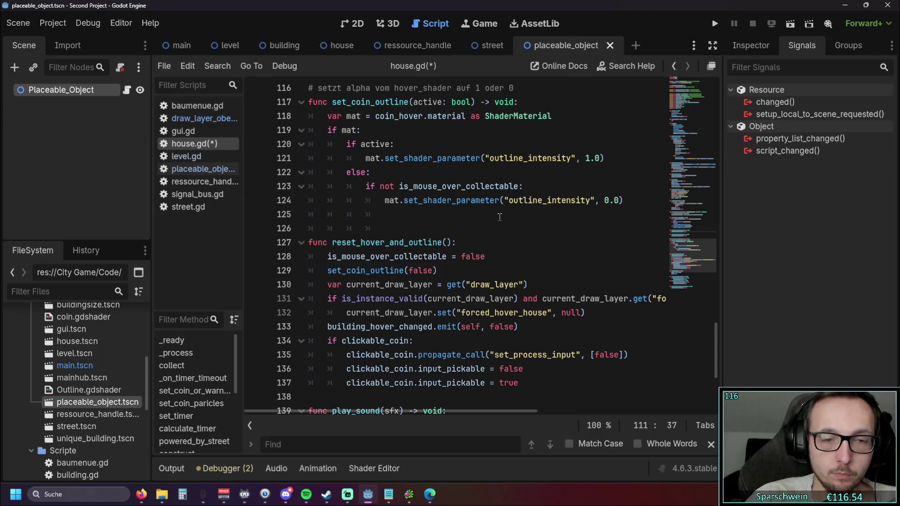
pyautogui.scroll(-5, 500, 217)
pyautogui.scroll(5, 499, 217)
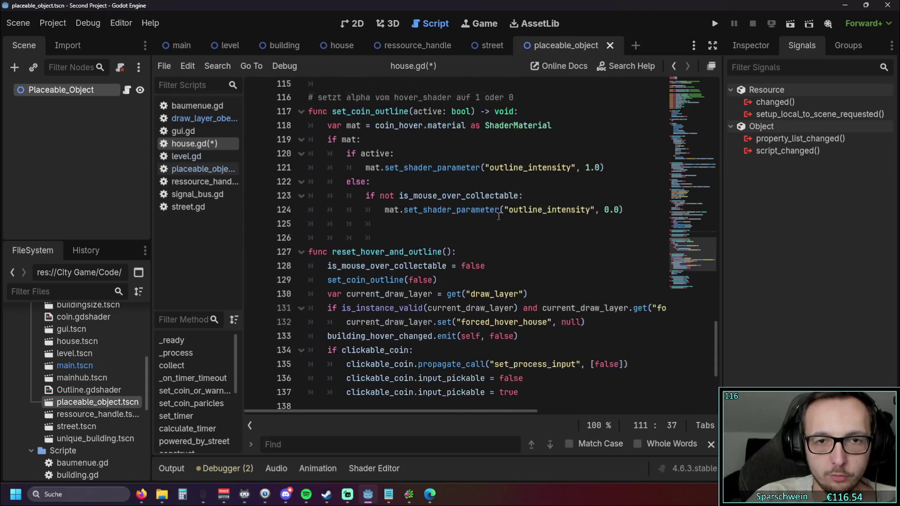
pyautogui.scroll(3, 498, 216)
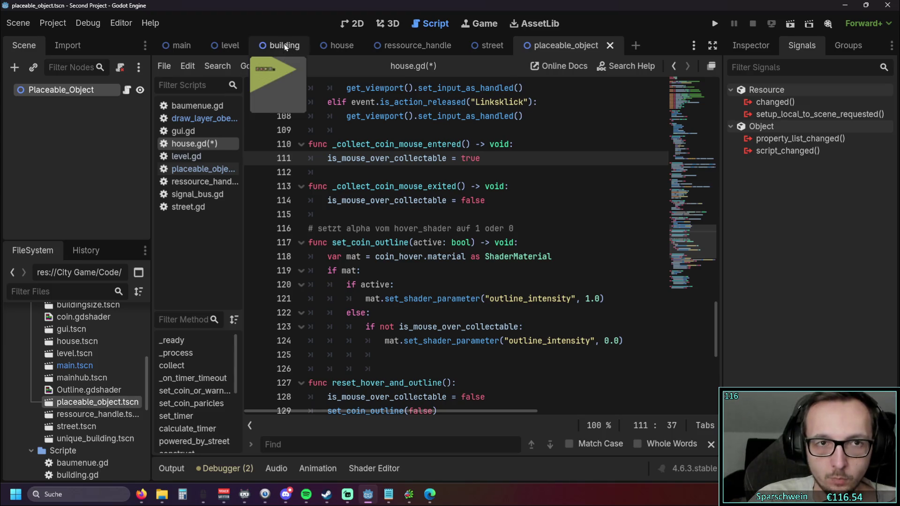
pyautogui.click(196, 120)
pyautogui.scroll(-20, 429, 211)
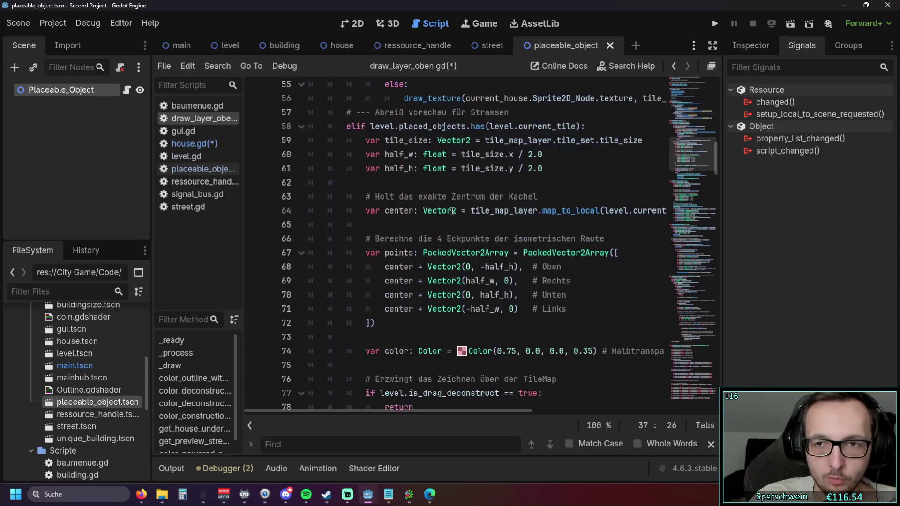
pyautogui.scroll(-2, 469, 220)
pyautogui.scroll(2, 450, 243)
pyautogui.tripleClick(449, 244)
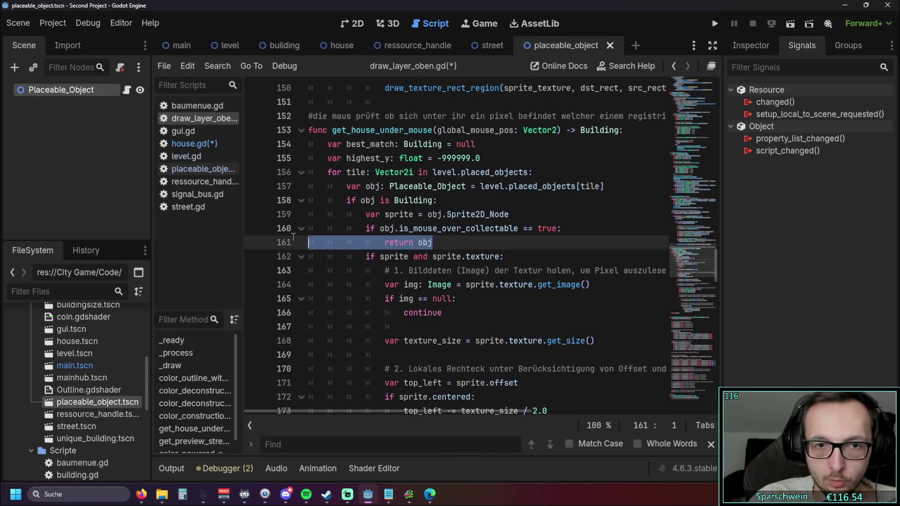
pyautogui.click(464, 241)
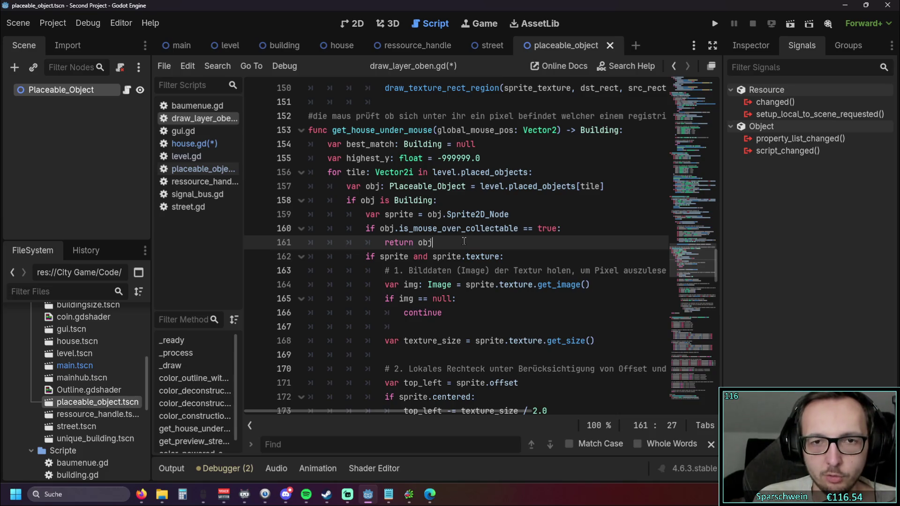
pyautogui.moveTo(464, 241)
pyautogui.mouseDown()
pyautogui.moveTo(328, 242)
pyautogui.moveTo(288, 239)
pyautogui.moveTo(446, 245)
pyautogui.moveTo(282, 227)
pyautogui.mouseUp()
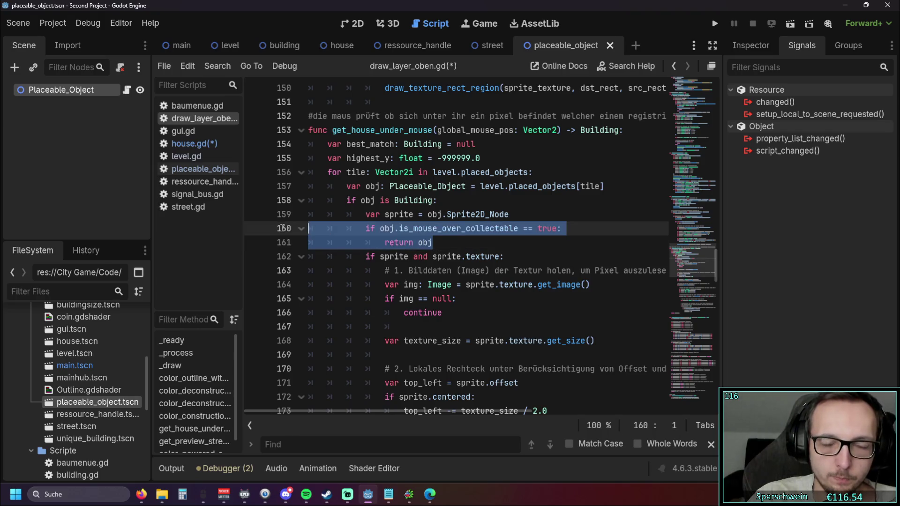
pyautogui.click(474, 249)
pyautogui.scroll(20, 469, 248)
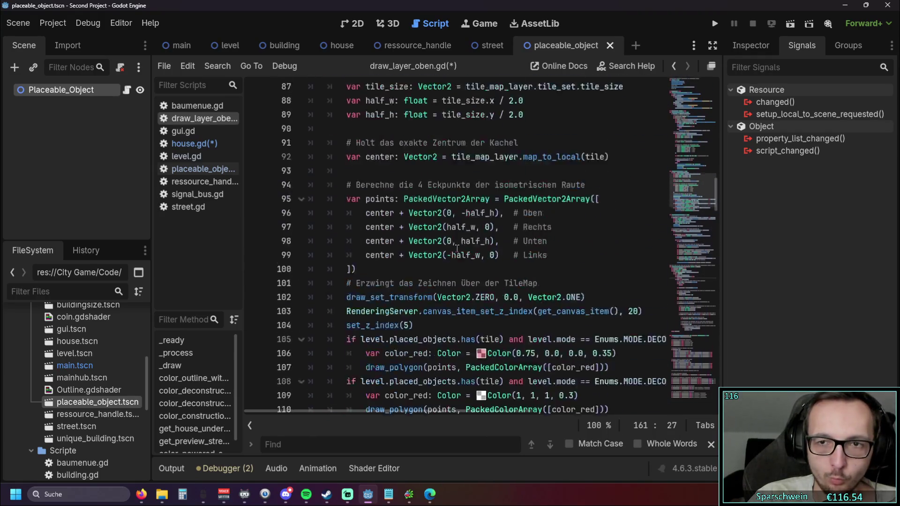
pyautogui.scroll(10, 457, 249)
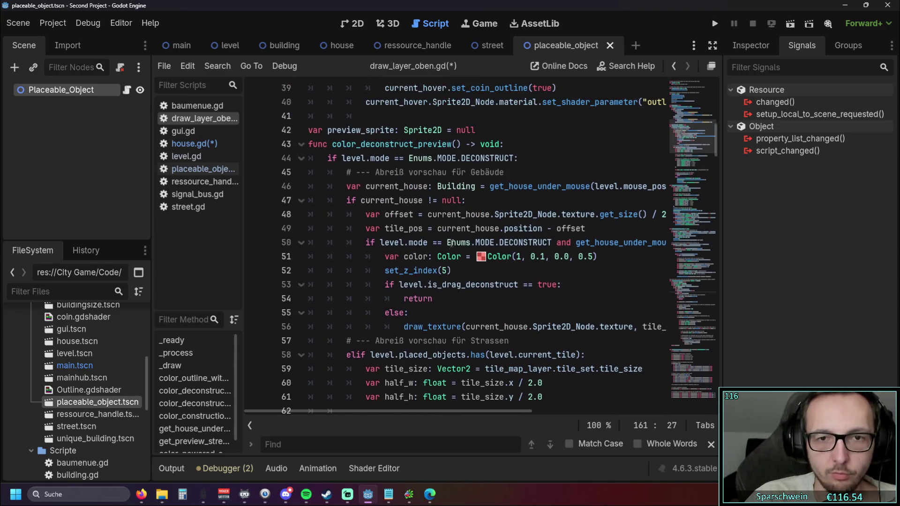
pyautogui.scroll(2, 456, 246)
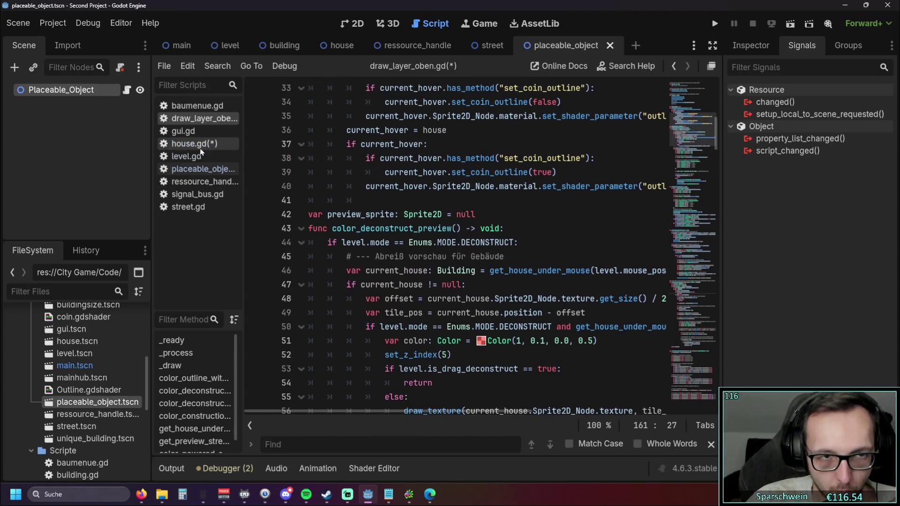
pyautogui.click(193, 143)
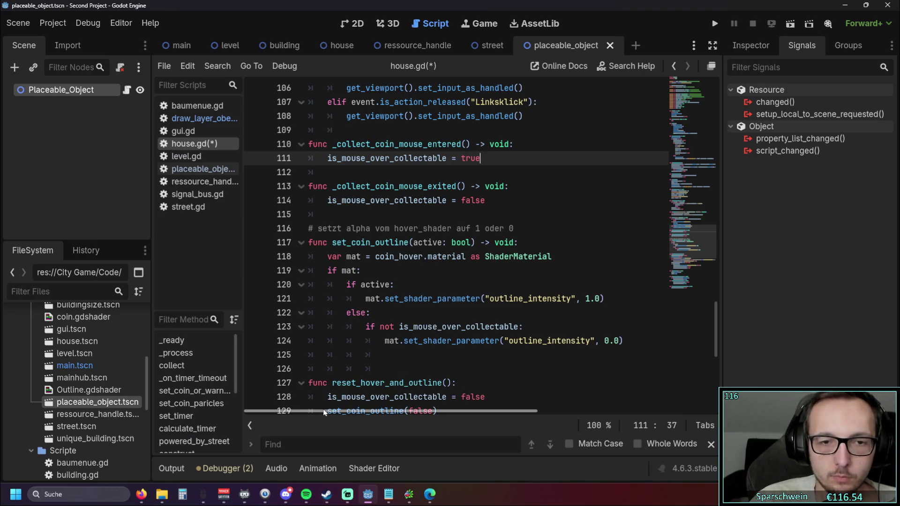
# Jump from house.gd's building_hover_changed usage to its signal declaration in building.gd.
pyautogui.scroll(-1, 410, 257)
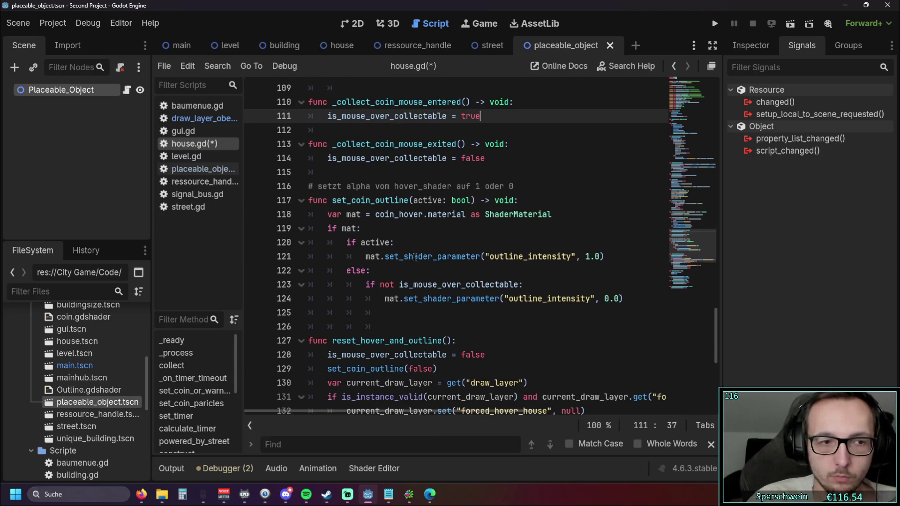
pyautogui.scroll(-4, 477, 258)
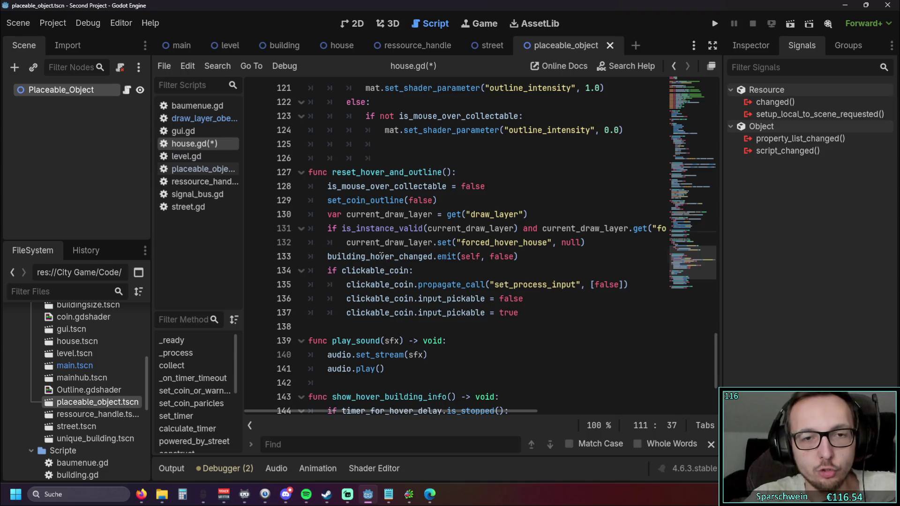
pyautogui.click(471, 285)
pyautogui.keyDown('ctrl'); pyautogui.click(392, 256); pyautogui.keyUp('ctrl')
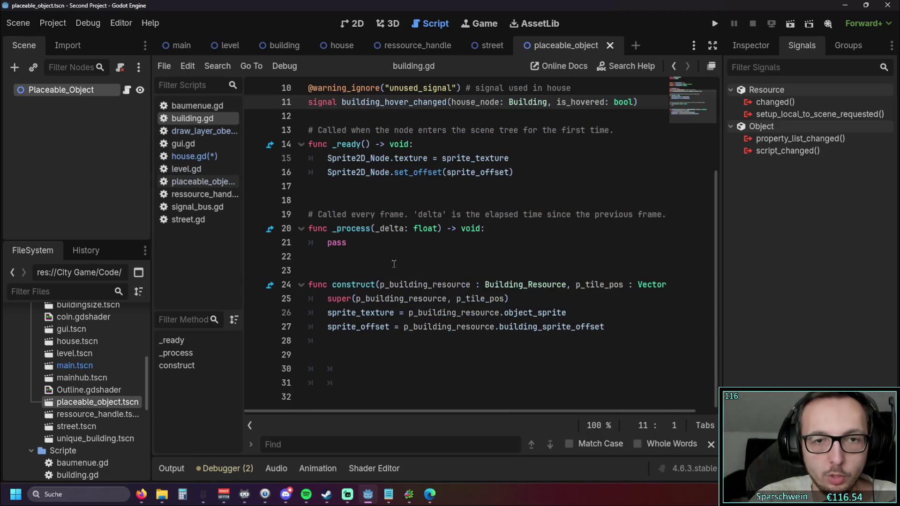
# Delete building_hover_changed and its warning_ignore line from building.gd, then switch back to house.gd.
pyautogui.scroll(3, 384, 269)
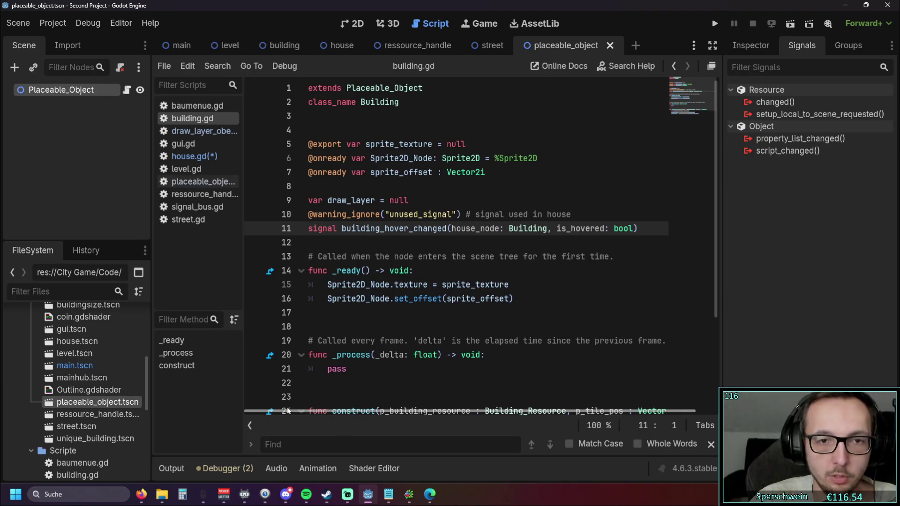
pyautogui.click(393, 247)
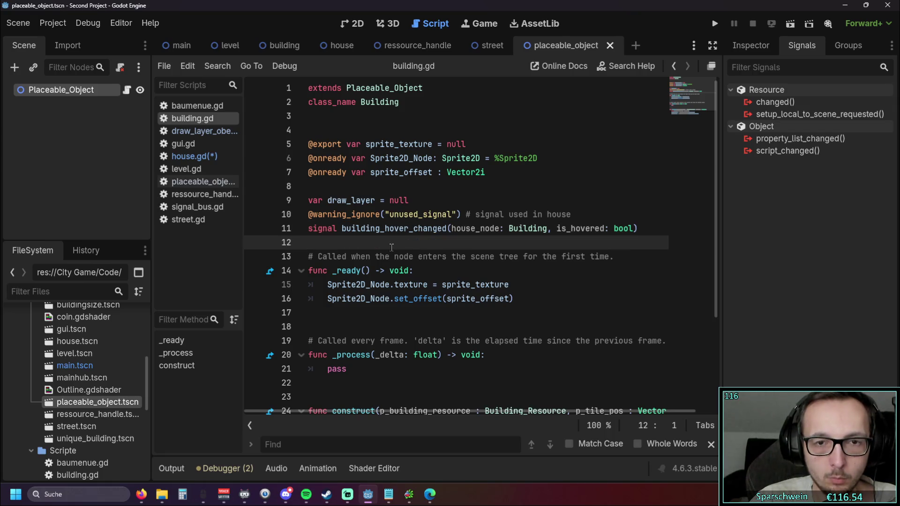
pyautogui.moveTo(325, 239); pyautogui.dragTo(298, 230)
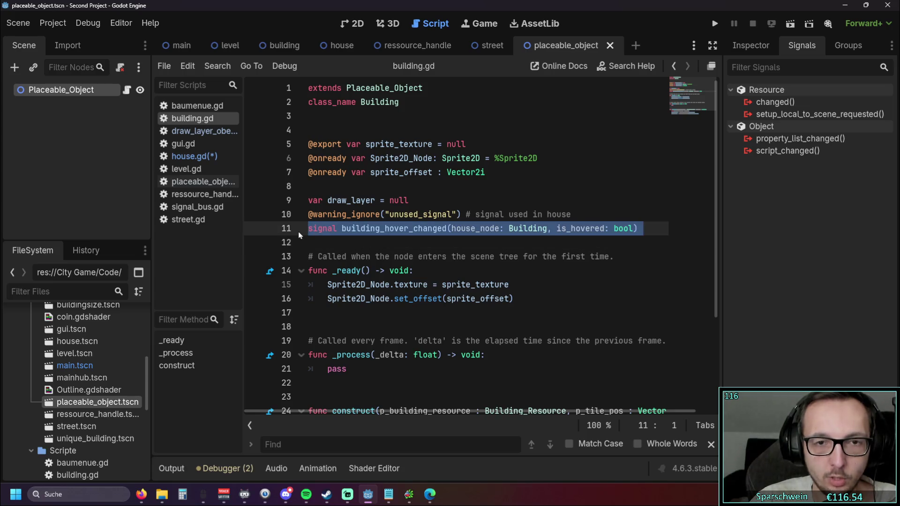
pyautogui.click(335, 243)
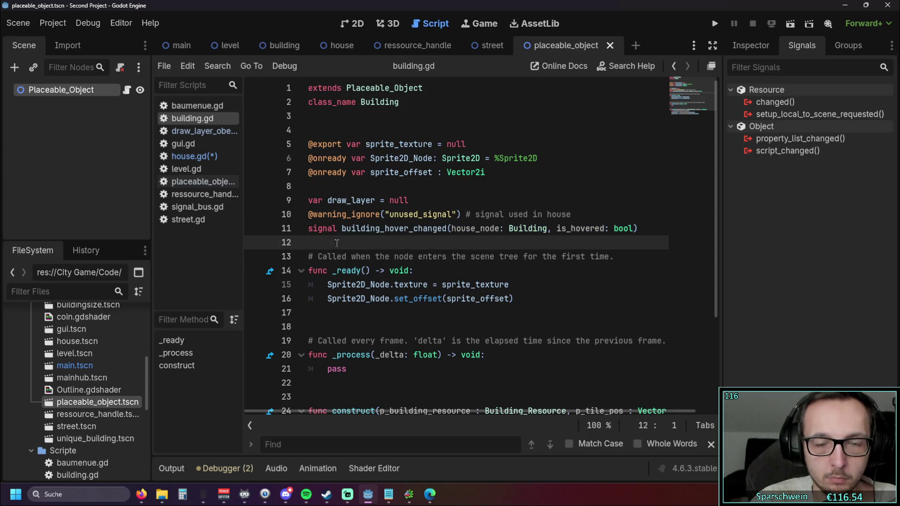
pyautogui.moveTo(336, 243); pyautogui.dragTo(285, 217)
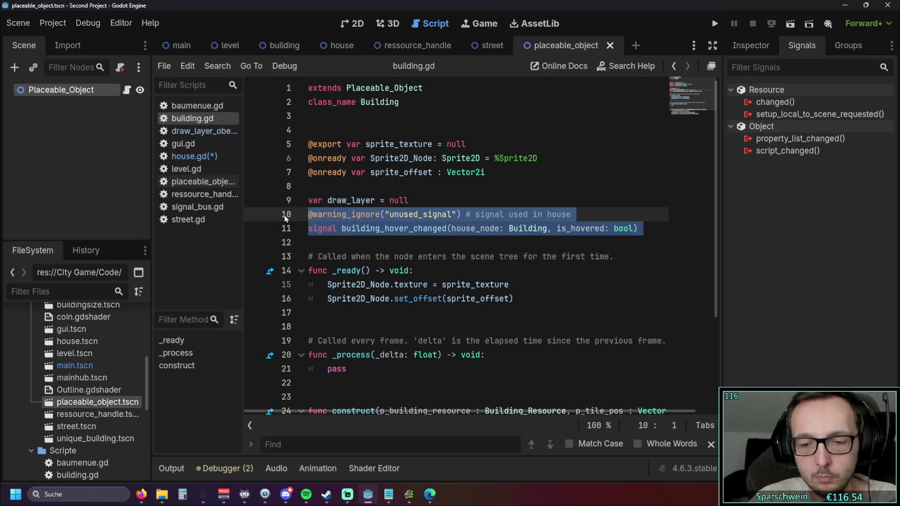
pyautogui.press('BackSpace')
pyautogui.click(418, 228)
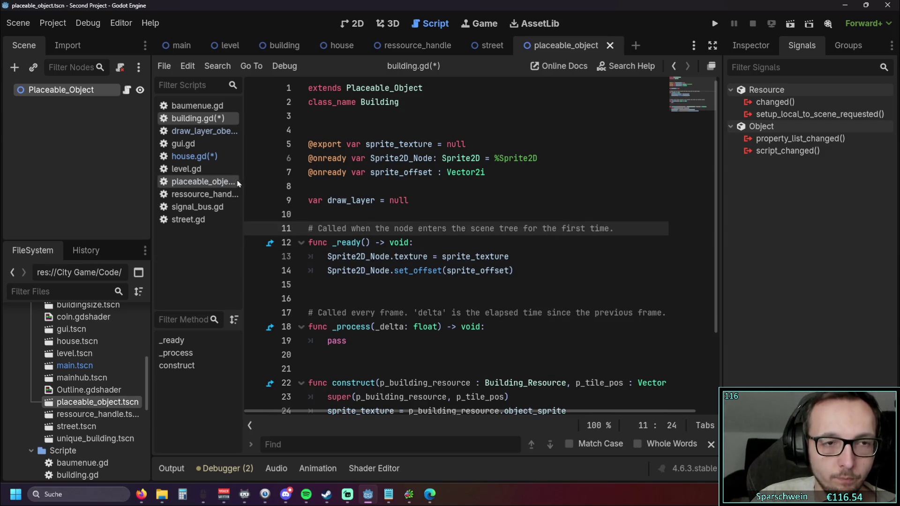
pyautogui.click(196, 156)
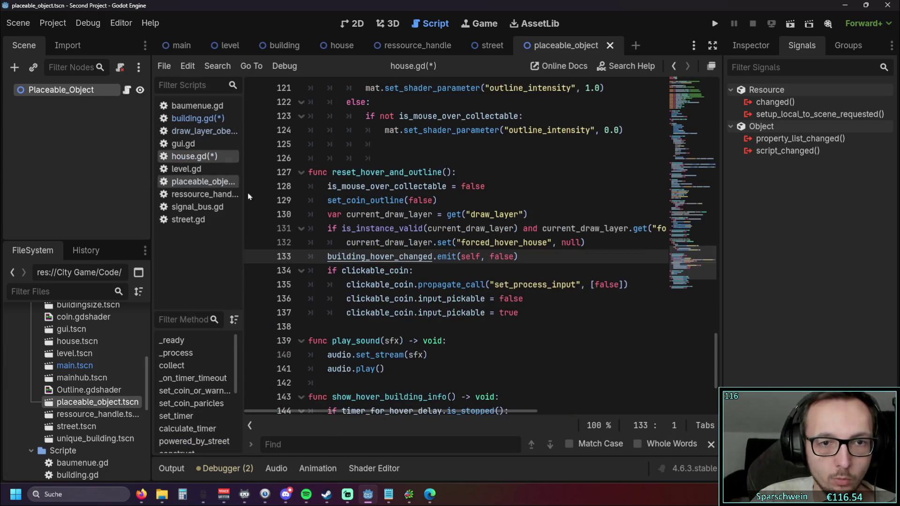
# Save the edited house.gd script.
pyautogui.scroll(-1, 394, 248)
pyautogui.click(494, 296)
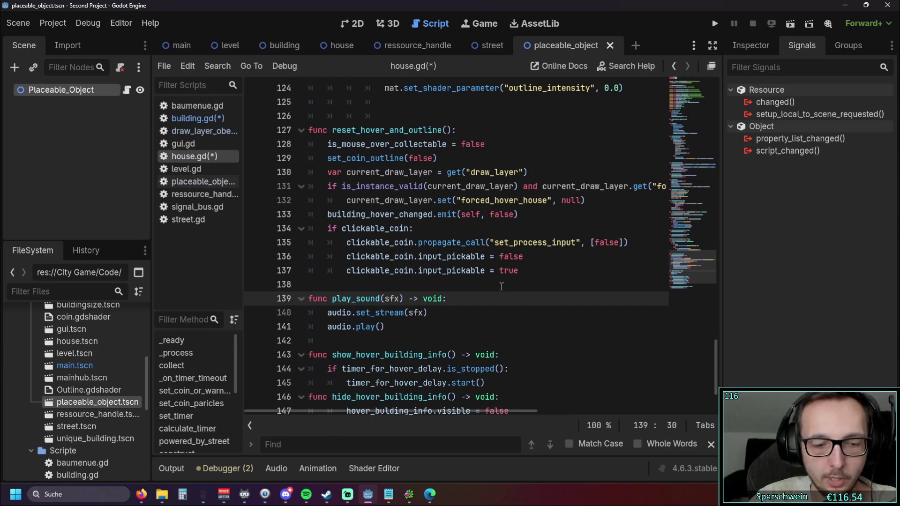
pyautogui.hotkey('ctrl', 's')
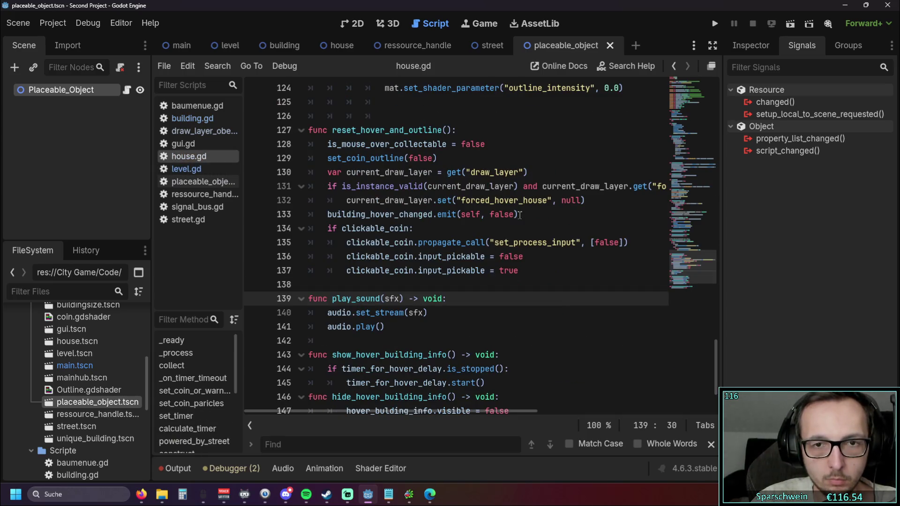
# Delete the draw-layer and signal-emit lines 131–133 from reset_hover_and_outline.
pyautogui.scroll(1, 531, 256)
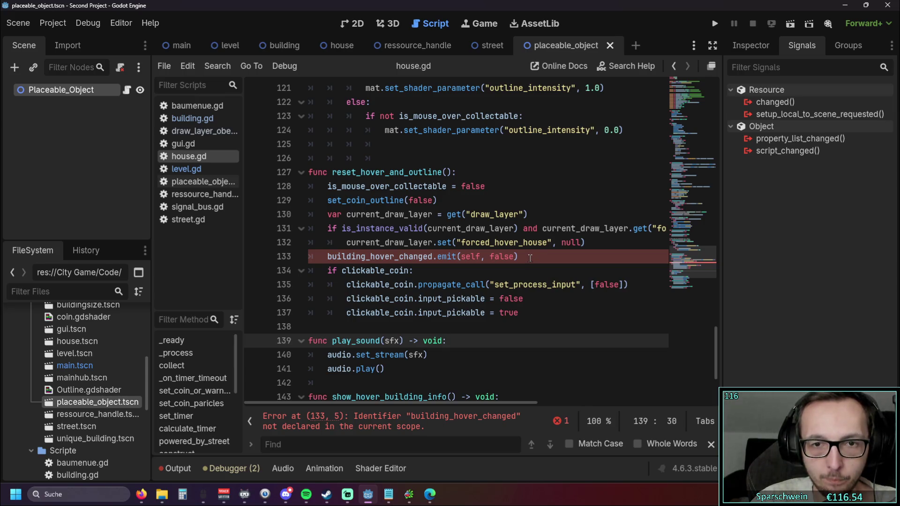
pyautogui.moveTo(528, 256)
pyautogui.mouseDown()
pyautogui.moveTo(295, 215)
pyautogui.moveTo(287, 227)
pyautogui.mouseUp()
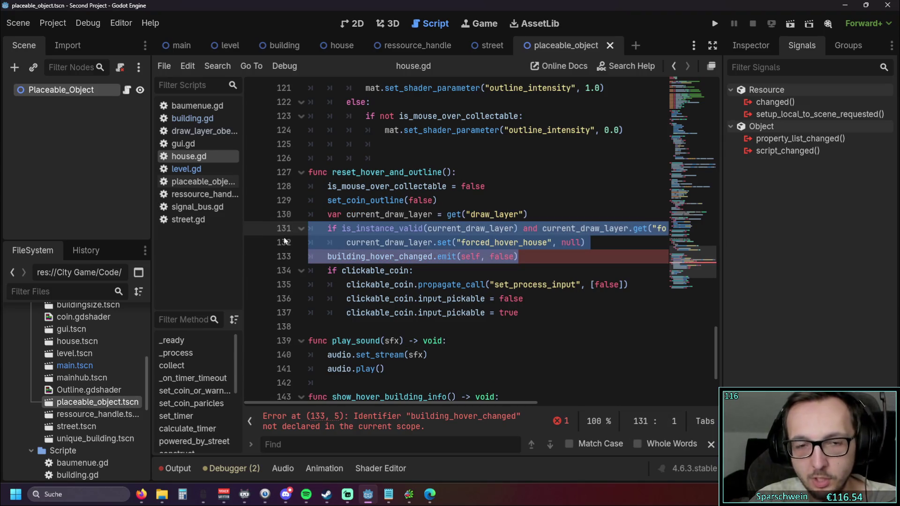
pyautogui.click(521, 273)
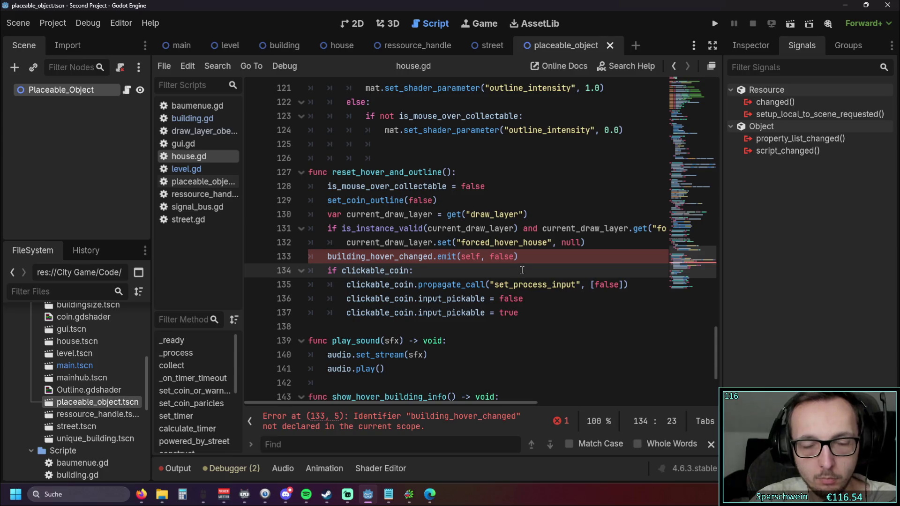
pyautogui.moveTo(550, 257); pyautogui.dragTo(271, 230)
pyautogui.click(603, 315)
pyautogui.moveTo(398, 401)
pyautogui.mouseDown()
pyautogui.moveTo(414, 401)
pyautogui.moveTo(378, 400)
pyautogui.moveTo(474, 397)
pyautogui.moveTo(361, 397)
pyautogui.mouseUp()
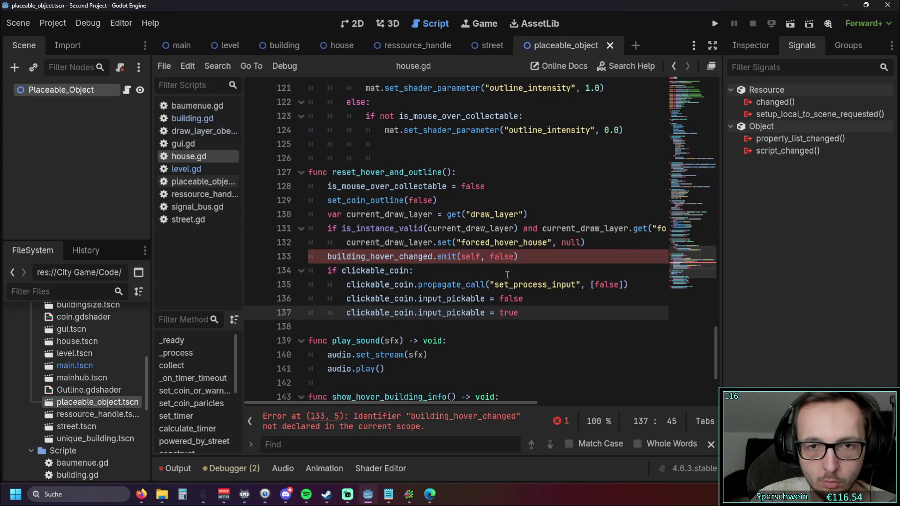
pyautogui.moveTo(541, 257); pyautogui.dragTo(255, 228)
pyautogui.press('BackSpace')
pyautogui.press('BackSpace')
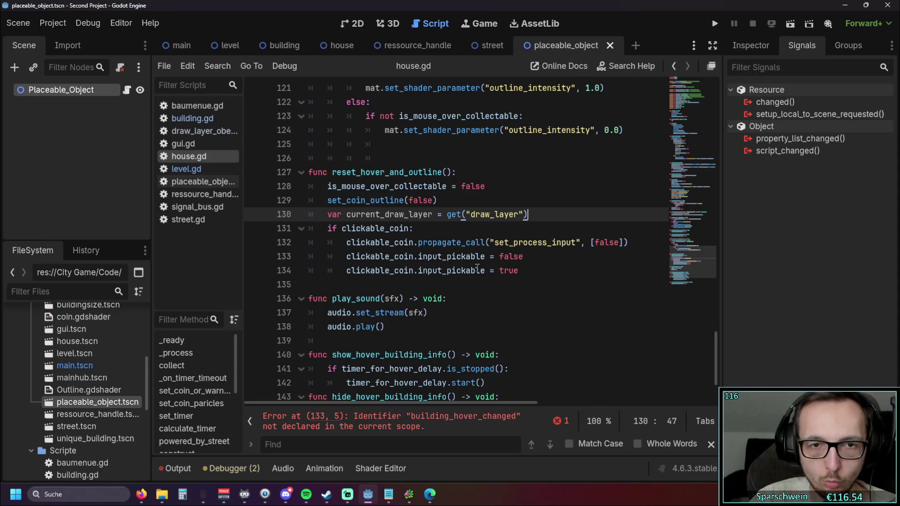
# Remove the leftover current_draw_layer line and run the project.
pyautogui.click(448, 299)
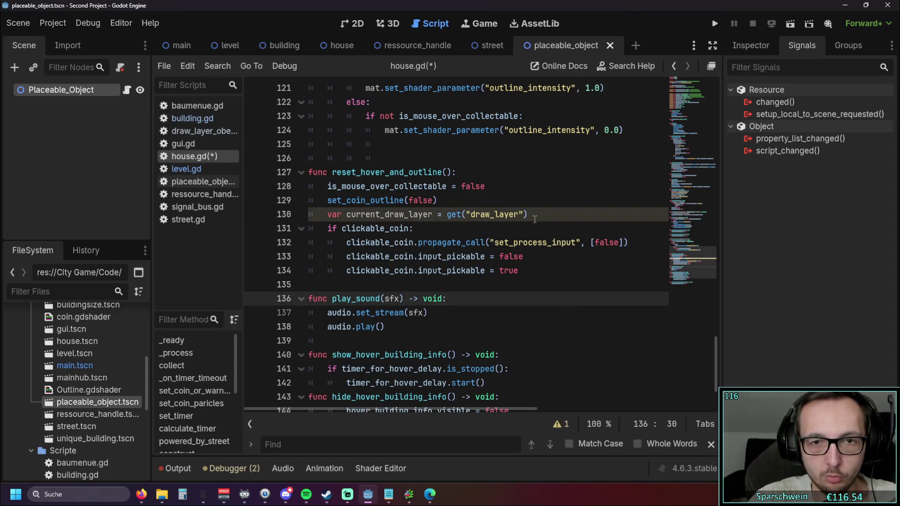
pyautogui.click(292, 215)
pyautogui.press('BackSpace')
pyautogui.press('BackSpace')
pyautogui.click(448, 284)
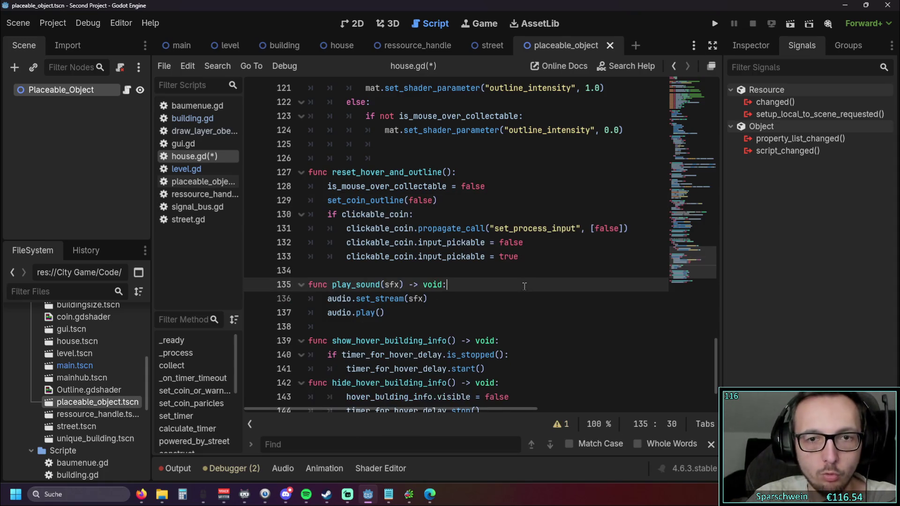
pyautogui.click(714, 23)
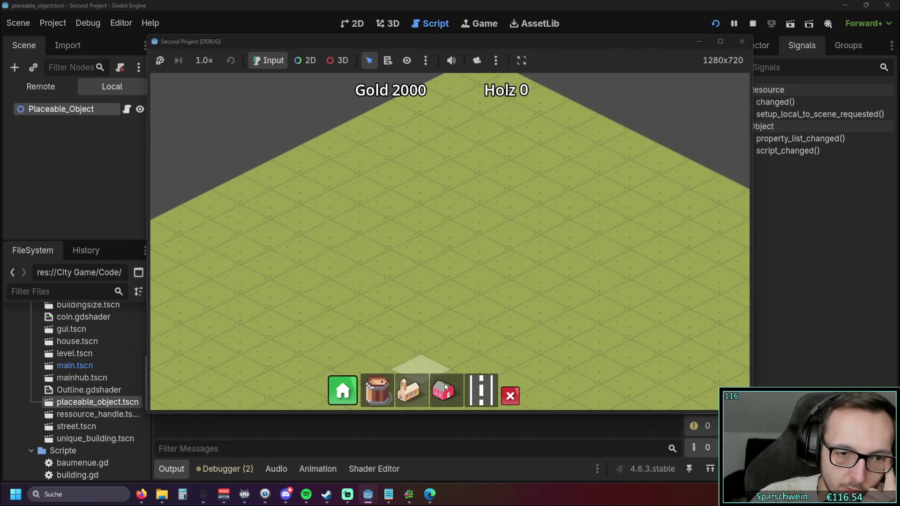
# Build three houses, a street along them, and a church beside the street.
pyautogui.click(443, 391)
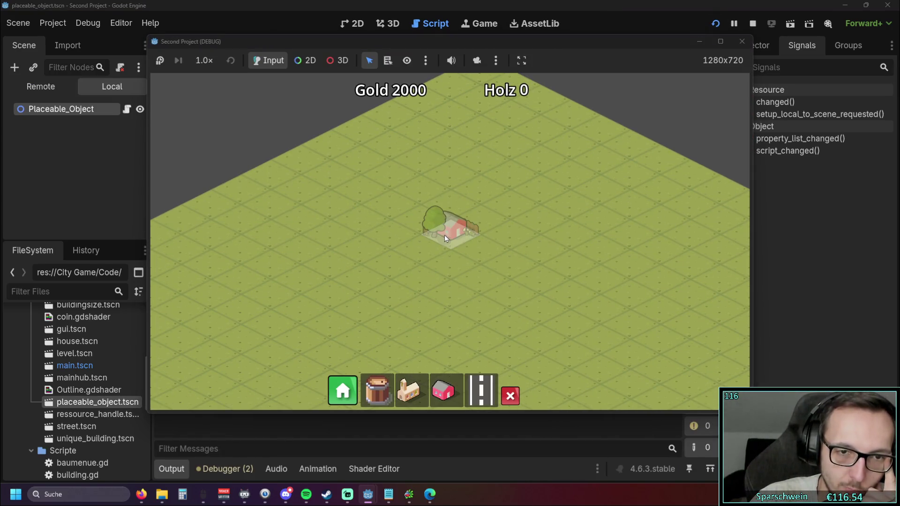
pyautogui.click(429, 220)
pyautogui.click(462, 209)
pyautogui.click(481, 391)
pyautogui.moveTo(297, 309); pyautogui.dragTo(546, 188)
pyautogui.click(408, 391)
pyautogui.click(340, 311)
pyautogui.click(442, 391)
pyautogui.click(396, 227)
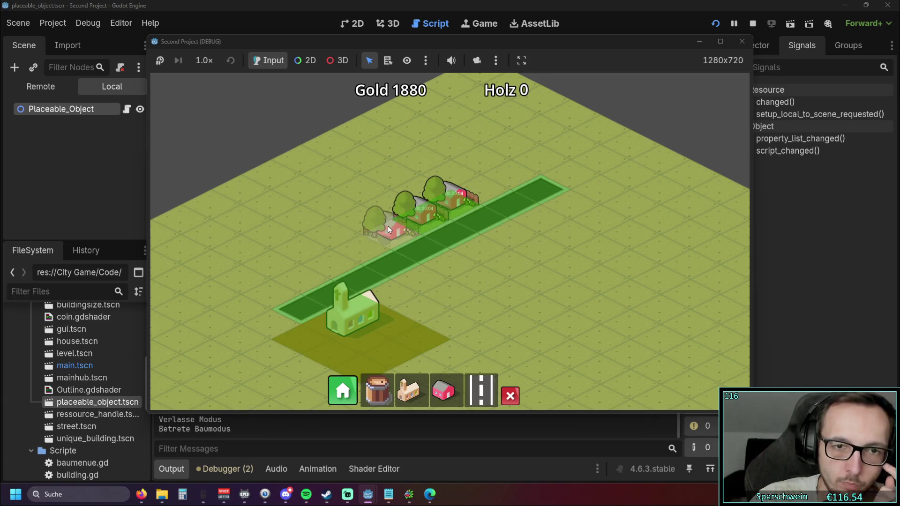
# Collect the coins above the houses, raising Gold to 1915.
pyautogui.scroll(3, 501, 217)
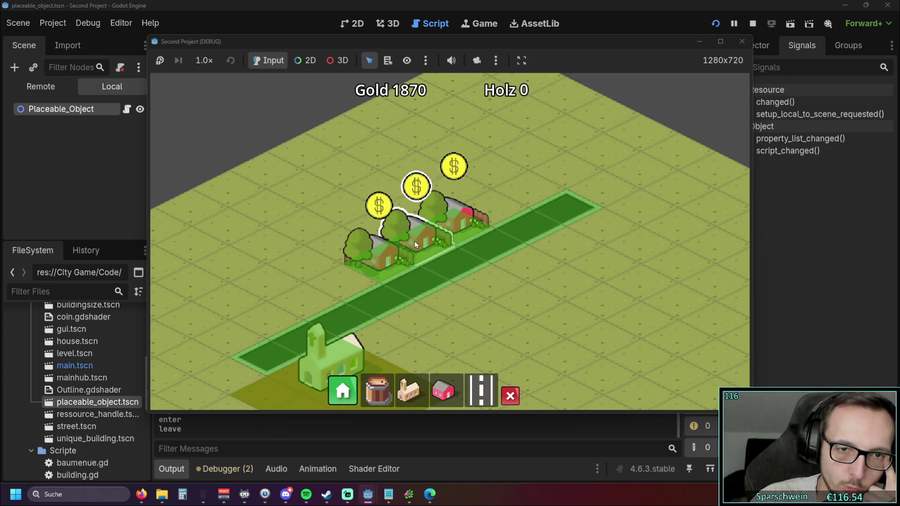
pyautogui.click(379, 205)
pyautogui.click(416, 186)
pyautogui.click(453, 167)
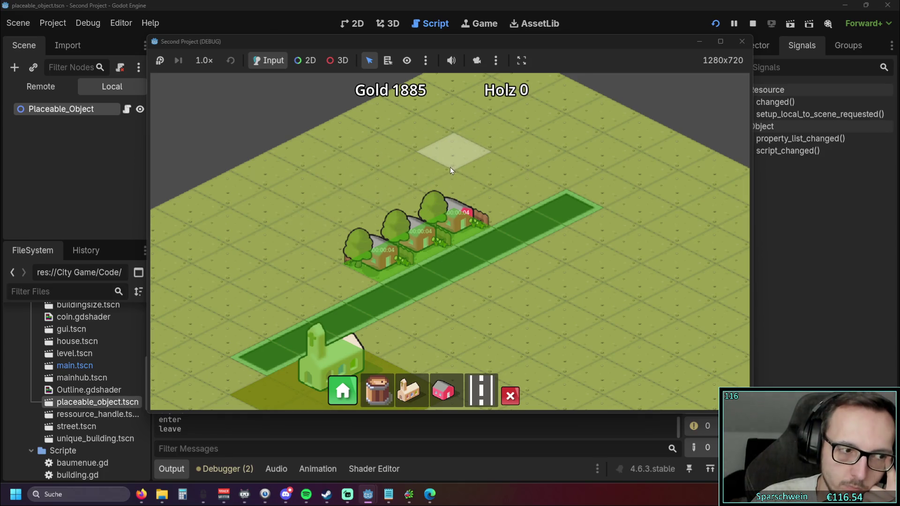
pyautogui.scroll(1, 454, 161)
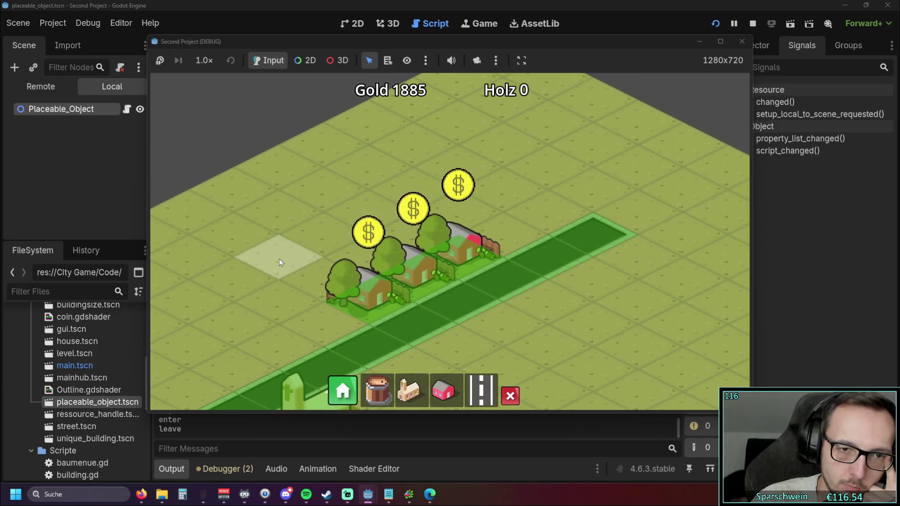
pyautogui.click(460, 254)
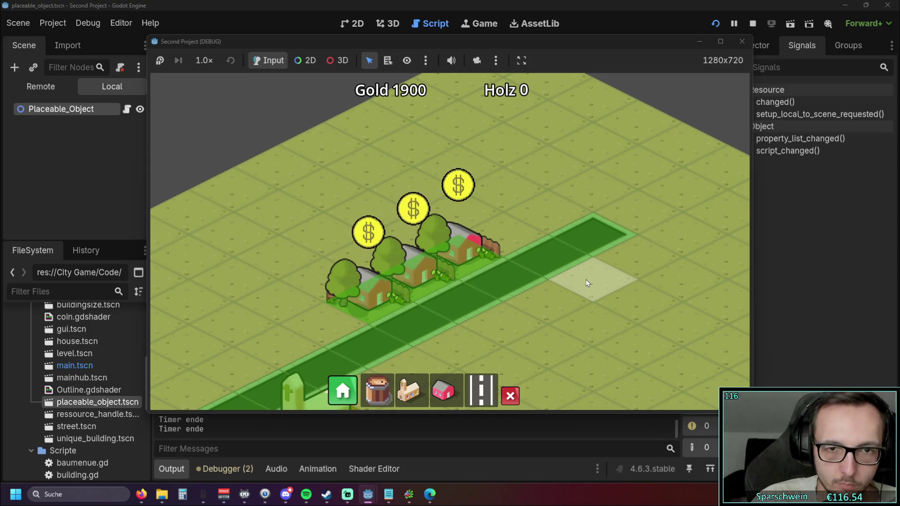
# Close the running game and return to the editor.
pyautogui.moveTo(458, 185)
pyautogui.moveTo(413, 208)
pyautogui.moveTo(368, 232)
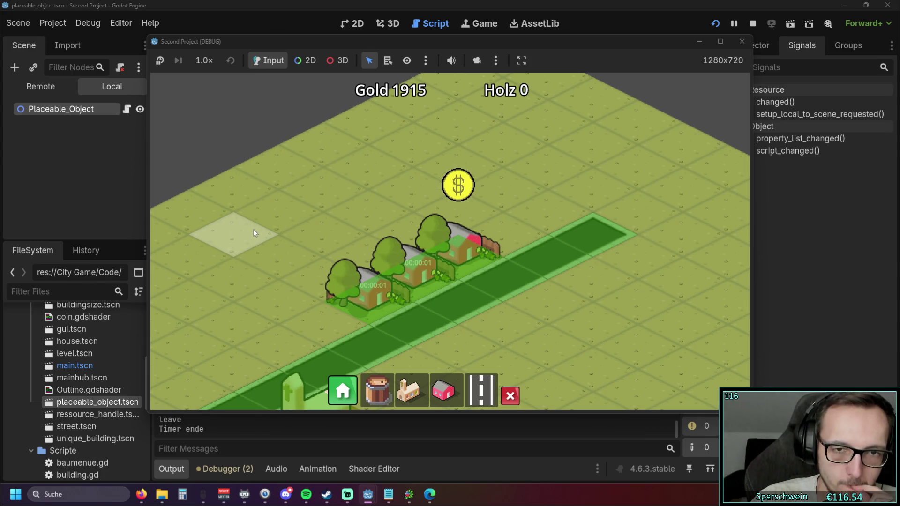
pyautogui.click(741, 41)
pyautogui.click(487, 226)
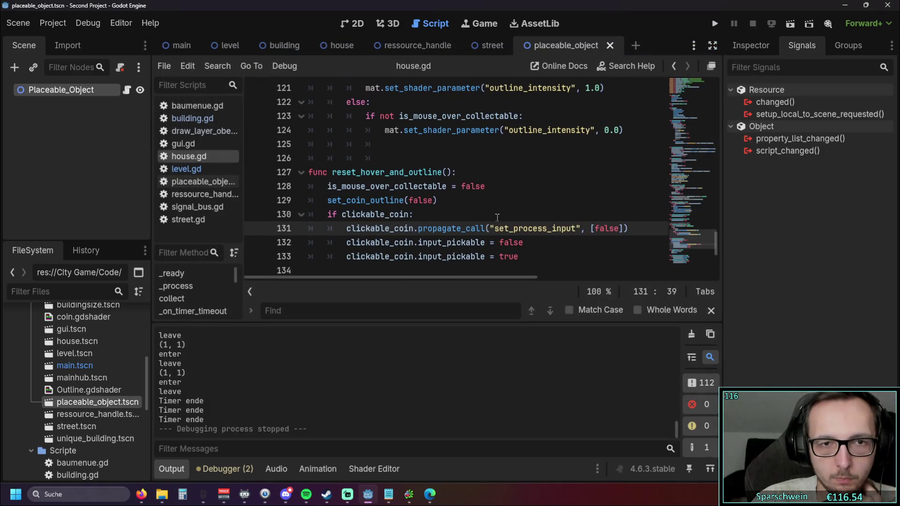
# Collapse the output log panel and dismiss the documentation popup.
pyautogui.click(171, 469)
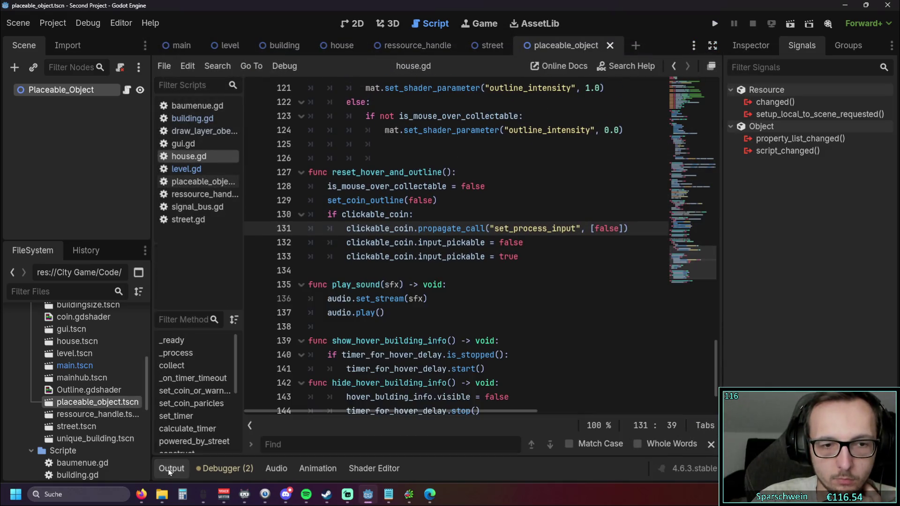
pyautogui.scroll(1, 437, 303)
pyautogui.moveTo(475, 298)
pyautogui.click(444, 313)
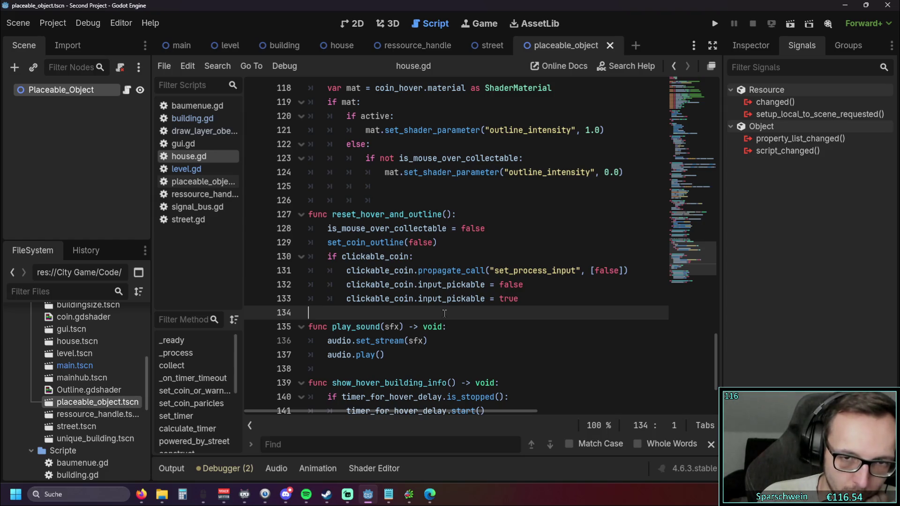
# Search for set_process_input in house.gd and across all project files.
pyautogui.moveTo(494, 271); pyautogui.dragTo(575, 272)
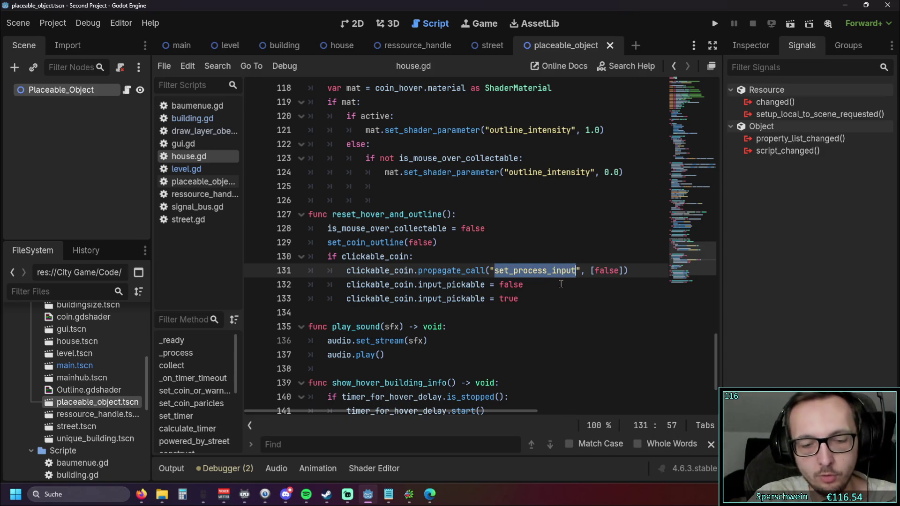
pyautogui.hotkey('ctrl', 'f')
pyautogui.hotkey('ctrl', 'shift', 'f')
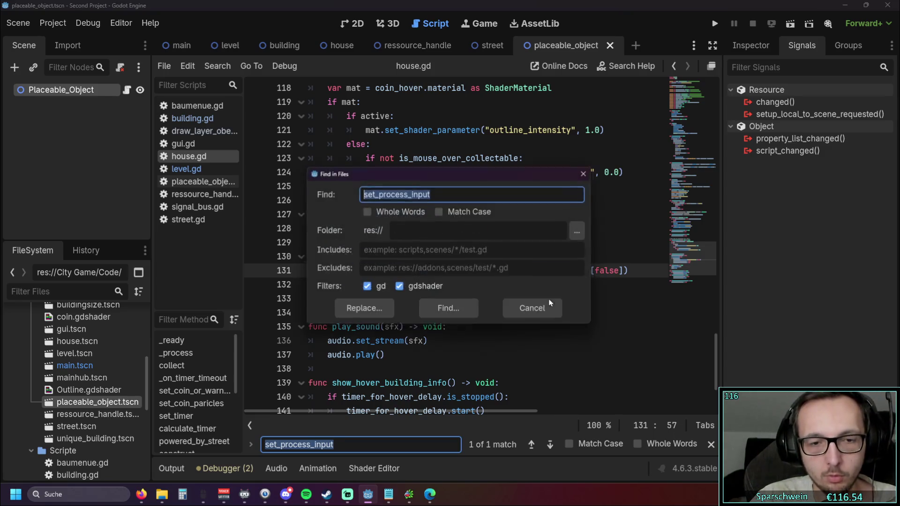
pyautogui.click(449, 308)
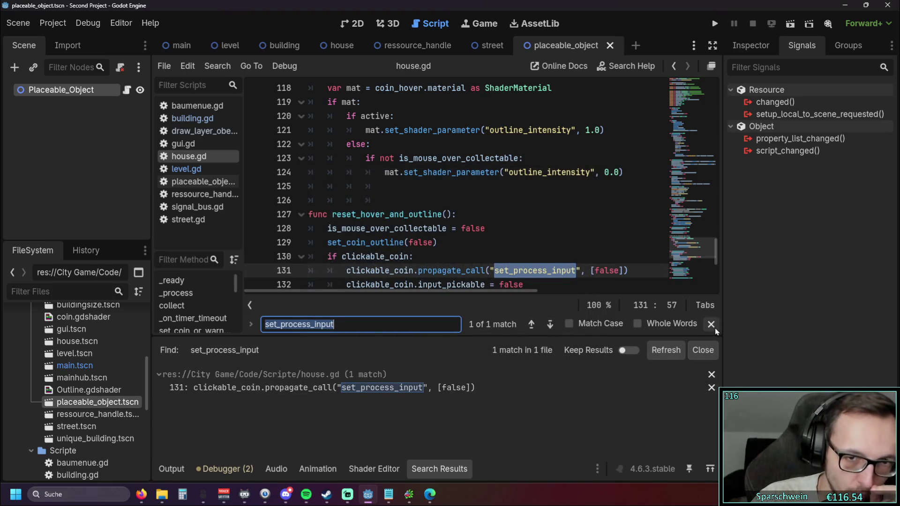
pyautogui.scroll(-2, 474, 229)
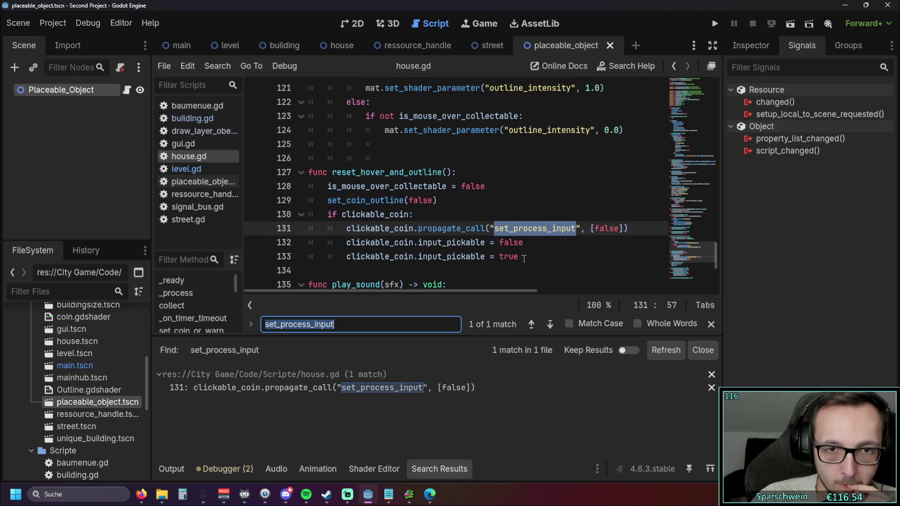
pyautogui.click(710, 326)
pyautogui.click(445, 469)
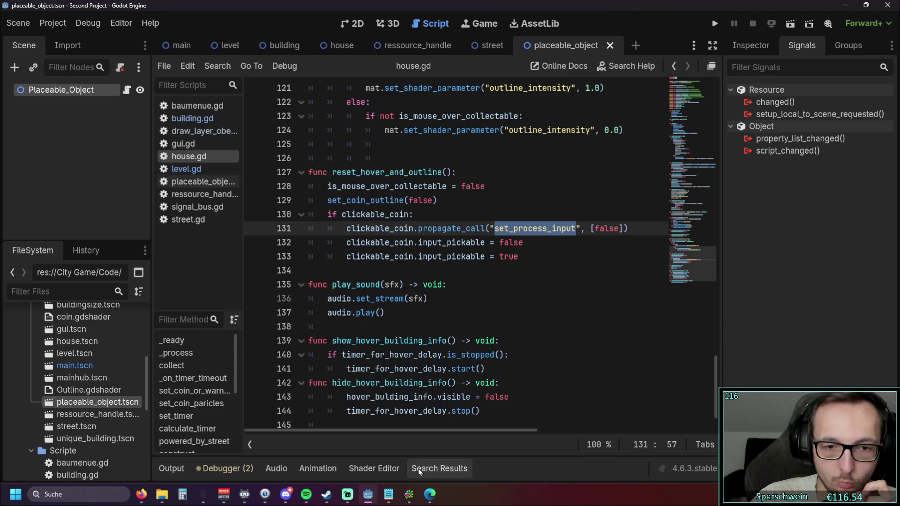
pyautogui.click(512, 297)
pyautogui.scroll(1, 527, 307)
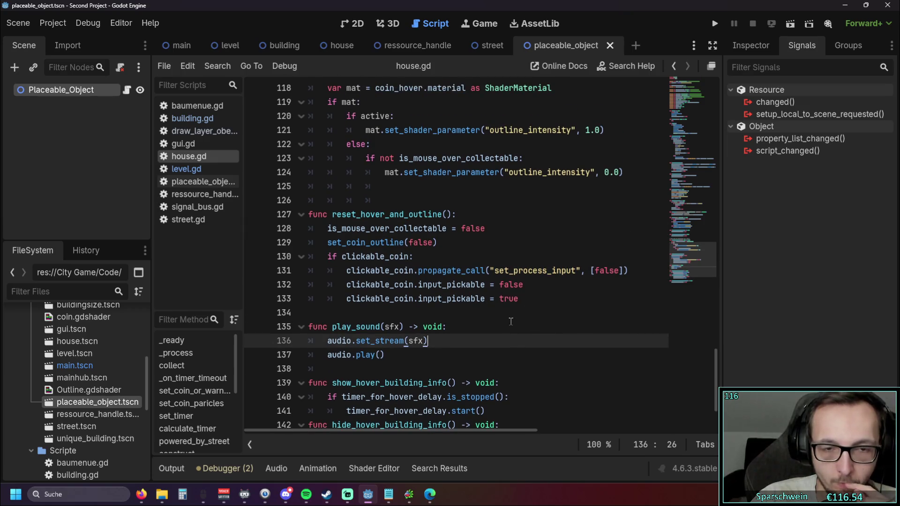
pyautogui.click(510, 321)
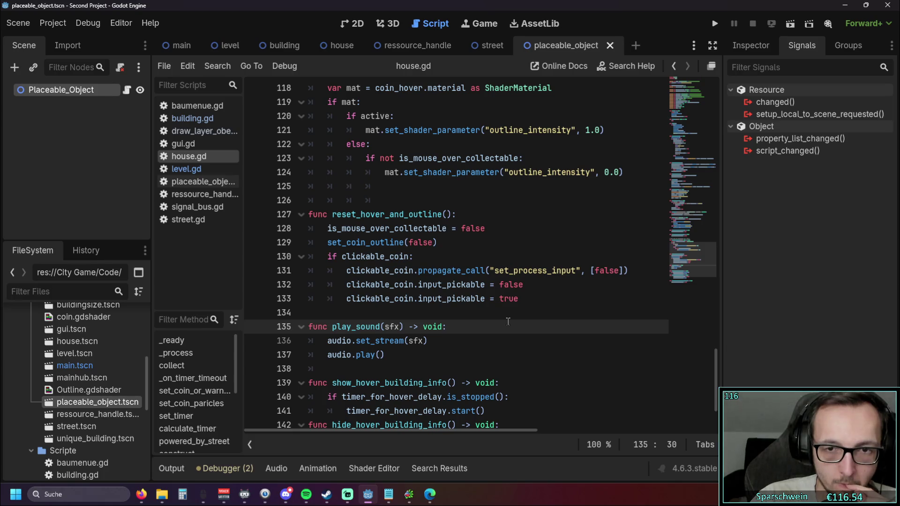
# Delete the leftover clickable_coin block and run the project with F5.
pyautogui.scroll(1, 508, 321)
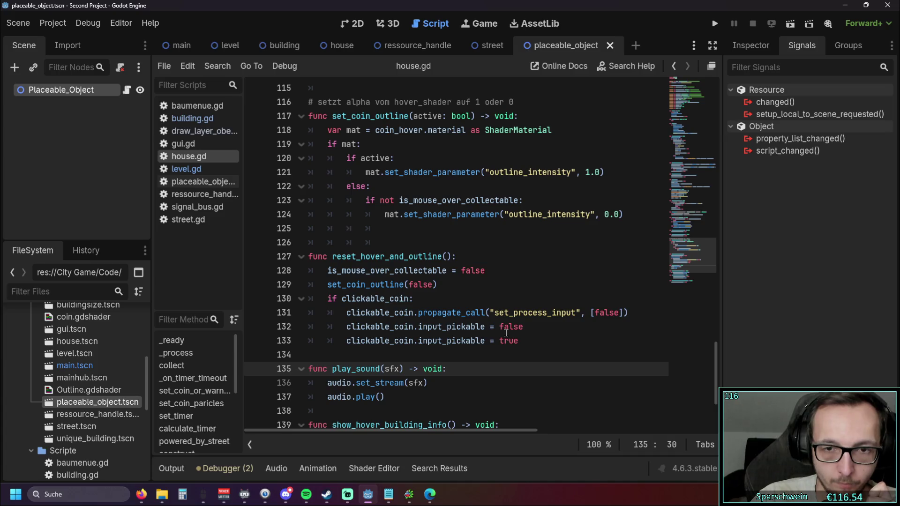
pyautogui.moveTo(465, 354)
pyautogui.mouseDown()
pyautogui.moveTo(422, 349)
pyautogui.moveTo(285, 298)
pyautogui.mouseUp()
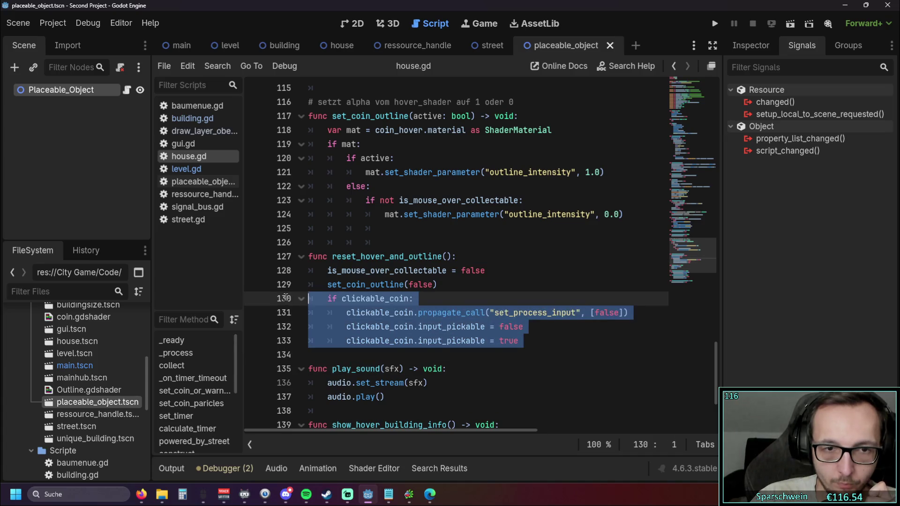
pyautogui.press('Delete')
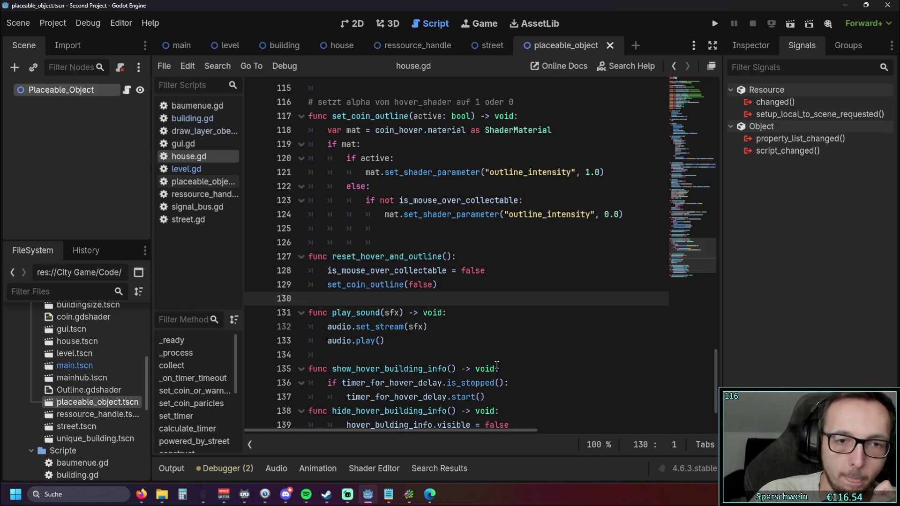
pyautogui.press('F5')
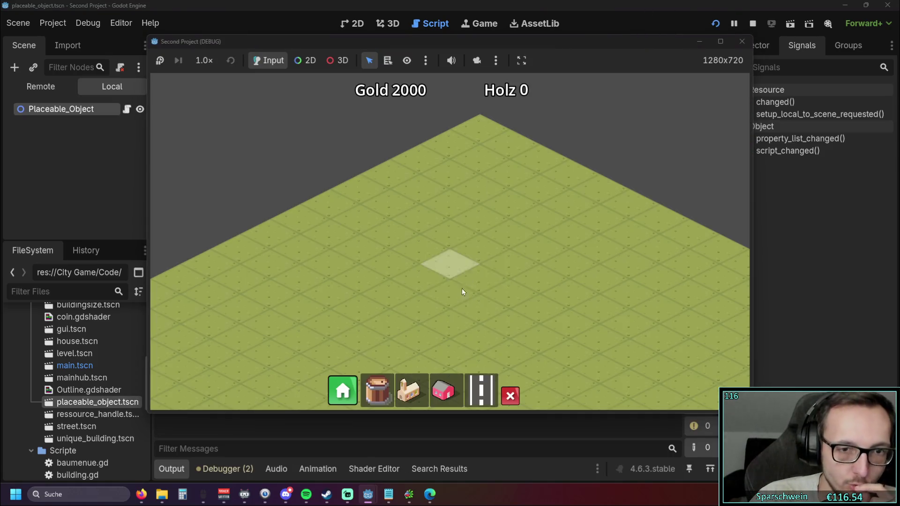
# Lay a road across the map and place buildings plus a row of three houses.
pyautogui.moveTo(382, 321); pyautogui.dragTo(555, 239)
pyautogui.click(408, 390)
pyautogui.click(417, 331)
pyautogui.click(443, 390)
pyautogui.click(462, 257)
pyautogui.click(489, 242)
pyautogui.click(529, 221)
# Collect the coins above the three houses, right to left.
pyautogui.scroll(1, 533, 268)
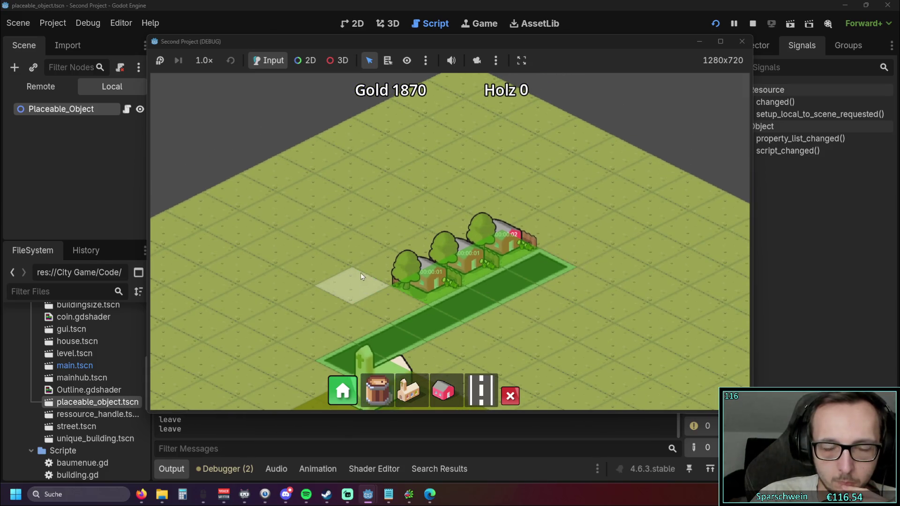
pyautogui.click(503, 191)
pyautogui.click(463, 210)
pyautogui.click(426, 224)
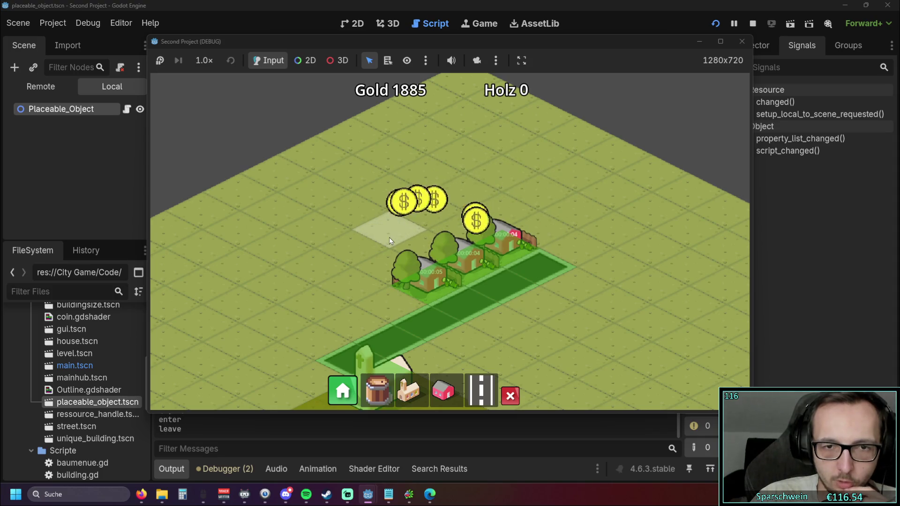
pyautogui.scroll(2, 384, 237)
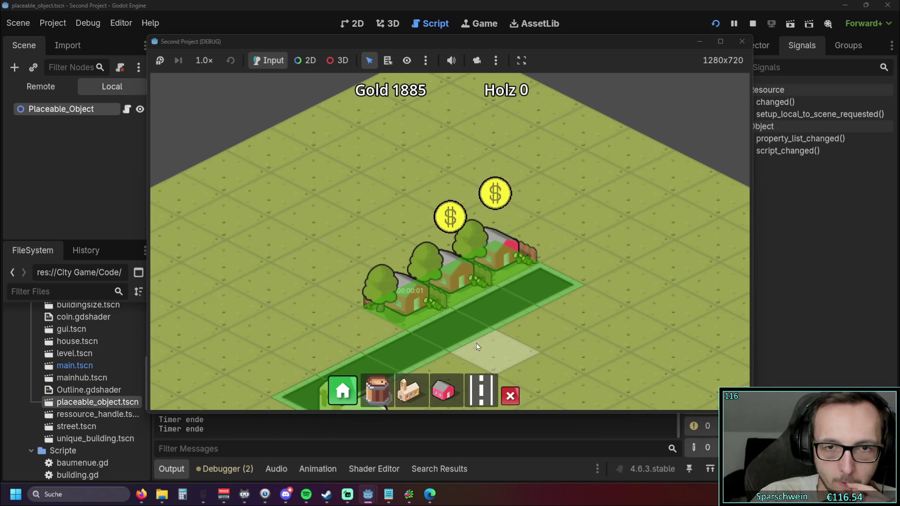
pyautogui.click(494, 259)
pyautogui.click(452, 284)
pyautogui.click(426, 298)
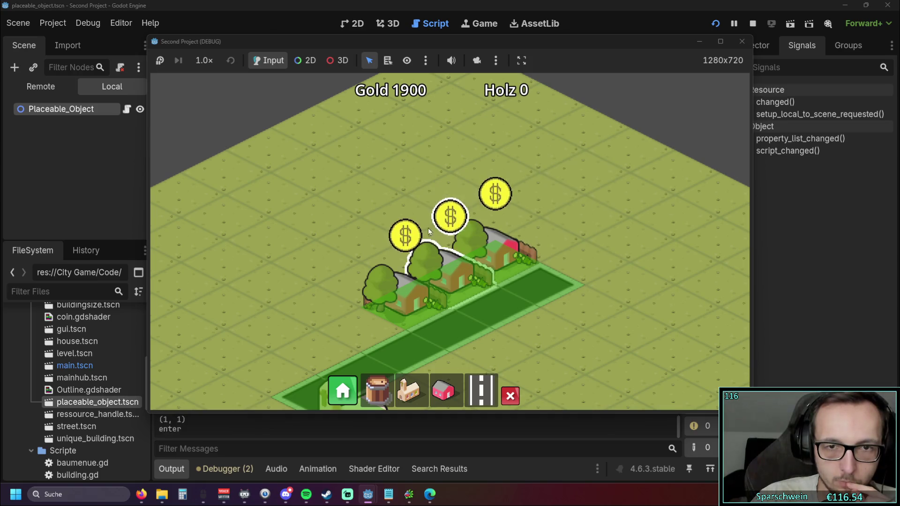
# Collect the houses' coins again, raising Gold to 1930, then close the game.
pyautogui.click(494, 202)
pyautogui.click(413, 238)
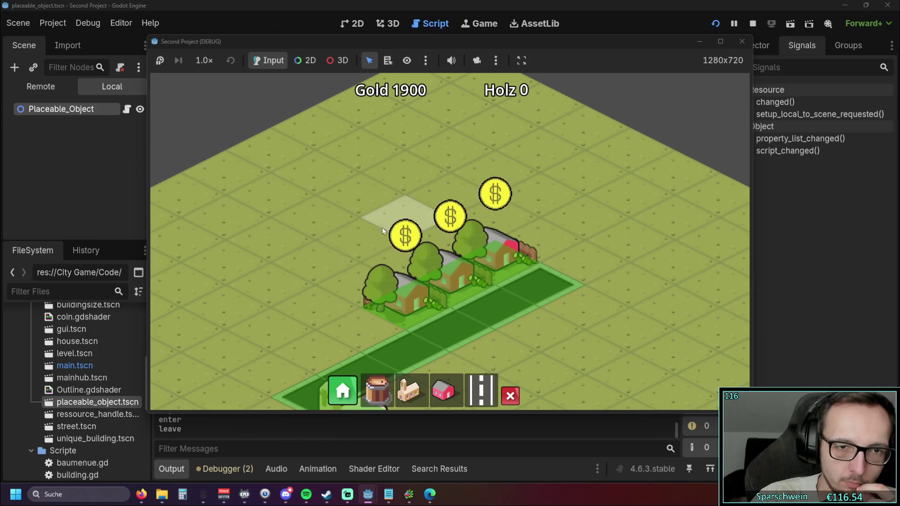
pyautogui.click(405, 236)
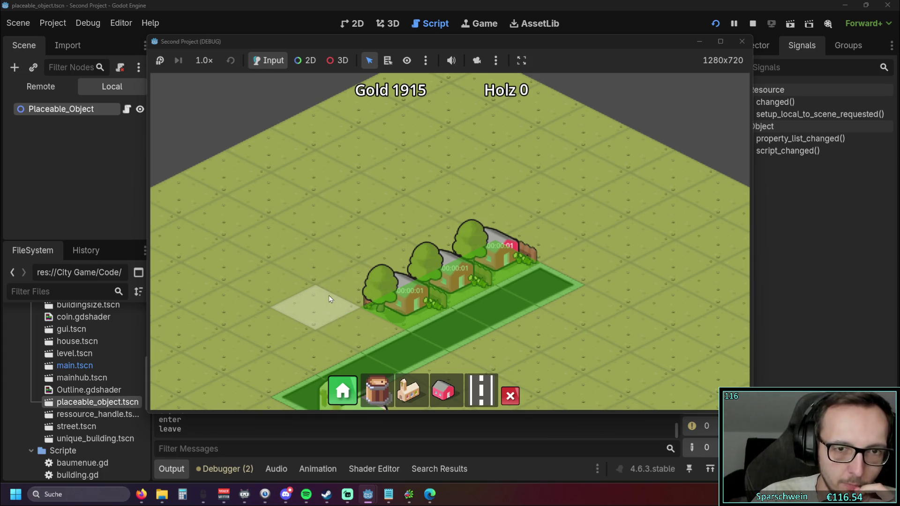
pyautogui.click(493, 199)
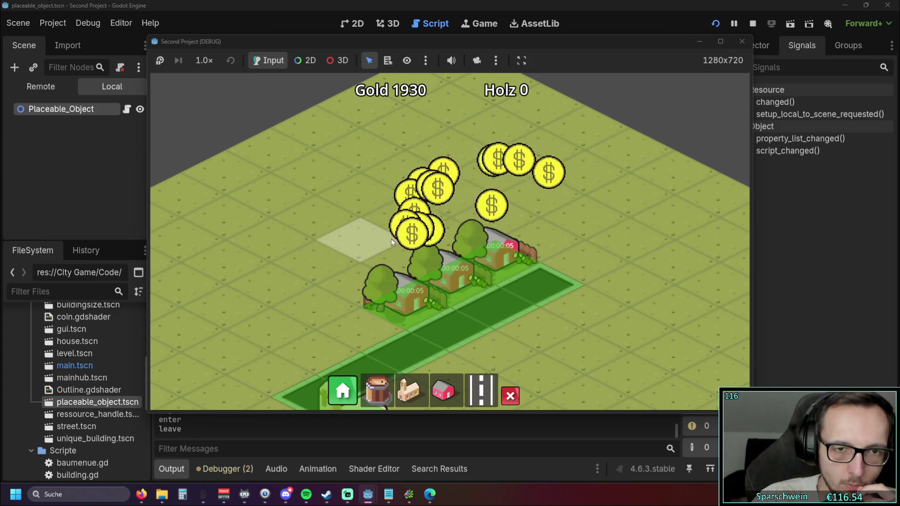
pyautogui.click(740, 42)
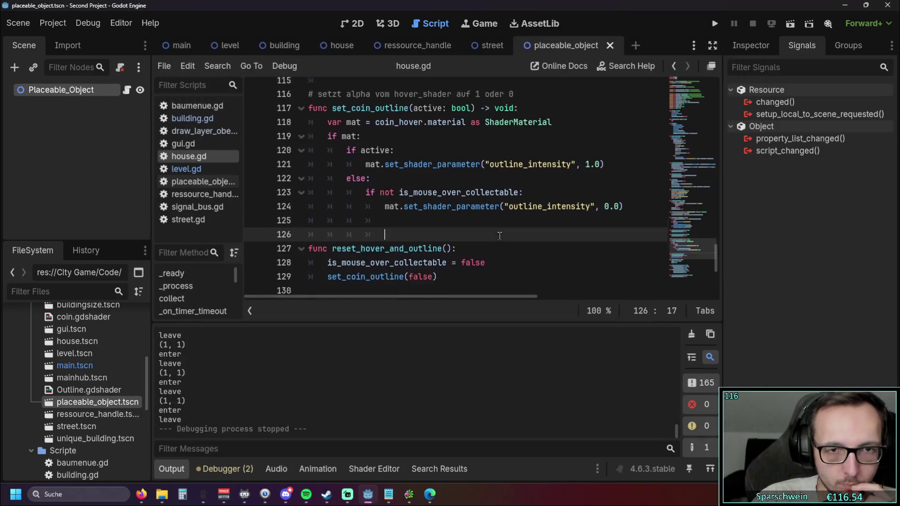
# Find reset_hover_and_outline()'s call at line 40 and definition at line 127.
pyautogui.scroll(1, 497, 237)
pyautogui.scroll(-3, 468, 248)
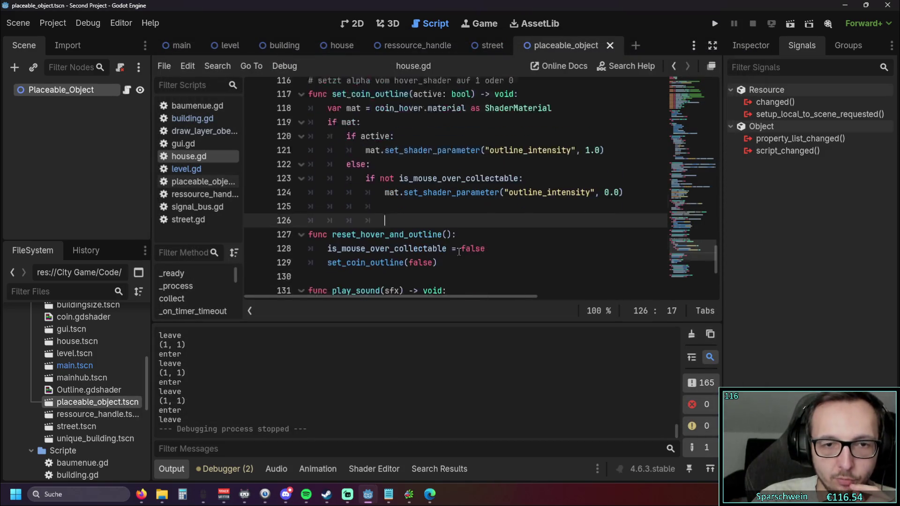
pyautogui.scroll(1, 440, 254)
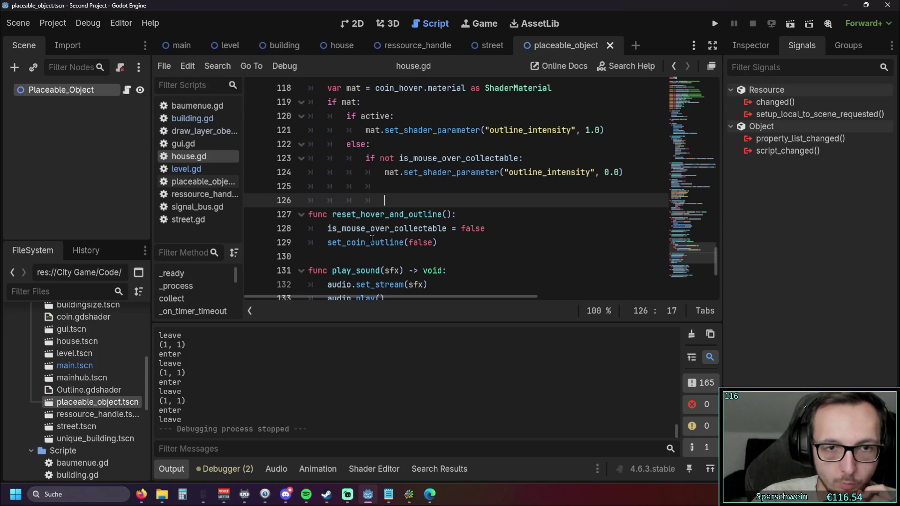
pyautogui.click(356, 256)
pyautogui.scroll(15, 422, 253)
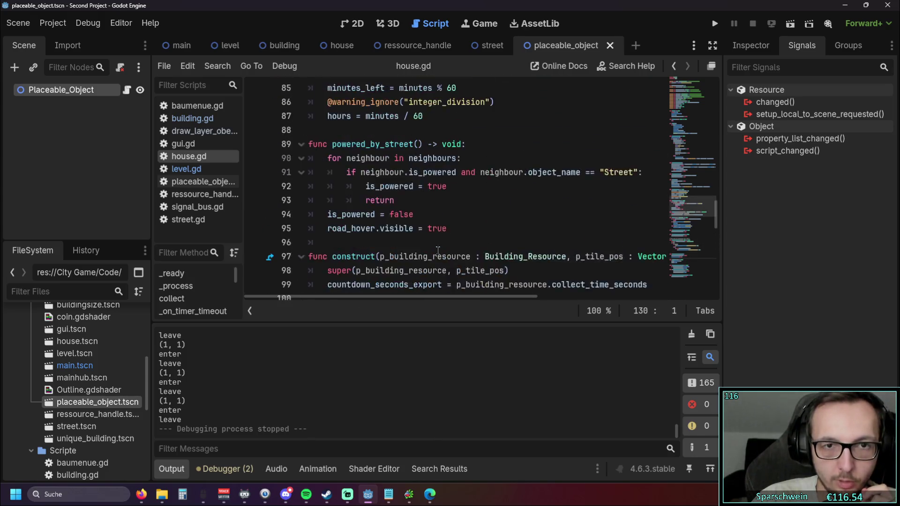
pyautogui.scroll(14, 436, 249)
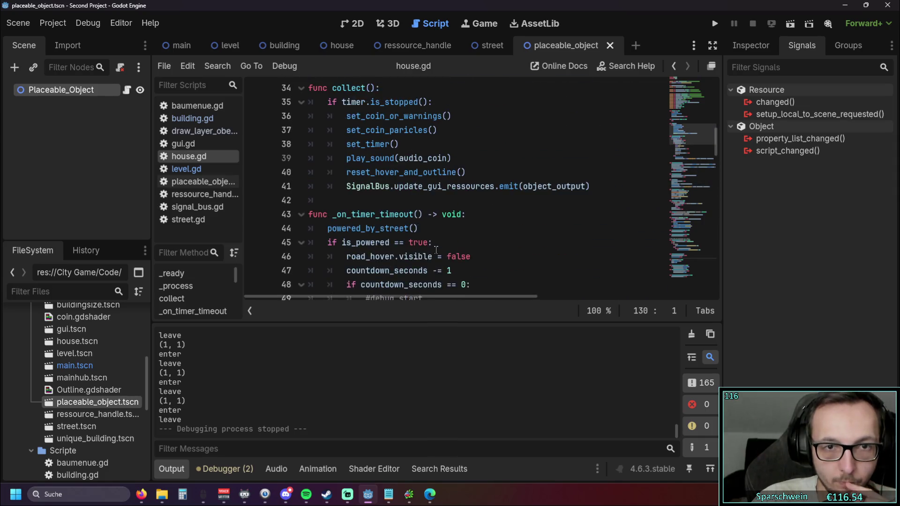
pyautogui.scroll(-20, 435, 251)
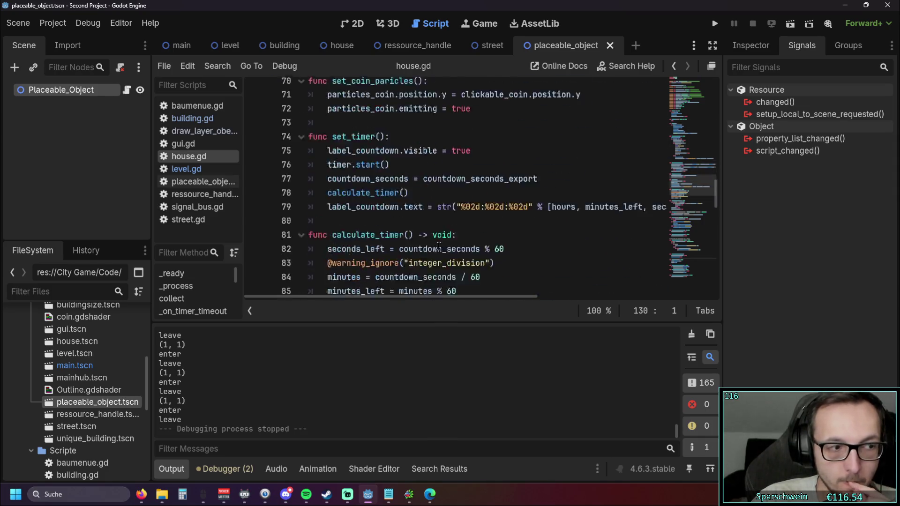
pyautogui.scroll(1, 437, 239)
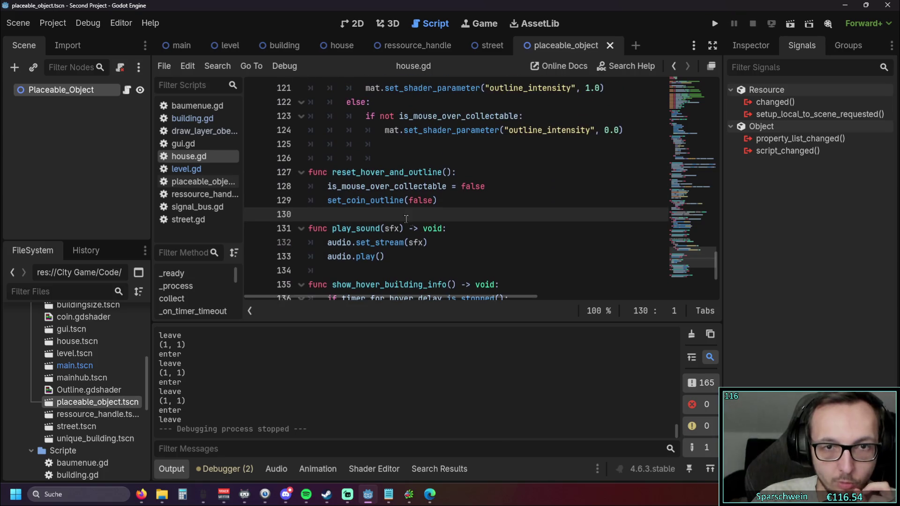
pyautogui.moveTo(333, 172); pyautogui.dragTo(453, 172)
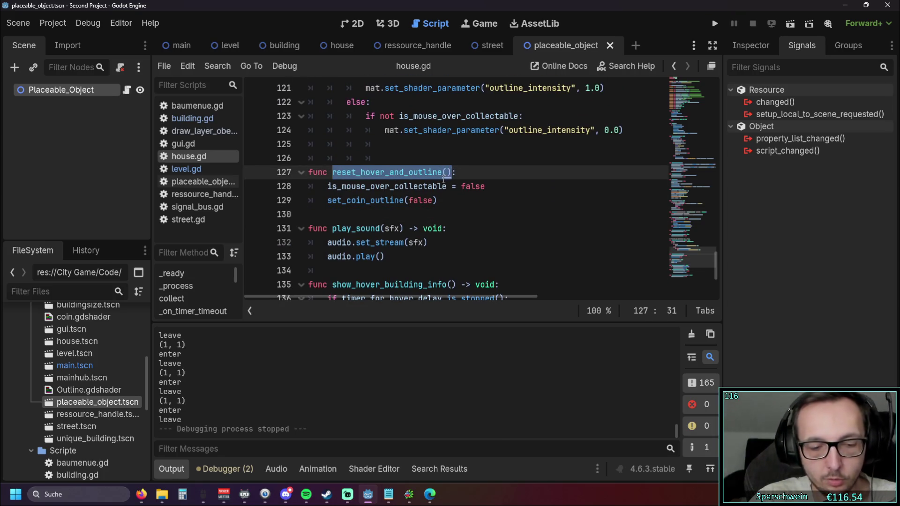
pyautogui.hotkey('ctrl', 'f')
pyautogui.click(532, 311)
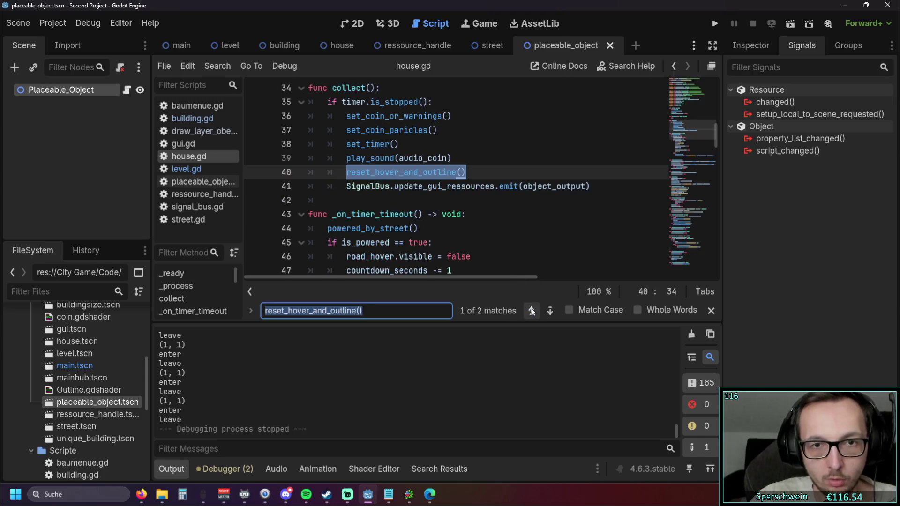
pyautogui.click(550, 312)
# Search the project for reset_hover_and_outline() and replace its call in collect with its reset lines.
pyautogui.hotkey('ctrl', 'shift', 'f')
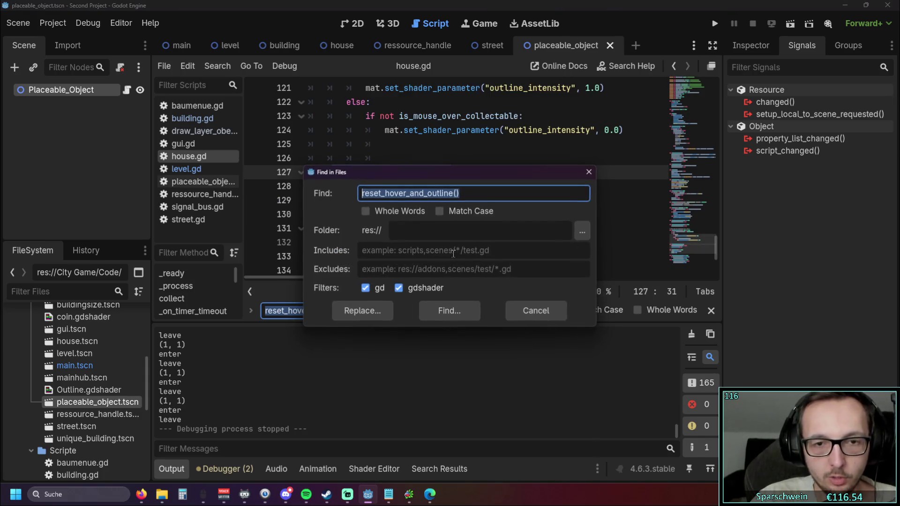
pyautogui.click(451, 310)
pyautogui.scroll(15, 412, 221)
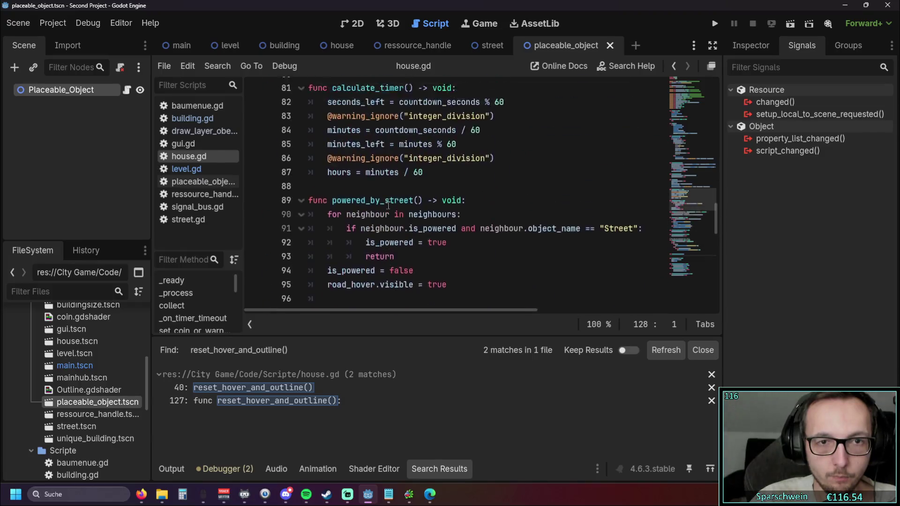
pyautogui.scroll(14, 419, 217)
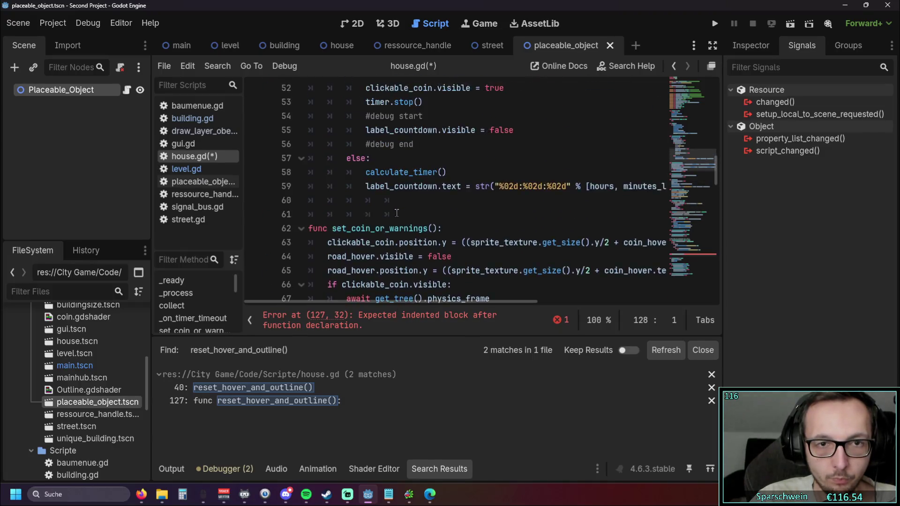
pyautogui.moveTo(475, 212); pyautogui.dragTo(302, 213)
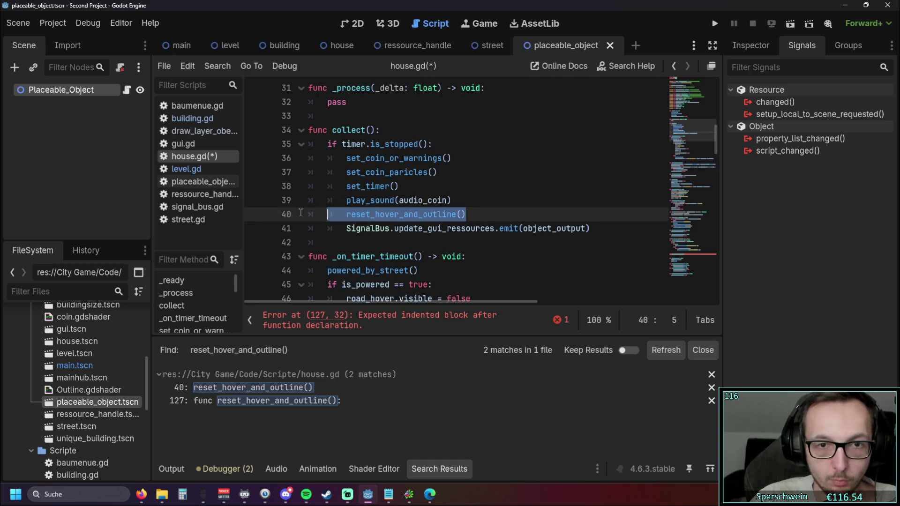
pyautogui.write('is_mouse_over_collectable = false \tset_coin_outline(false)')
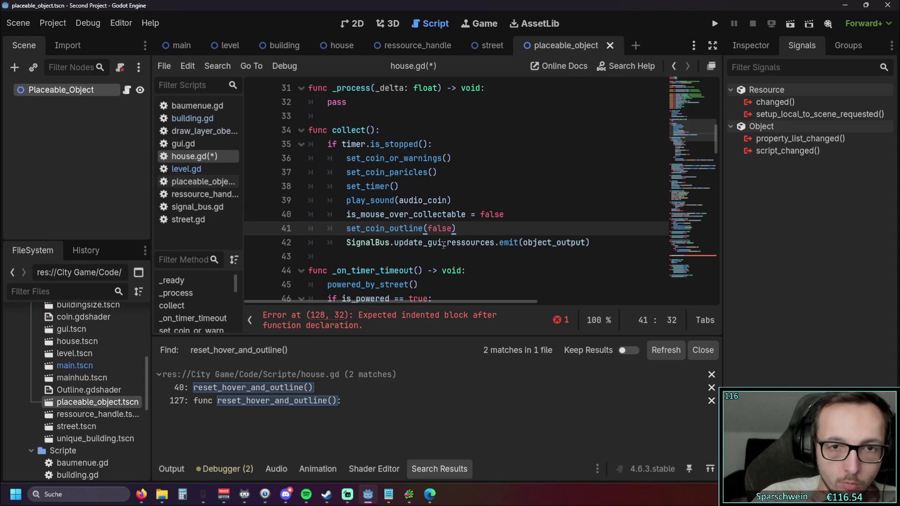
# Delete the now-redundant reset_hover_and_outline function and close the search results.
pyautogui.scroll(-20, 435, 237)
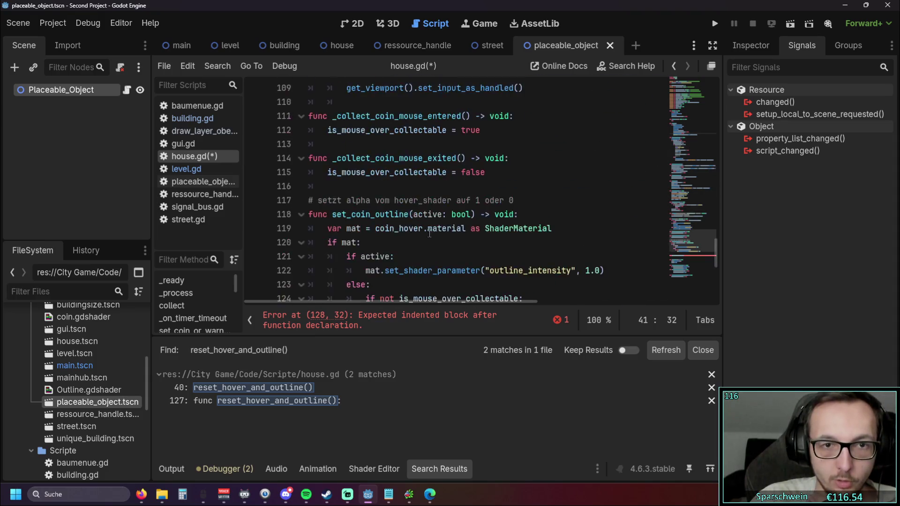
pyautogui.moveTo(426, 233); pyautogui.dragTo(335, 200)
pyautogui.press('BackSpace')
pyautogui.press('BackSpace')
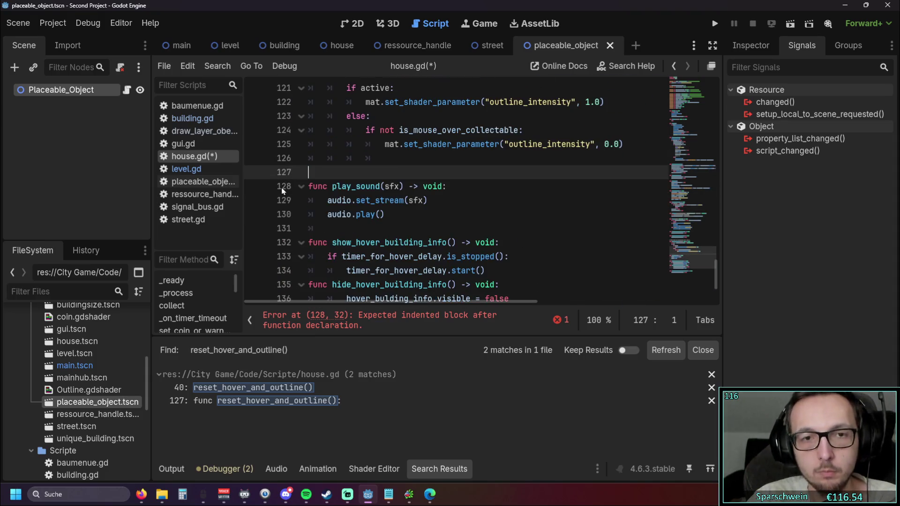
pyautogui.click(461, 226)
pyautogui.scroll(6, 436, 221)
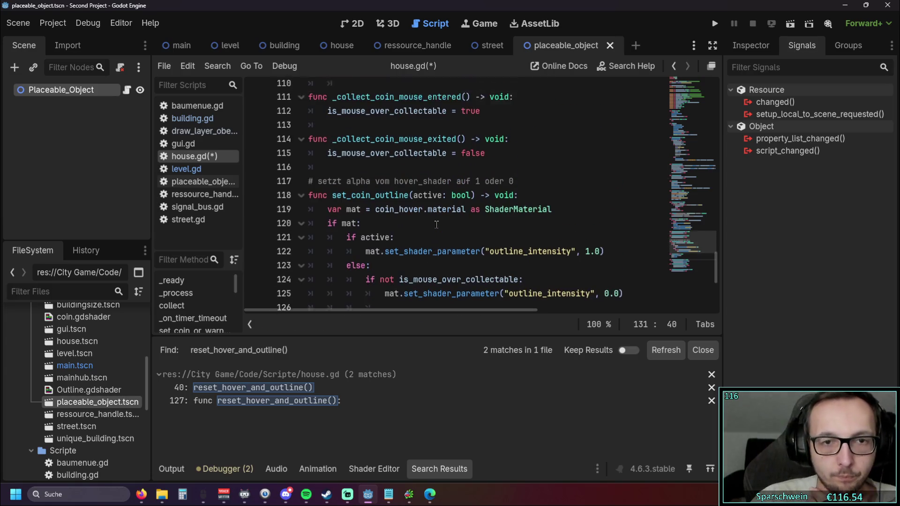
pyautogui.scroll(18, 433, 223)
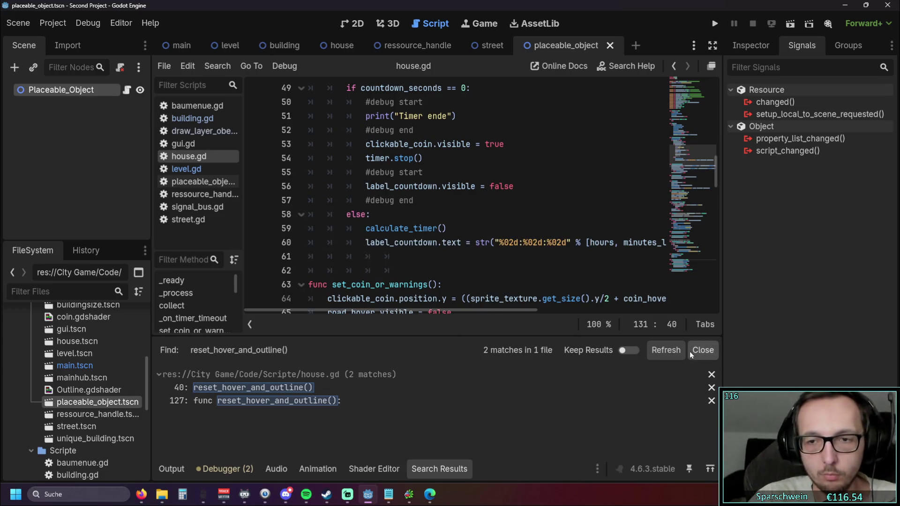
pyautogui.click(478, 256)
pyautogui.scroll(5, 478, 245)
pyautogui.scroll(1, 474, 246)
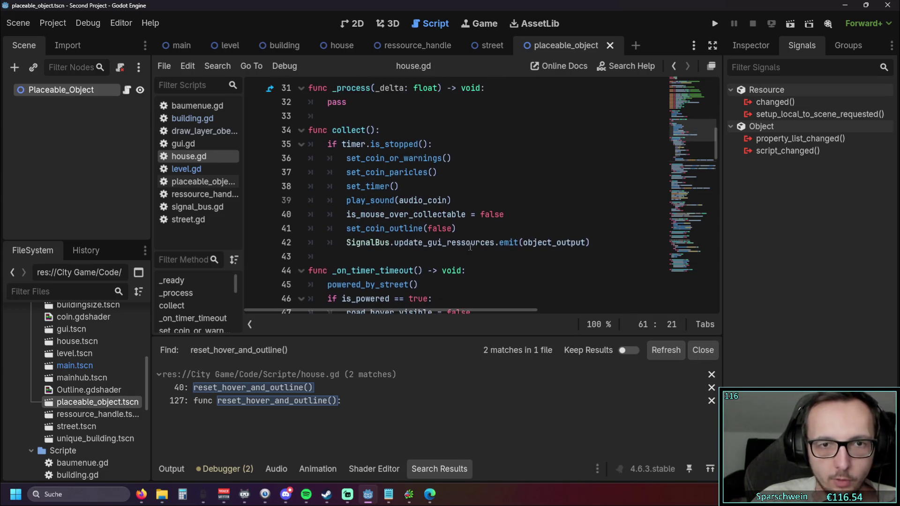
pyautogui.click(379, 469)
pyautogui.click(464, 468)
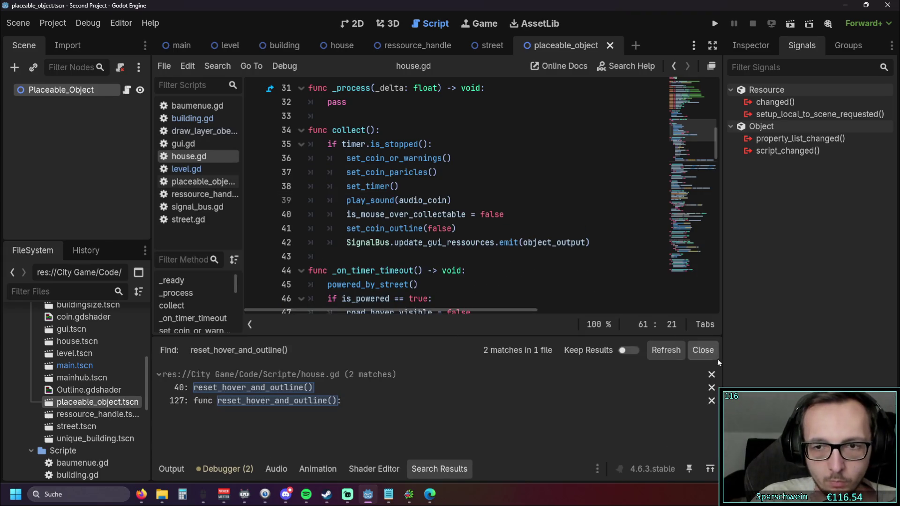
pyautogui.click(701, 352)
# Remove set_coin_outline(false) from collect, tidy the empty line, and run the project.
pyautogui.scroll(1, 465, 261)
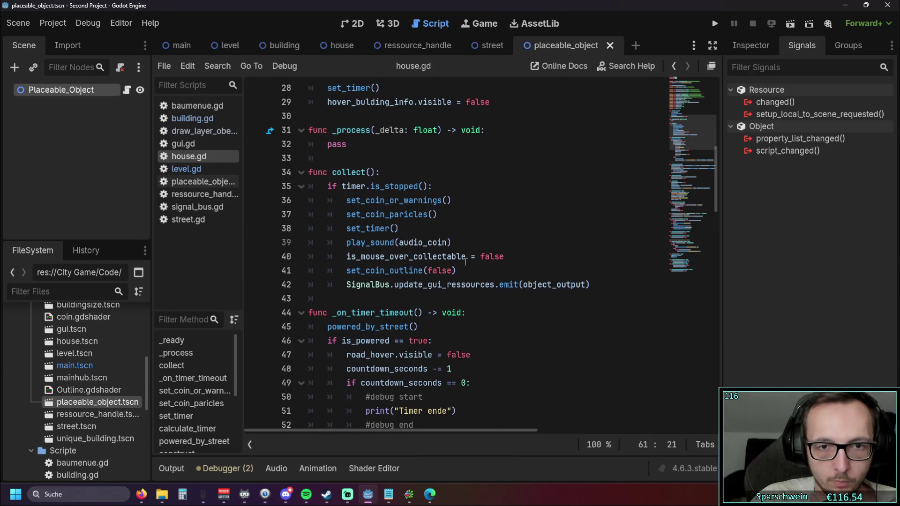
pyautogui.moveTo(465, 274); pyautogui.dragTo(292, 272)
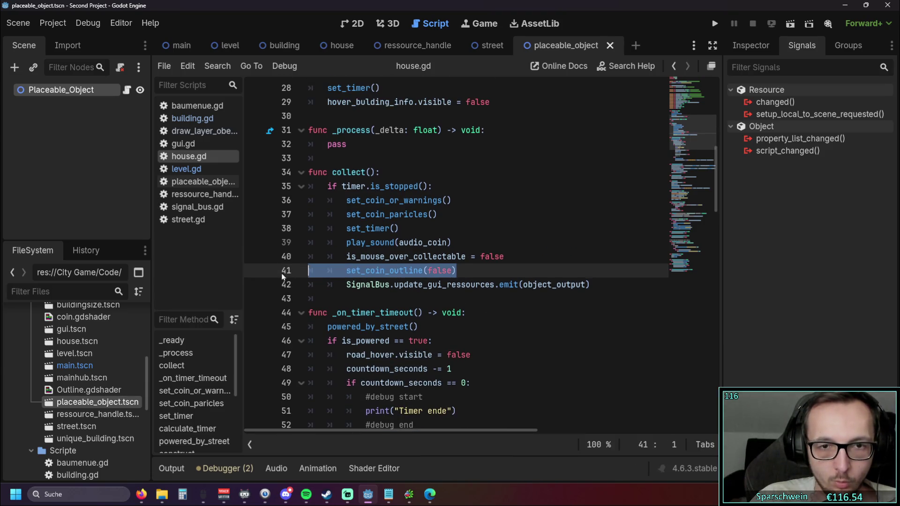
pyautogui.click(465, 272)
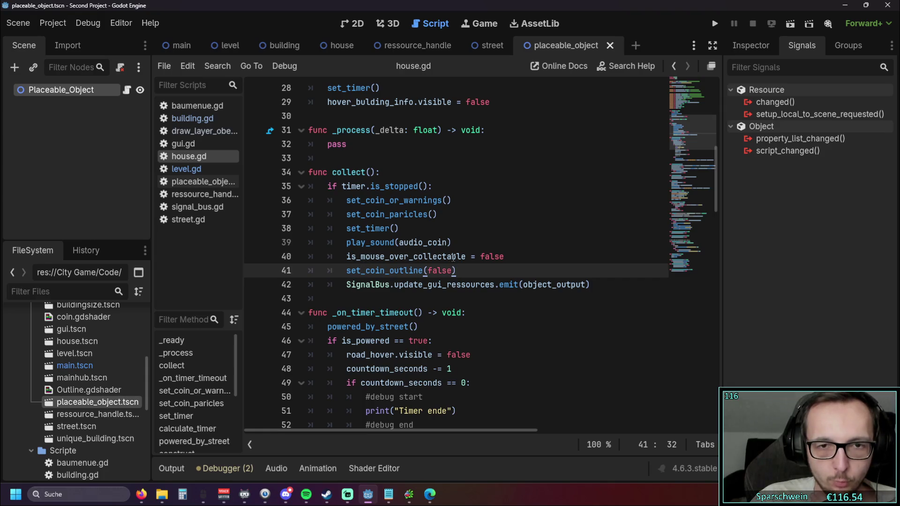
pyautogui.moveTo(474, 274); pyautogui.dragTo(260, 258)
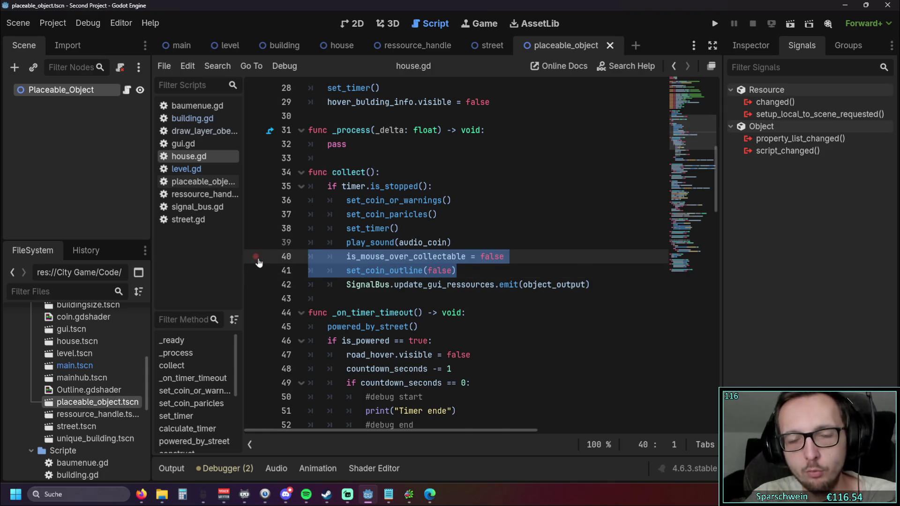
pyautogui.press('BackSpace')
pyautogui.hotkey('ctrl', 'z')
pyautogui.moveTo(473, 272); pyautogui.dragTo(253, 270)
pyautogui.press('BackSpace')
pyautogui.press('BackSpace')
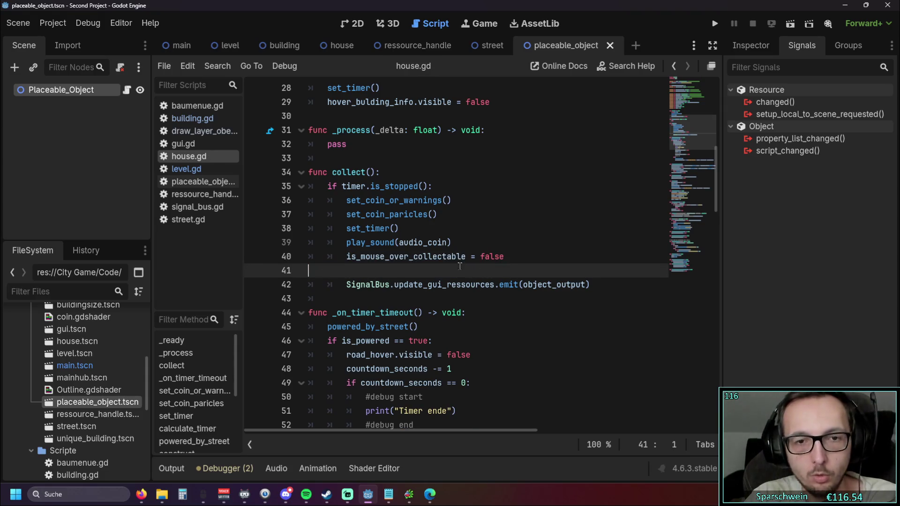
pyautogui.press('Up')
pyautogui.click(714, 23)
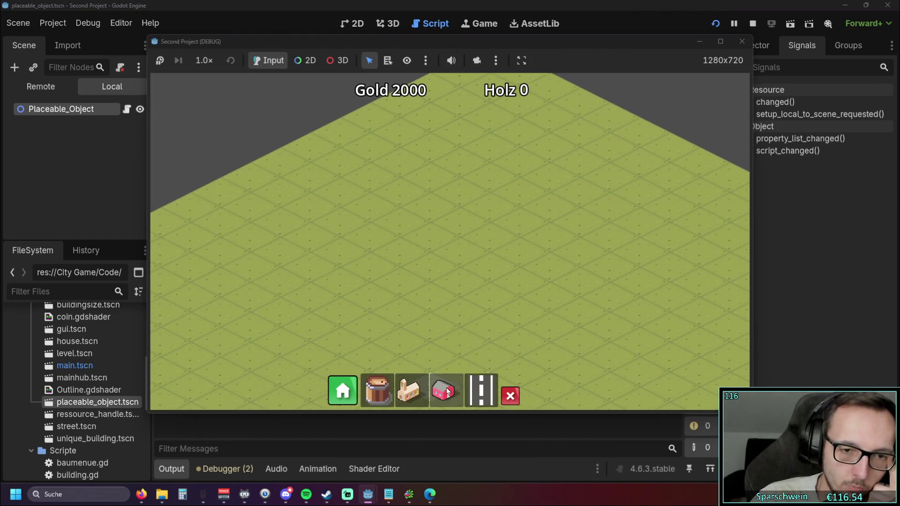
# Place the pink house, a diagonal road, a church, and a road branch toward it.
pyautogui.click(443, 390)
pyautogui.click(455, 280)
pyautogui.rightClick(450, 336)
pyautogui.moveTo(409, 351); pyautogui.dragTo(527, 253)
pyautogui.click(408, 391)
pyautogui.click(419, 322)
pyautogui.rightClick(509, 302)
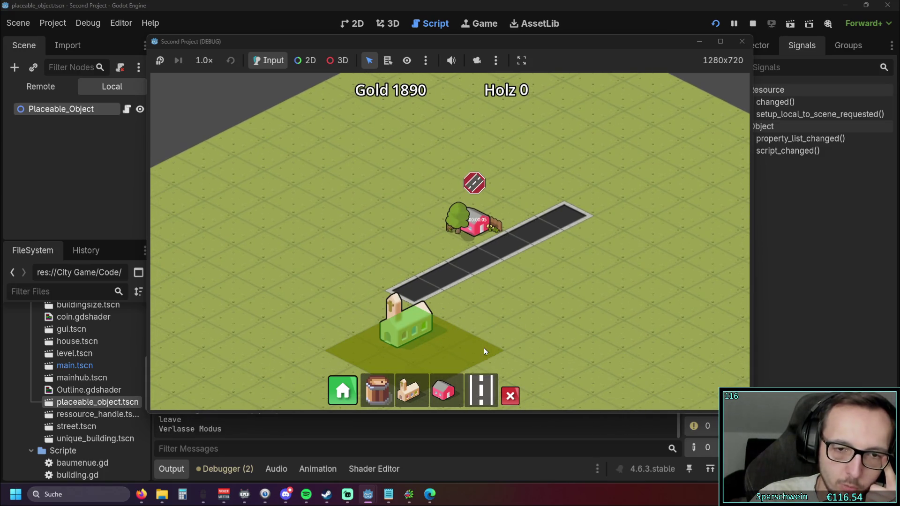
pyautogui.moveTo(468, 304)
pyautogui.mouseDown()
pyautogui.moveTo(429, 297)
pyautogui.moveTo(381, 317)
pyautogui.mouseUp()
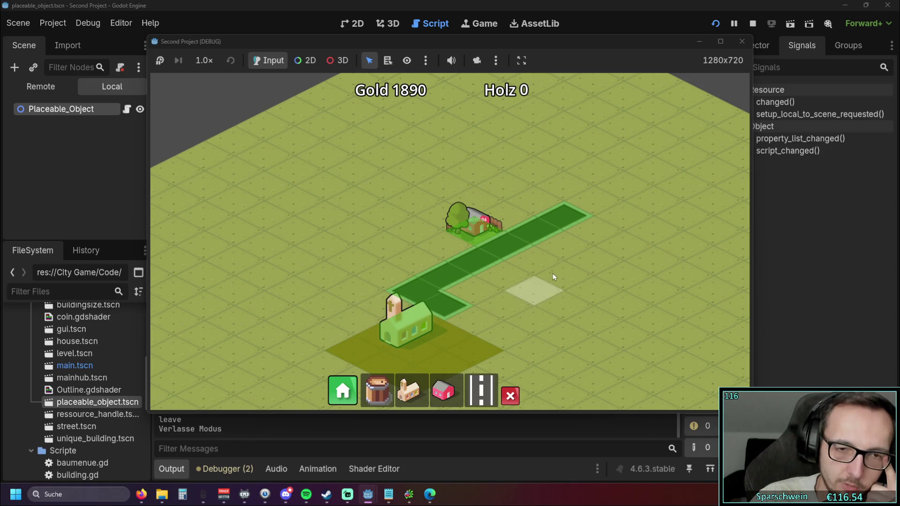
# Add a second and third house beside the road.
pyautogui.scroll(4, 515, 304)
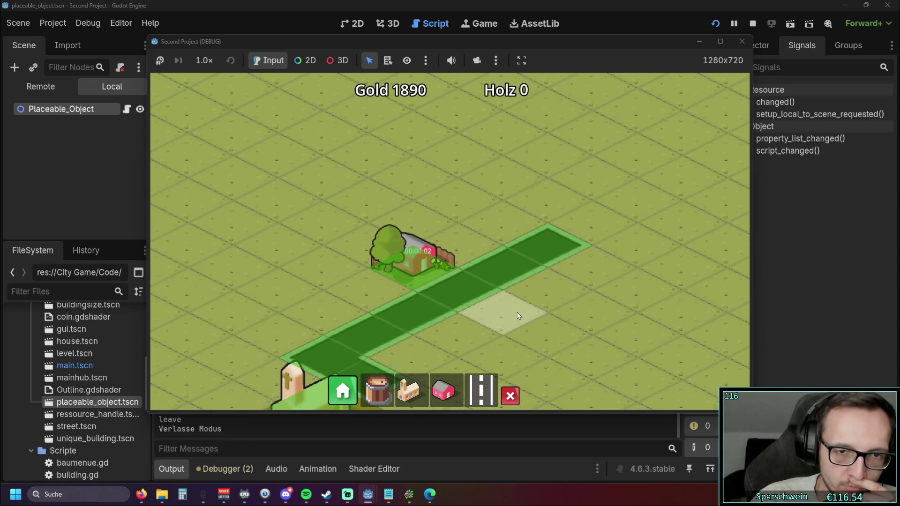
pyautogui.scroll(-1, 516, 311)
pyautogui.scroll(-1, 525, 303)
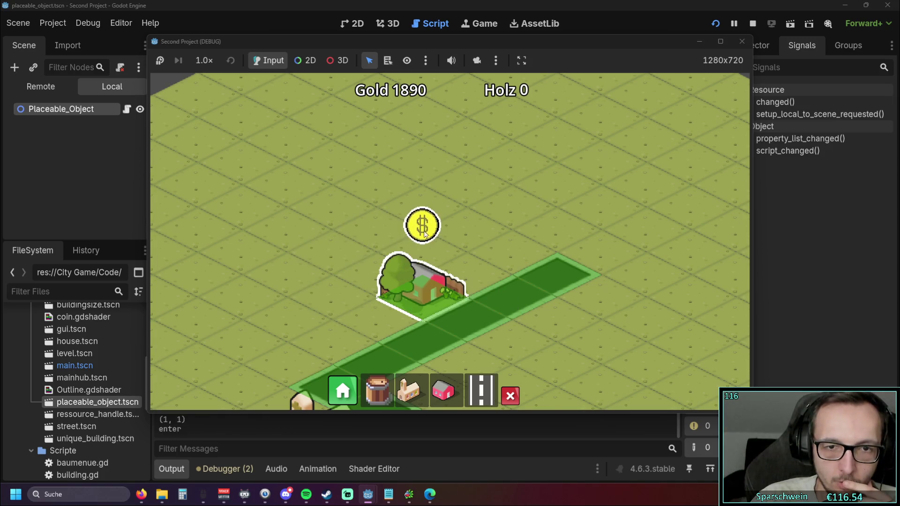
pyautogui.click(433, 296)
pyautogui.click(474, 263)
pyautogui.click(518, 251)
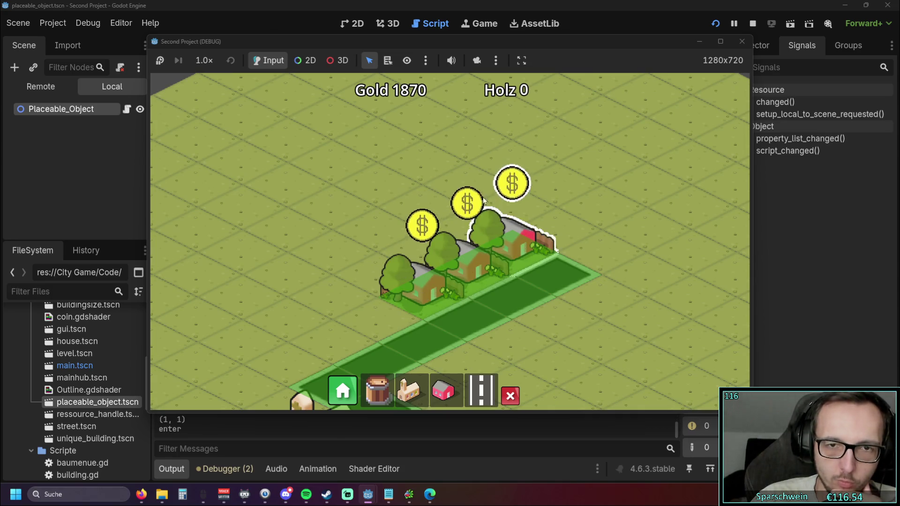
# Collect the coins above the three houses, then stop the game at 1900 Gold.
pyautogui.click(422, 229)
pyautogui.click(467, 205)
pyautogui.click(510, 182)
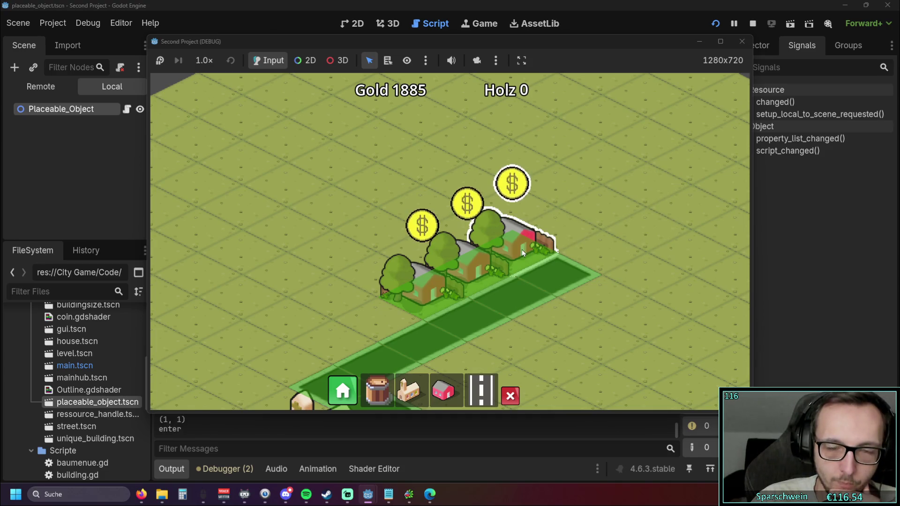
pyautogui.moveTo(419, 304)
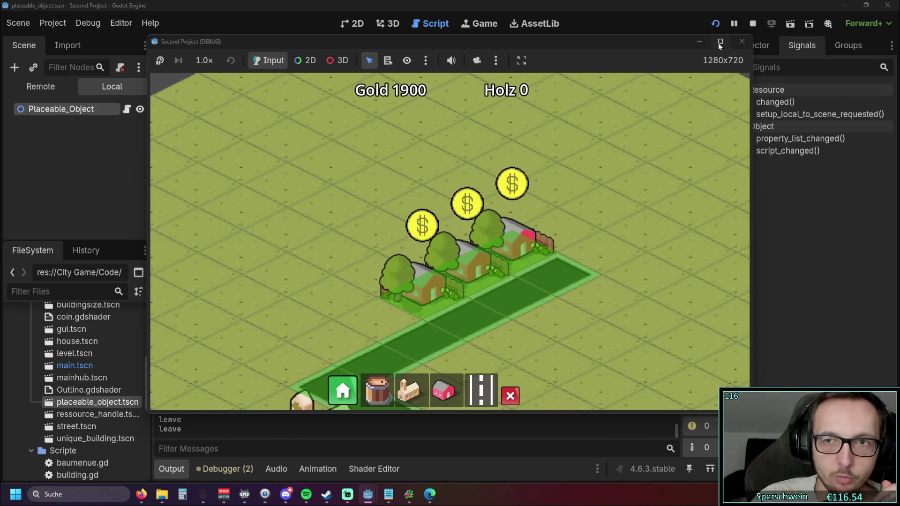
pyautogui.click(742, 41)
# Delete the is_mouse_over_collectable = false reset line from the collect function.
pyautogui.moveTo(505, 256); pyautogui.dragTo(268, 260)
pyautogui.press('BackSpace')
pyautogui.press('BackSpace')
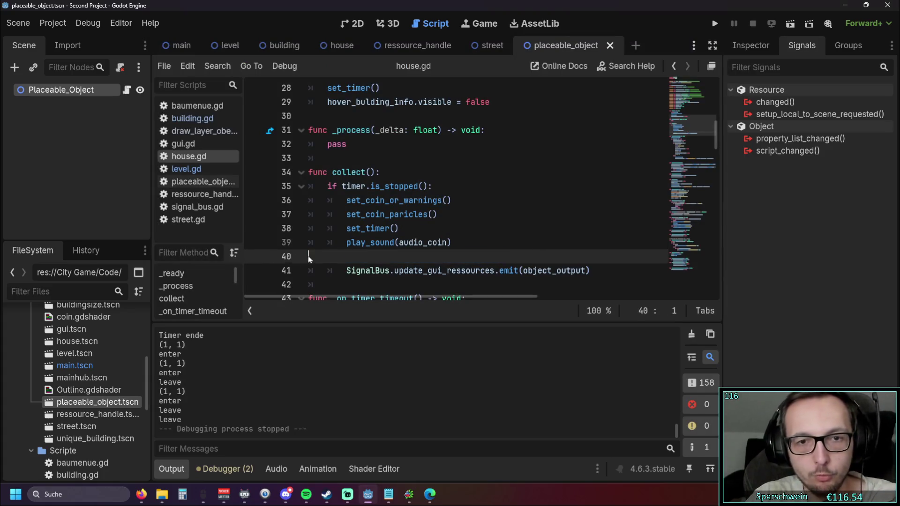
pyautogui.press('Up')
# Rerun the game and build a row of four pink houses, a road along them, and a church.
pyautogui.click(714, 23)
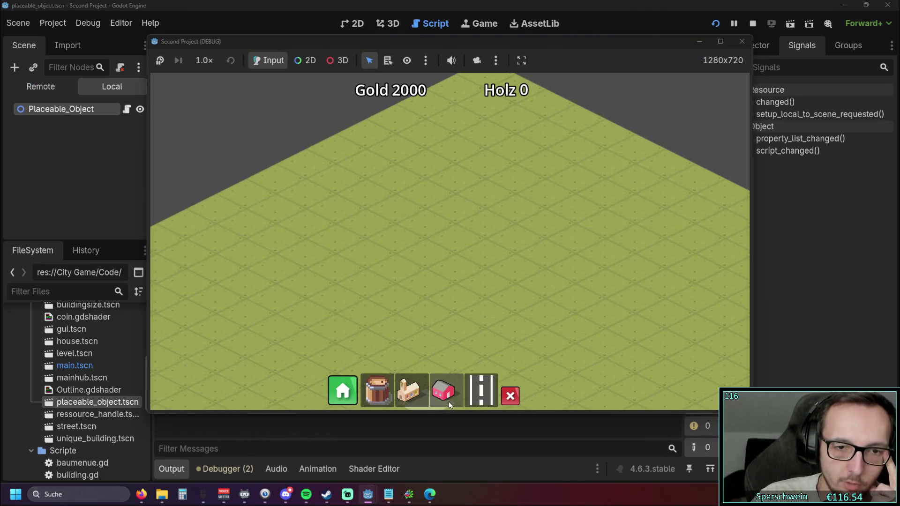
pyautogui.click(442, 390)
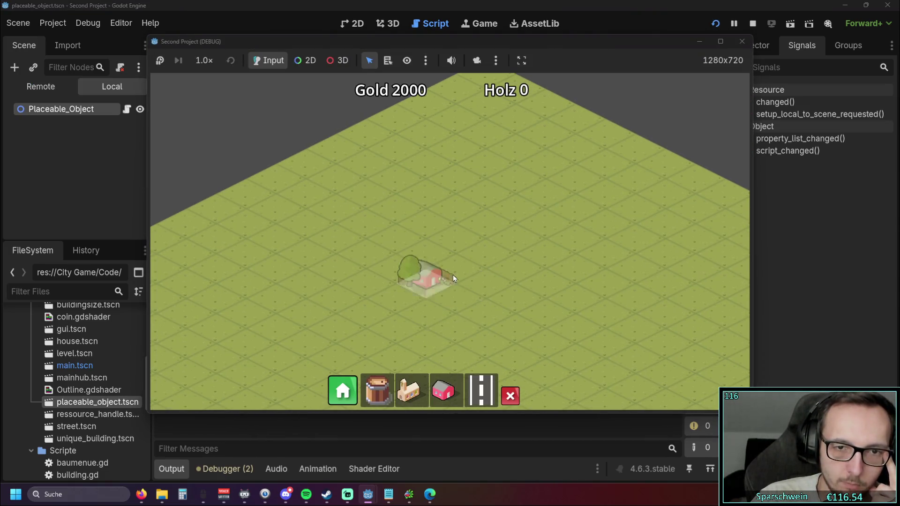
pyautogui.click(451, 274)
pyautogui.click(487, 246)
pyautogui.click(517, 229)
pyautogui.click(548, 214)
pyautogui.click(445, 390)
pyautogui.moveTo(386, 335); pyautogui.dragTo(609, 217)
pyautogui.click(408, 390)
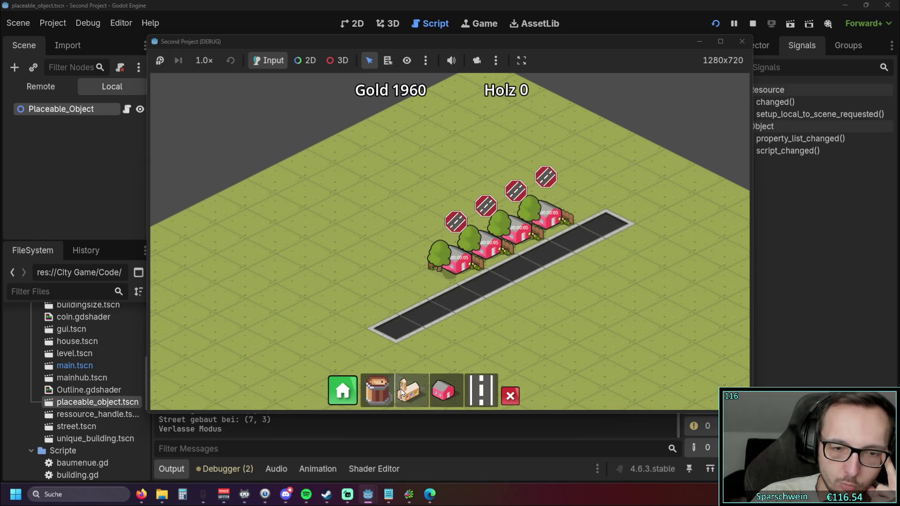
pyautogui.click(469, 351)
pyautogui.scroll(4, 528, 304)
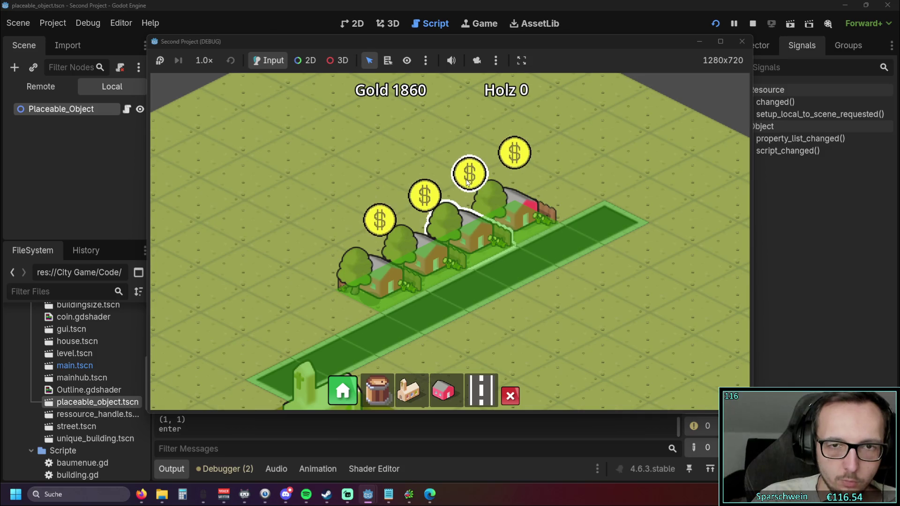
# Collect the houses' coins over several rounds to raise Gold to 1940, then stop the game.
pyautogui.click(380, 220)
pyautogui.click(425, 196)
pyautogui.click(469, 174)
pyautogui.click(504, 164)
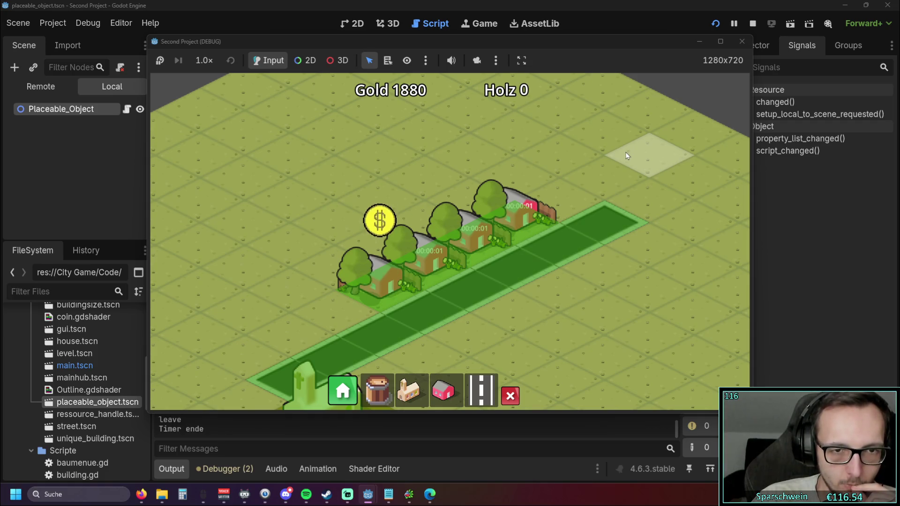
pyautogui.click(514, 153)
pyautogui.click(469, 174)
pyautogui.click(425, 195)
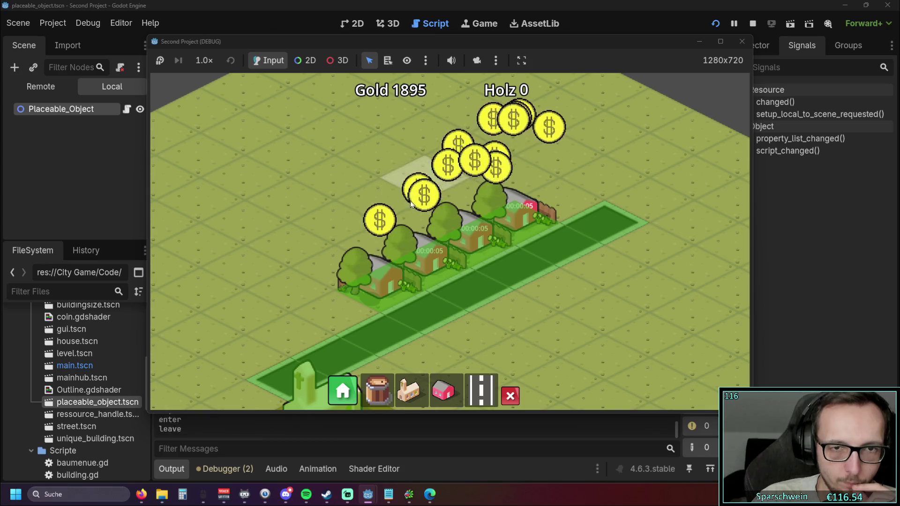
pyautogui.click(379, 220)
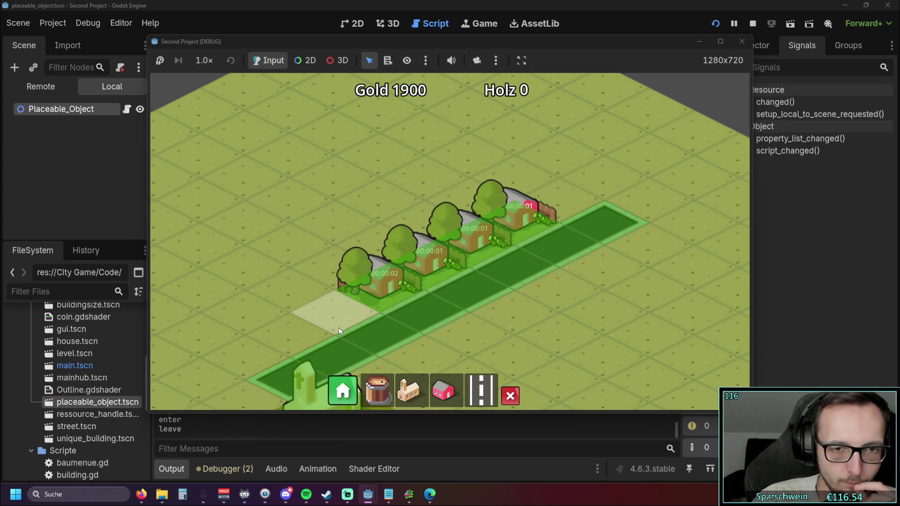
pyautogui.click(375, 271)
pyautogui.click(427, 251)
pyautogui.click(466, 231)
pyautogui.click(510, 220)
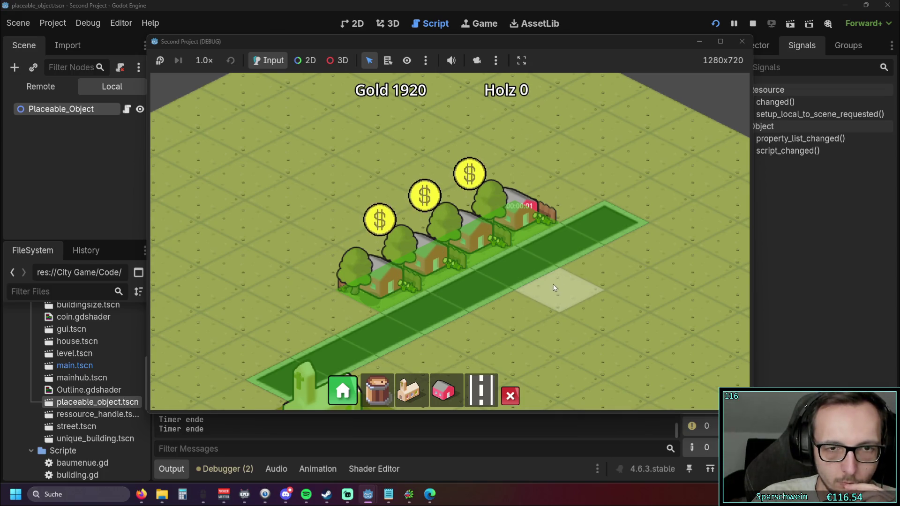
pyautogui.click(387, 281)
pyautogui.click(428, 263)
pyautogui.click(469, 252)
pyautogui.click(520, 224)
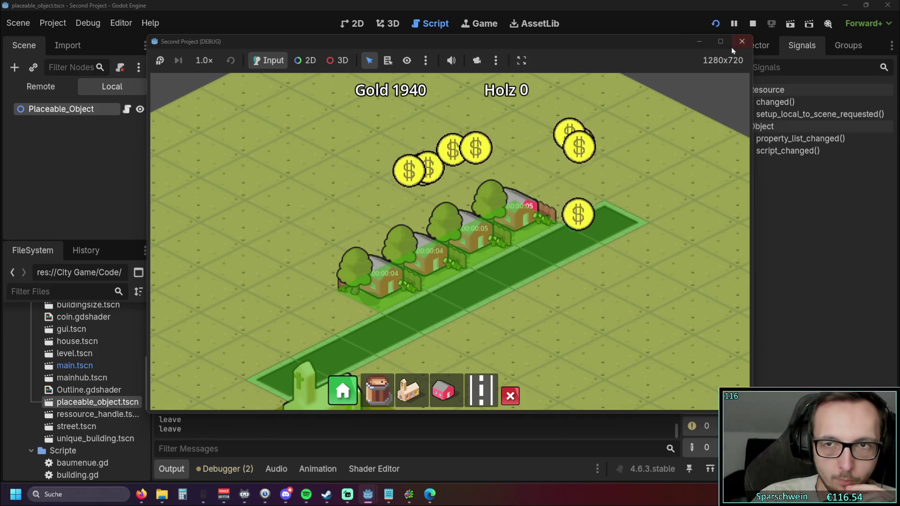
pyautogui.click(735, 44)
pyautogui.scroll(-1, 500, 217)
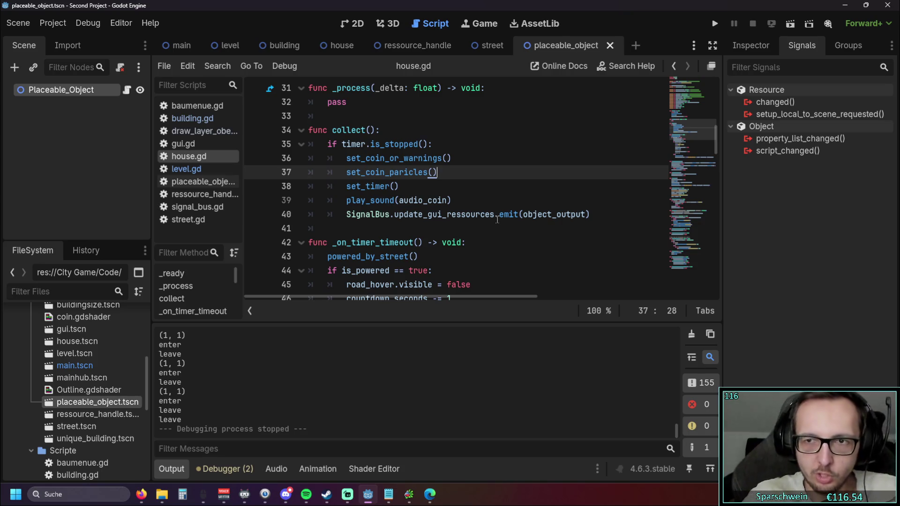
# Hide the Output panel and inspect set_coin_outline's outline_intensity logic and the coin enter/exit handlers.
pyautogui.click(485, 244)
pyautogui.scroll(-1, 475, 241)
pyautogui.scroll(1, 476, 241)
pyautogui.scroll(-20, 466, 232)
pyautogui.scroll(-2, 465, 225)
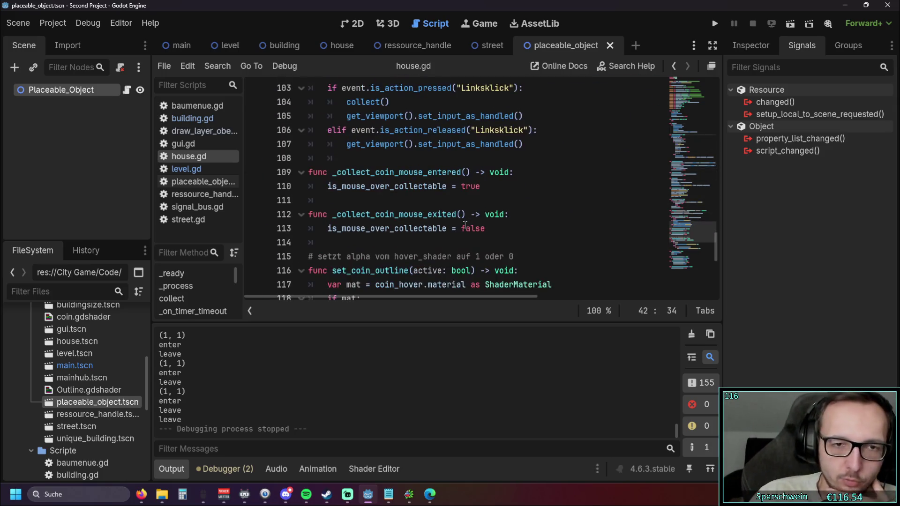
pyautogui.click(171, 468)
pyautogui.scroll(1, 431, 265)
pyautogui.scroll(-4, 431, 265)
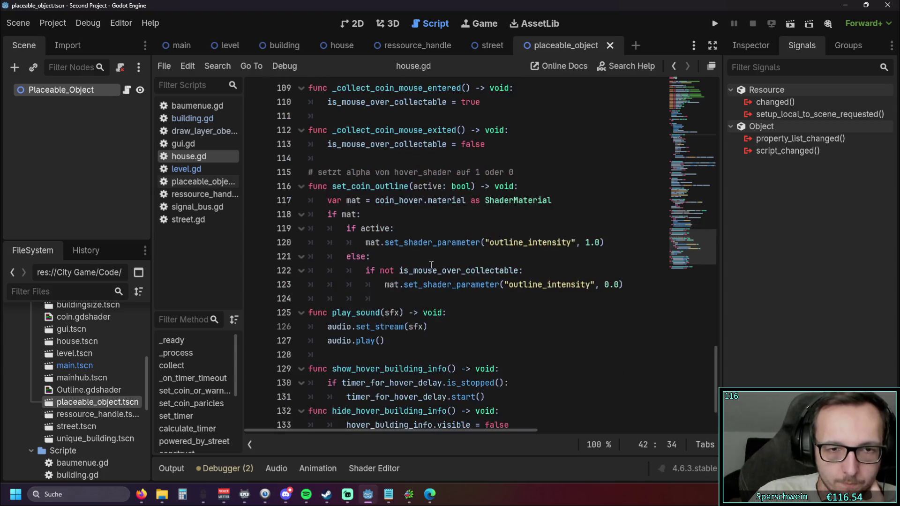
pyautogui.scroll(-1, 431, 265)
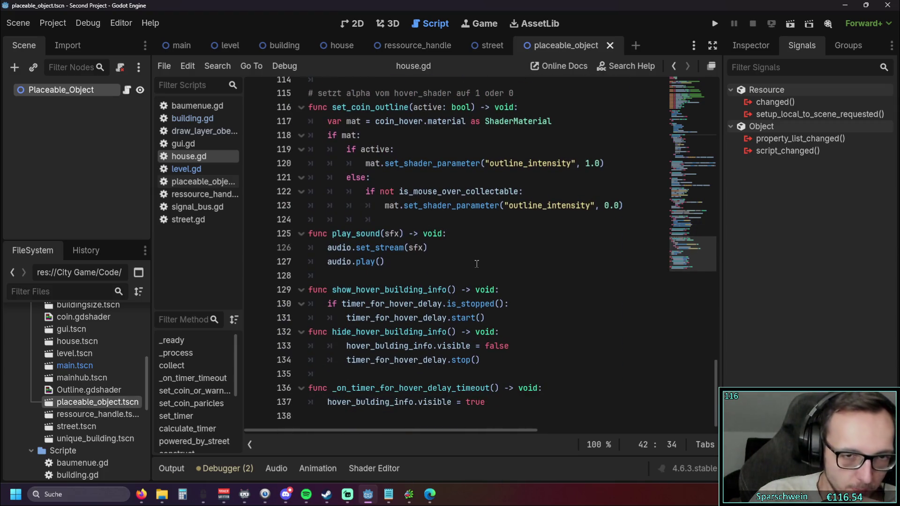
pyautogui.scroll(2, 476, 262)
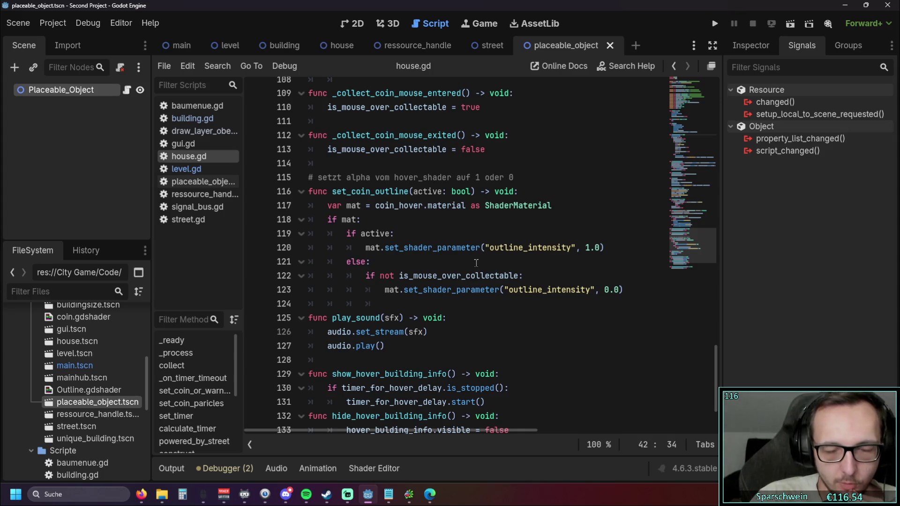
pyautogui.scroll(1, 464, 266)
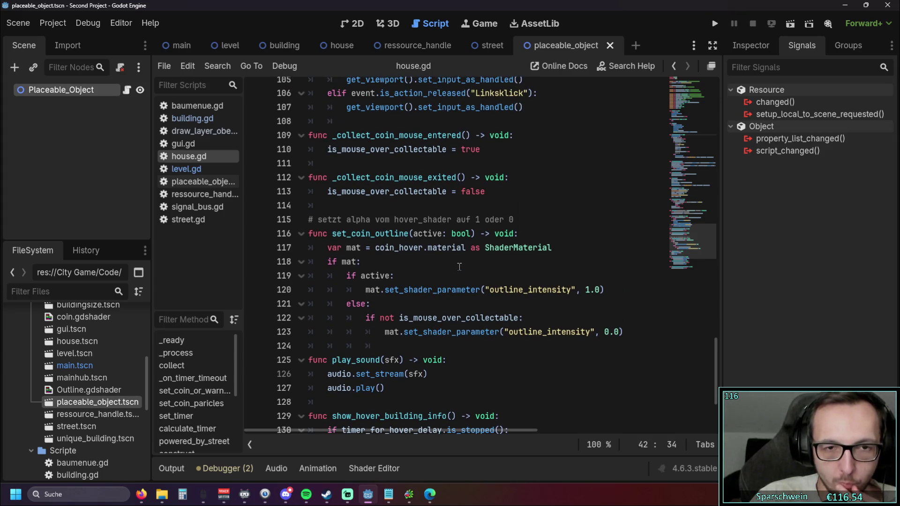
pyautogui.doubleClick(332, 233)
pyautogui.click(422, 264)
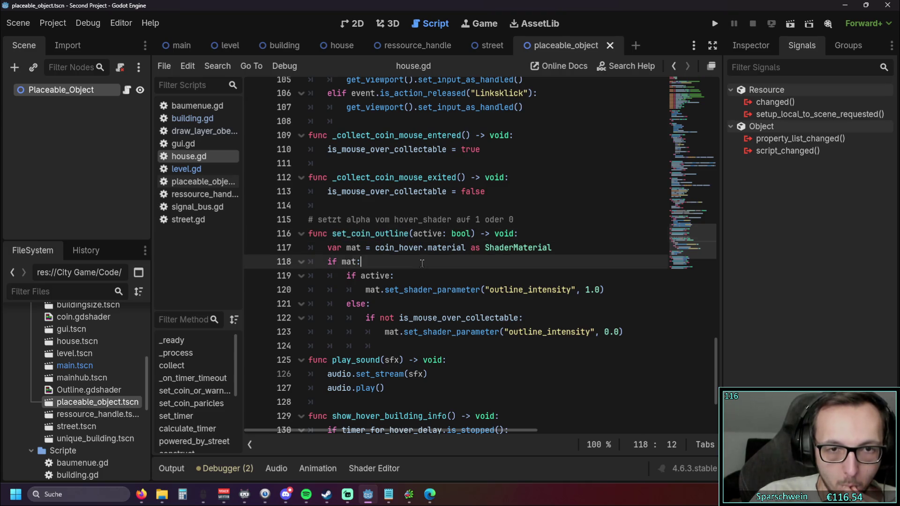
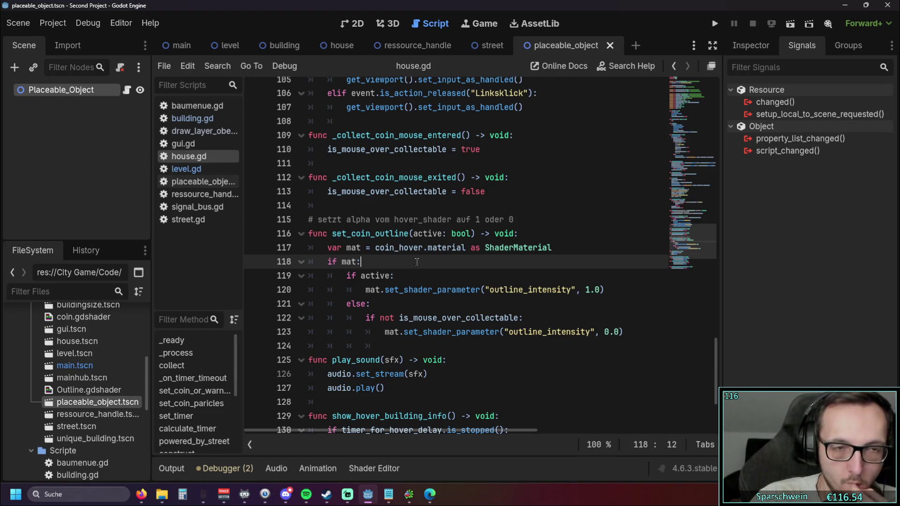
# Switch from house.gd to the draw_layer_oben.gd script.
pyautogui.scroll(-1, 403, 260)
pyautogui.scroll(1, 399, 260)
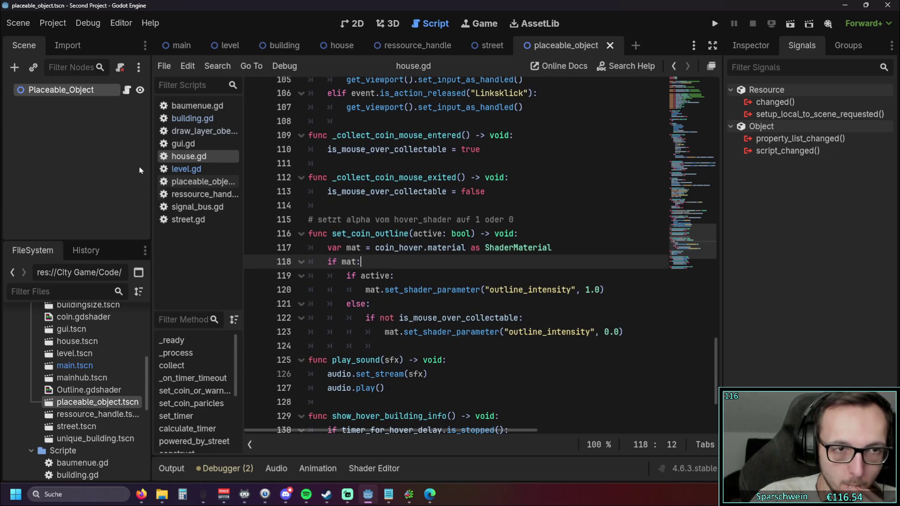
pyautogui.click(196, 132)
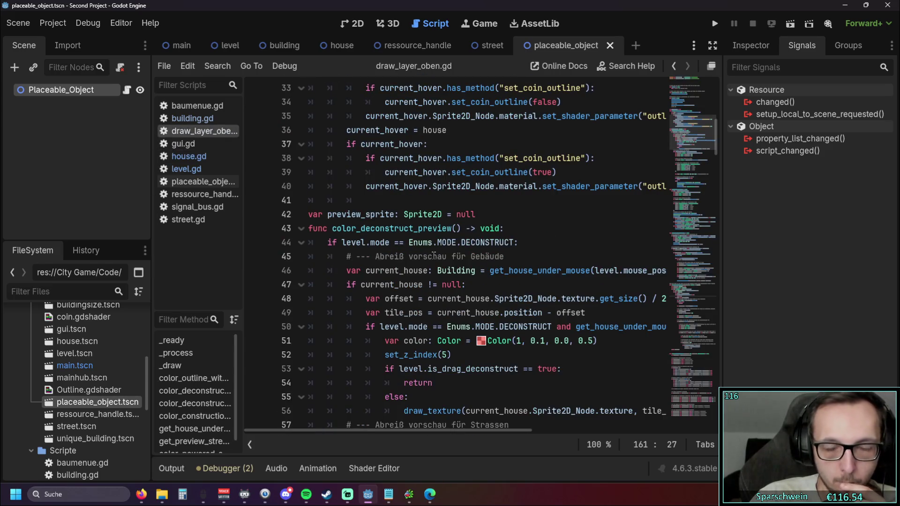
# Look over draw_layer_oben.gd's hover outline code, then bring the hauptgebäude bauen.txt to-do list forward.
pyautogui.scroll(-2, 449, 258)
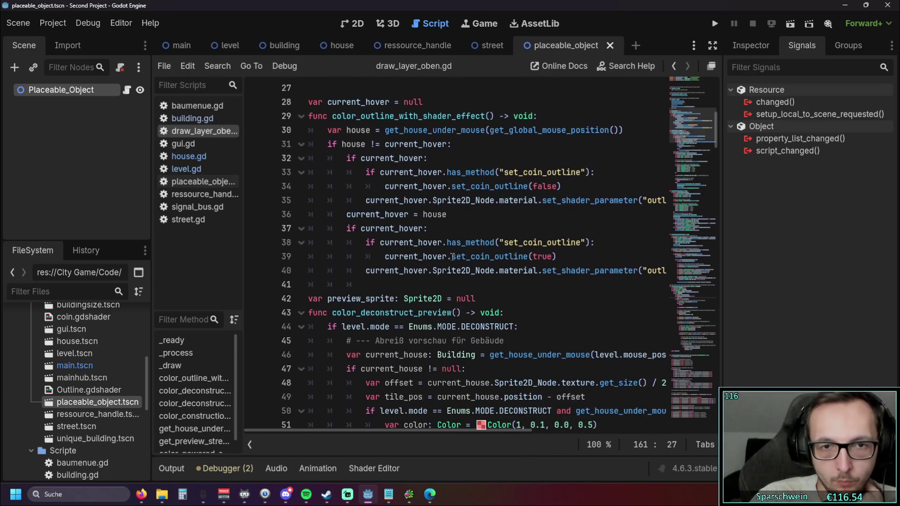
pyautogui.scroll(1, 421, 328)
pyautogui.moveTo(353, 429)
pyautogui.mouseDown()
pyautogui.moveTo(428, 431)
pyautogui.moveTo(320, 435)
pyautogui.mouseUp()
pyautogui.click(388, 494)
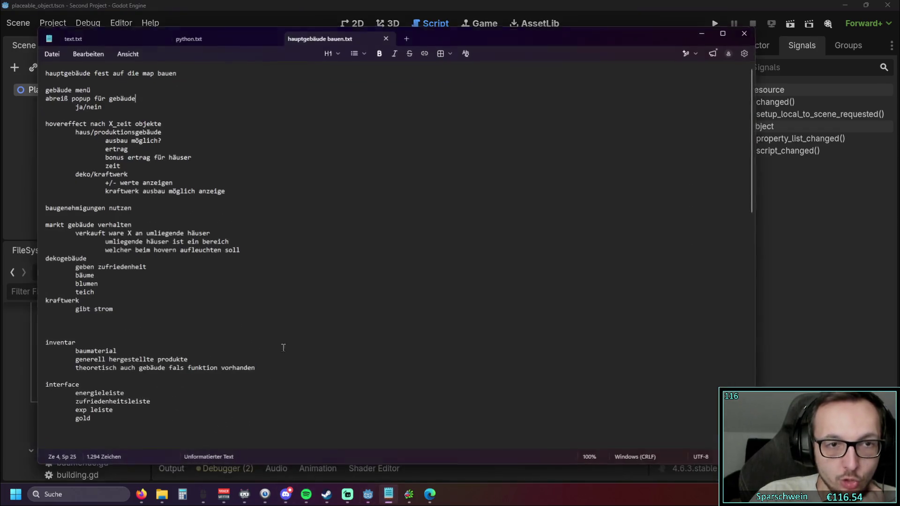
# Add the task 'outline shader vereinheitlichen' below the first to-do line, then return to Godot.
pyautogui.click(207, 73)
pyautogui.press('Return')
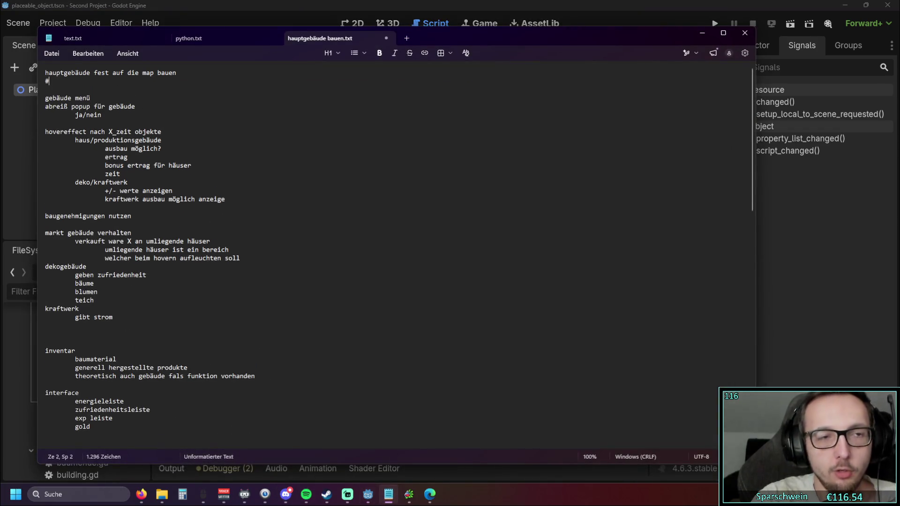
pyautogui.write('#')
pyautogui.press('Return')
pyautogui.press('BackSpace')
pyautogui.press('BackSpace')
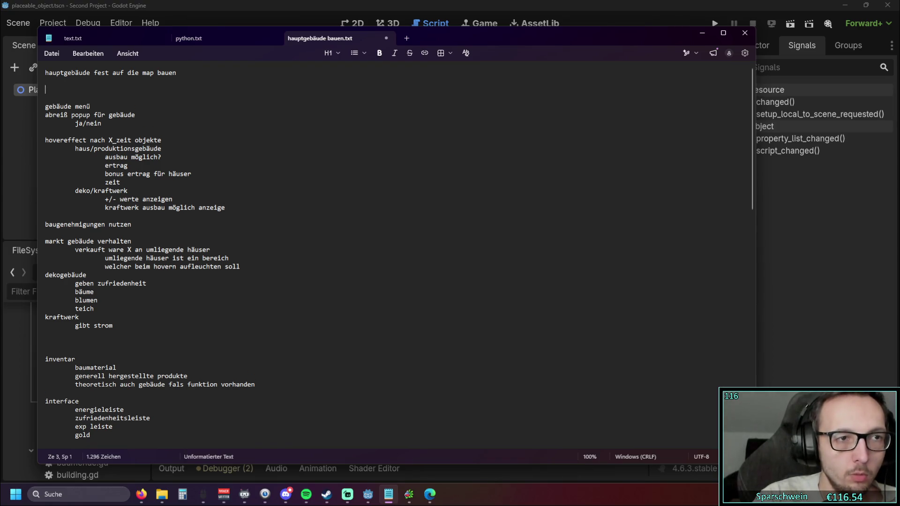
pyautogui.press('Return')
pyautogui.press('Return')
pyautogui.write('outline ')
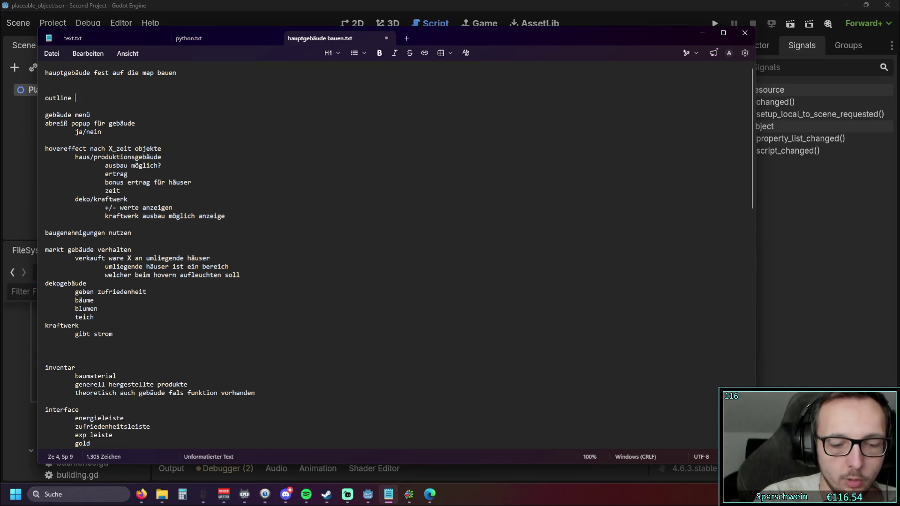
pyautogui.write('shader ver')
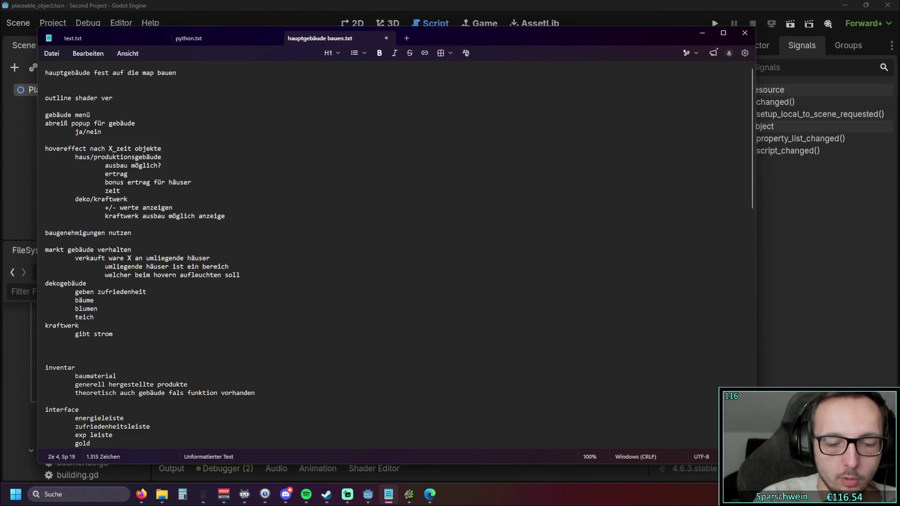
pyautogui.write('einheitlichen')
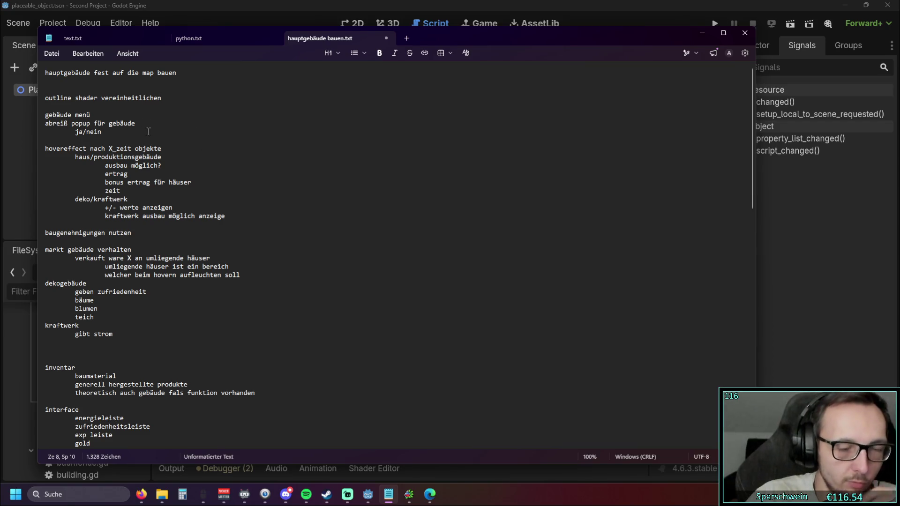
pyautogui.click(27, 158)
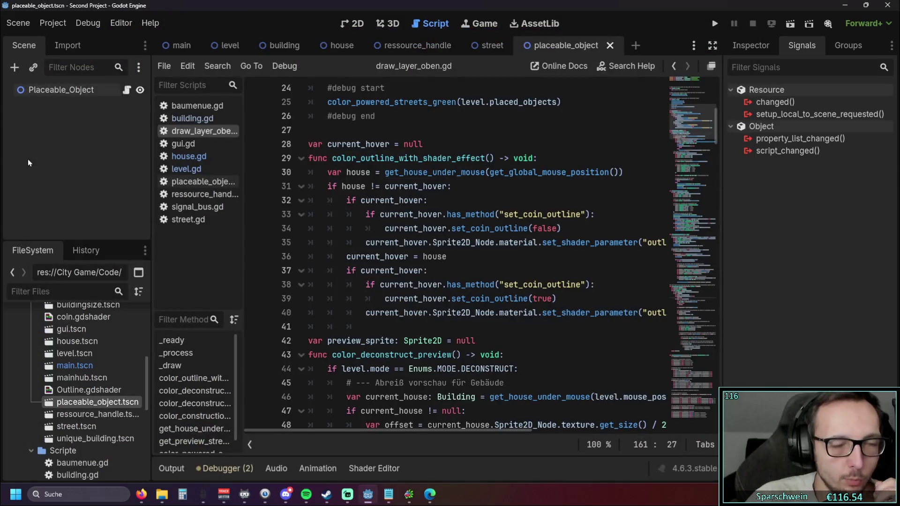
# Inspect the set_coin_outline(true/false) calls around lines 34–41 of draw_layer_oben.gd.
pyautogui.moveTo(389, 432)
pyautogui.mouseDown()
pyautogui.moveTo(446, 433)
pyautogui.moveTo(361, 427)
pyautogui.mouseUp()
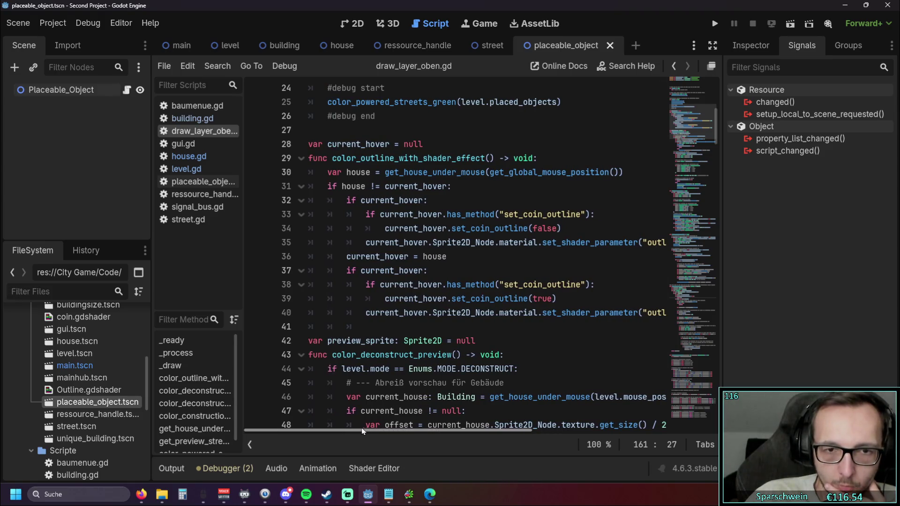
pyautogui.click(389, 300)
pyautogui.moveTo(388, 298); pyautogui.dragTo(553, 297)
pyautogui.click(455, 302)
pyautogui.click(553, 328)
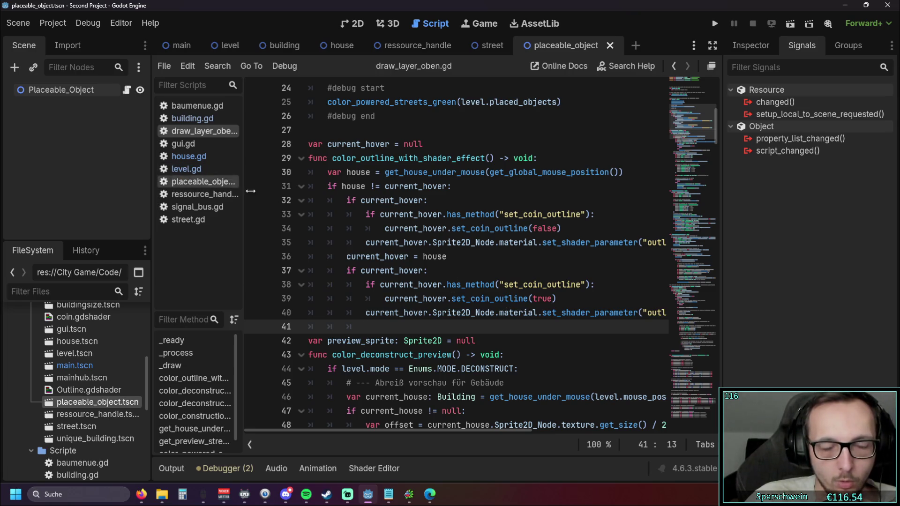
pyautogui.click(509, 298)
pyautogui.click(445, 228)
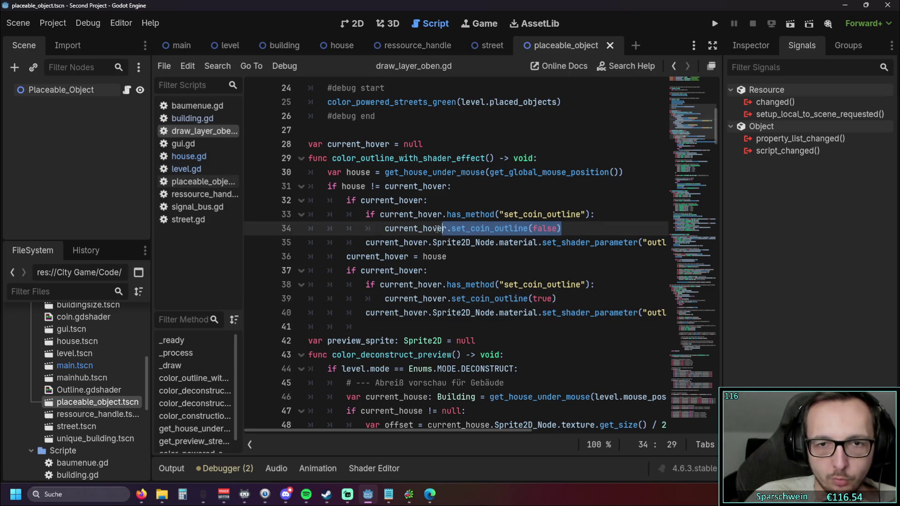
pyautogui.click(469, 270)
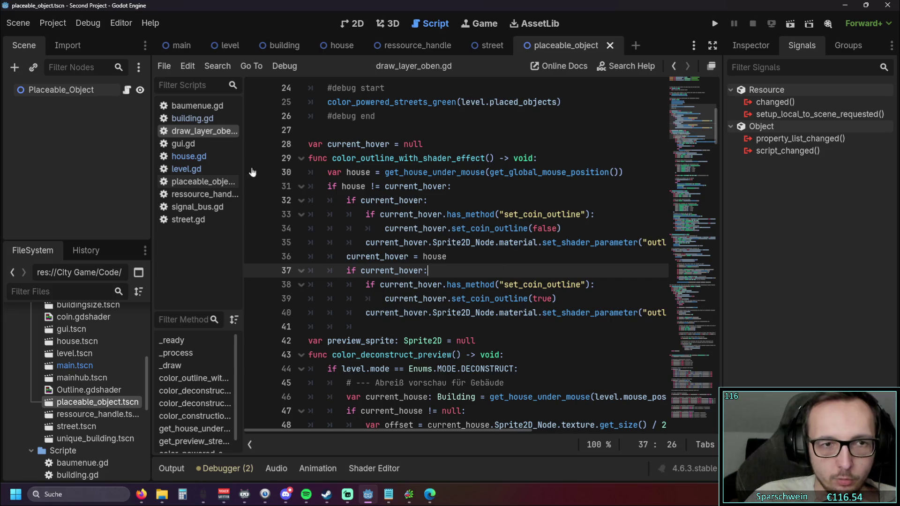
# Look through placeable_object.gd, ressource_handle.gd and signal_bus.gd, then return to house.gd.
pyautogui.click(193, 182)
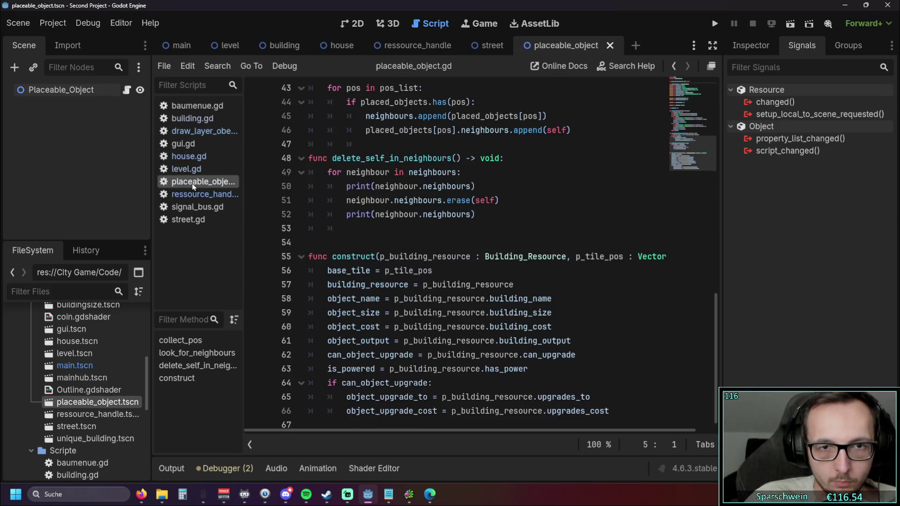
pyautogui.click(203, 195)
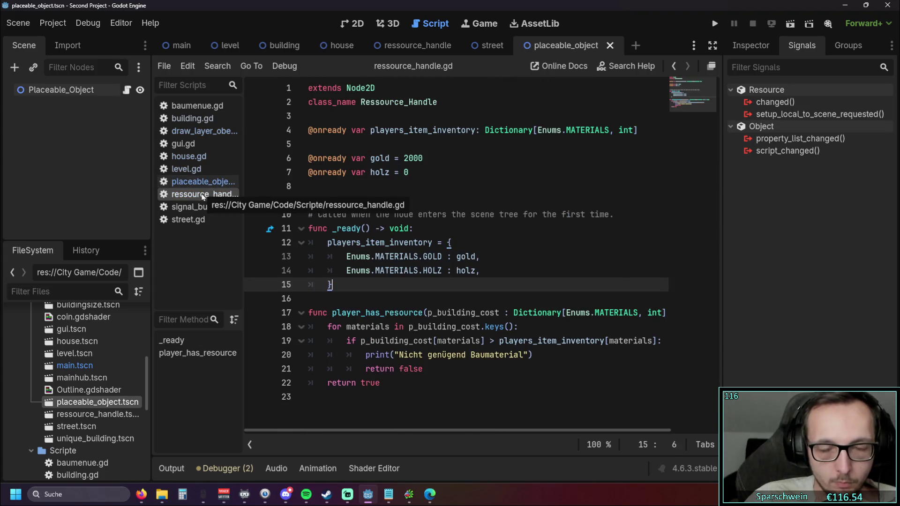
pyautogui.click(200, 207)
pyautogui.click(189, 156)
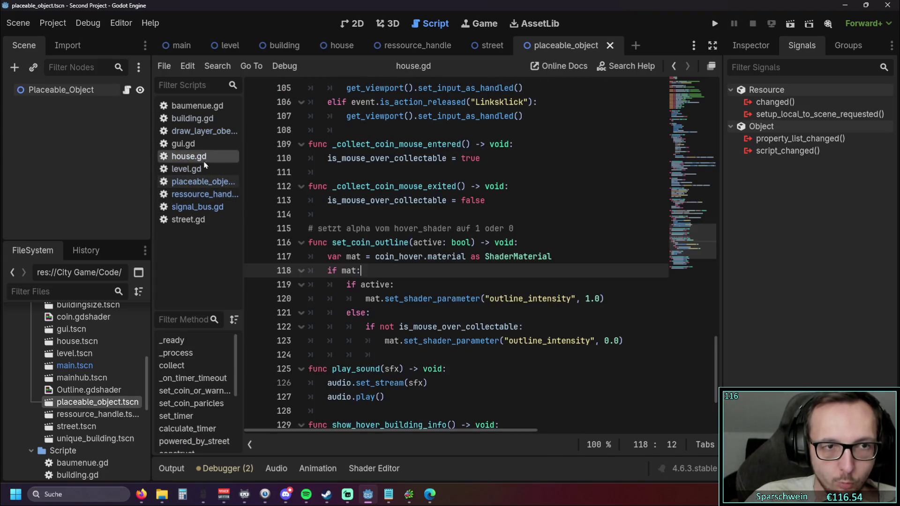
# In house.gd's set_coin_outline function, select coin_hover.material on line 117.
pyautogui.scroll(-1, 422, 235)
pyautogui.moveTo(626, 299); pyautogui.dragTo(268, 228)
pyautogui.click(520, 284)
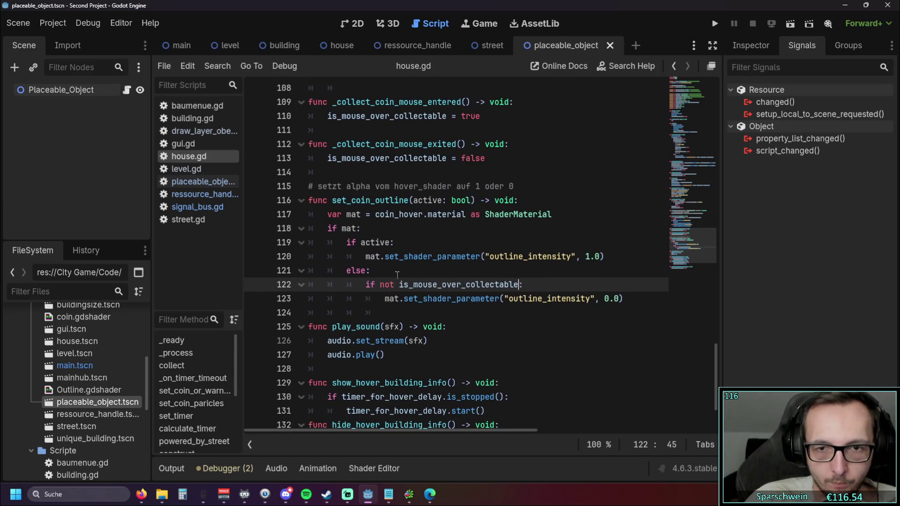
pyautogui.moveTo(366, 256)
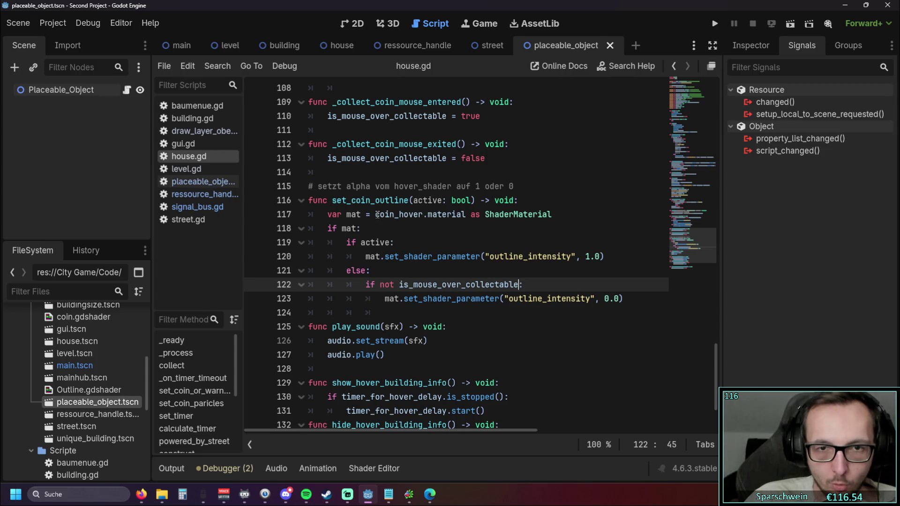
pyautogui.scroll(1, 392, 251)
pyautogui.scroll(-1, 392, 251)
pyautogui.moveTo(376, 214); pyautogui.dragTo(465, 220)
pyautogui.hotkey('ctrl', 'c')
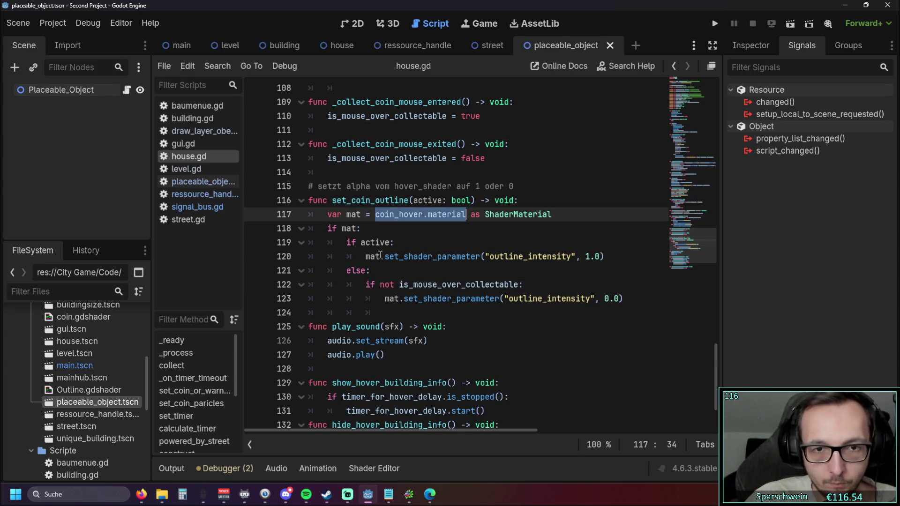
# Replace 'mat' with coin_hover.material on line 120 of house.gd and select that outline_intensity call.
pyautogui.click(385, 257)
pyautogui.doubleClick(372, 256)
pyautogui.hotkey('ctrl', 'v')
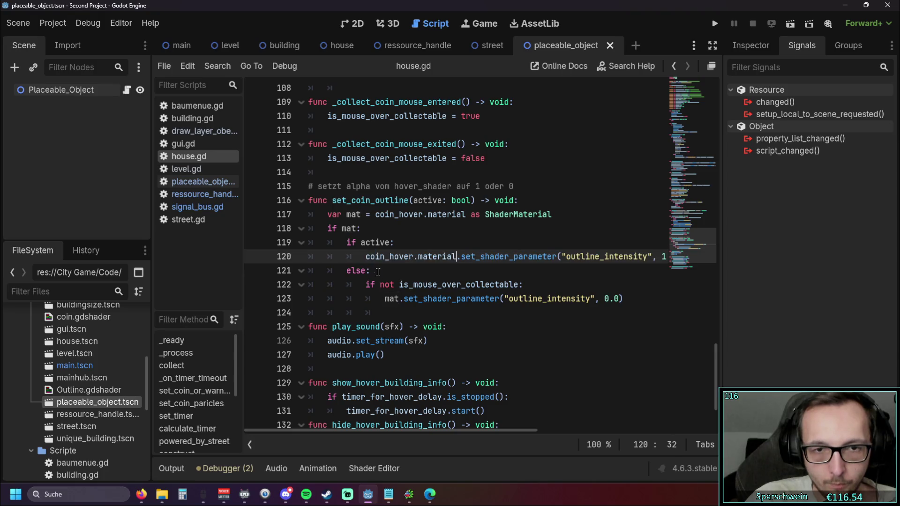
pyautogui.hscroll(3, 404, 431)
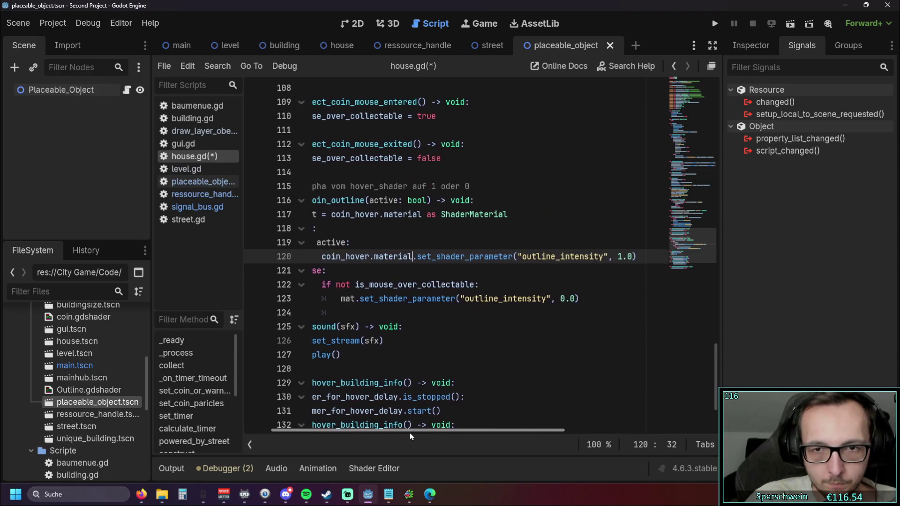
pyautogui.moveTo(650, 257); pyautogui.dragTo(331, 257)
pyautogui.hotkey('ctrl', 'c')
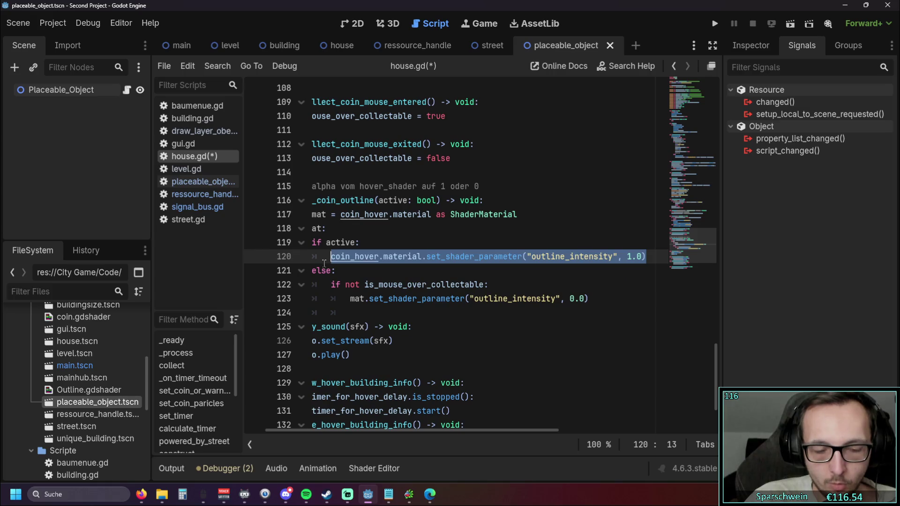
# In draw_layer_oben.gd, replace set_coin_outline(true) on line 39 with the copied outline_intensity call.
pyautogui.click(203, 131)
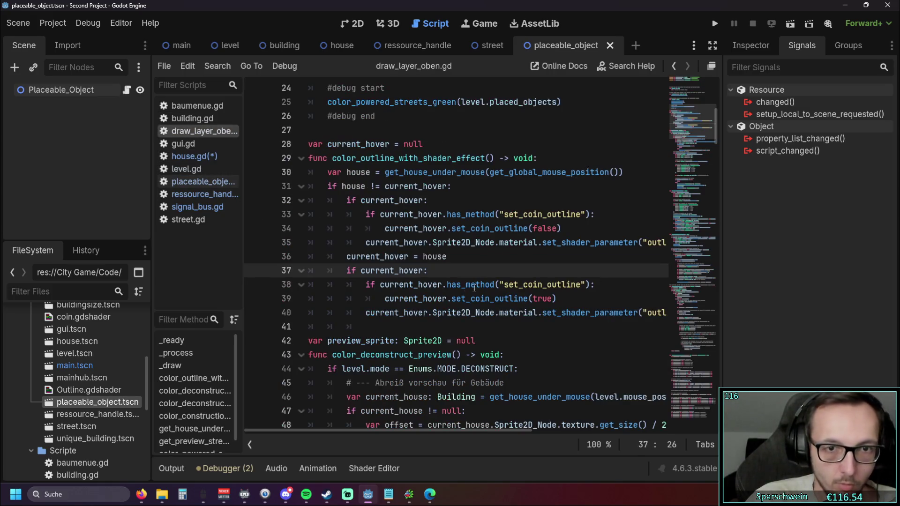
pyautogui.hscroll(2, 365, 428)
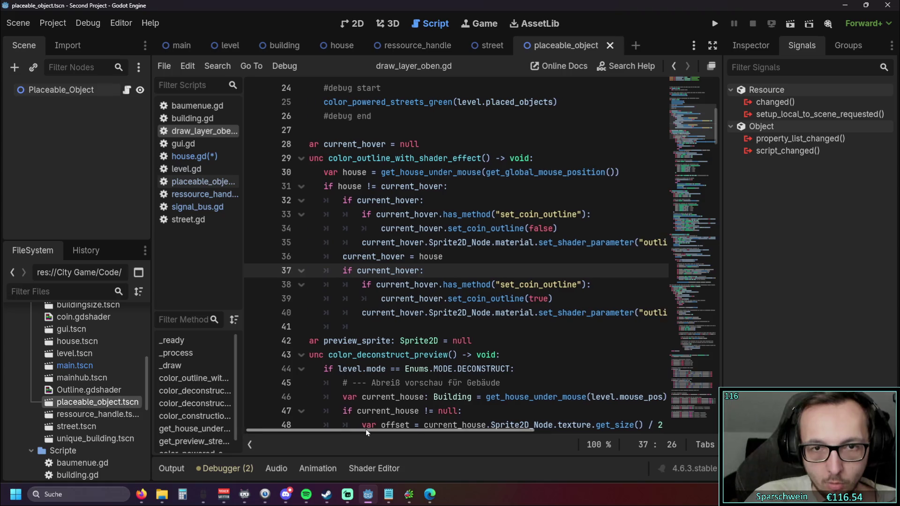
pyautogui.hscroll(-2, 375, 430)
pyautogui.moveTo(560, 229); pyautogui.dragTo(452, 228)
pyautogui.moveTo(557, 299); pyautogui.dragTo(452, 299)
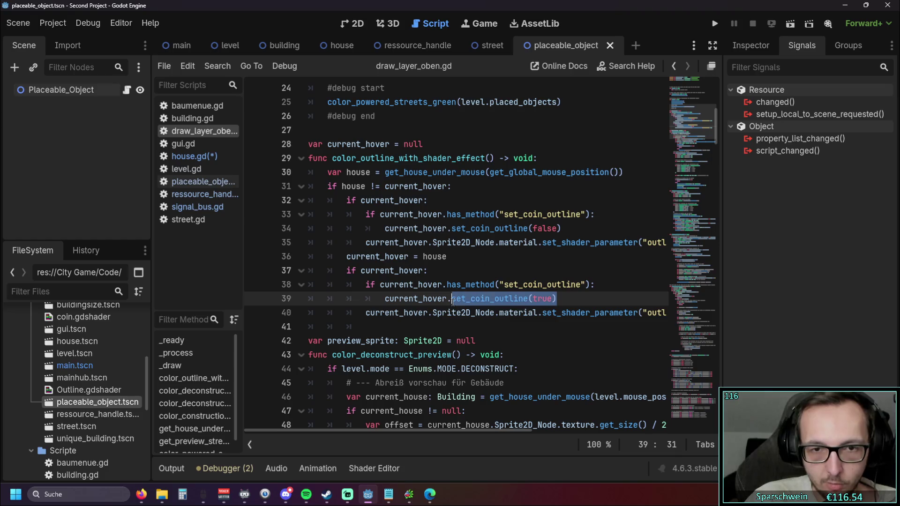
pyautogui.hotkey('ctrl', 'v')
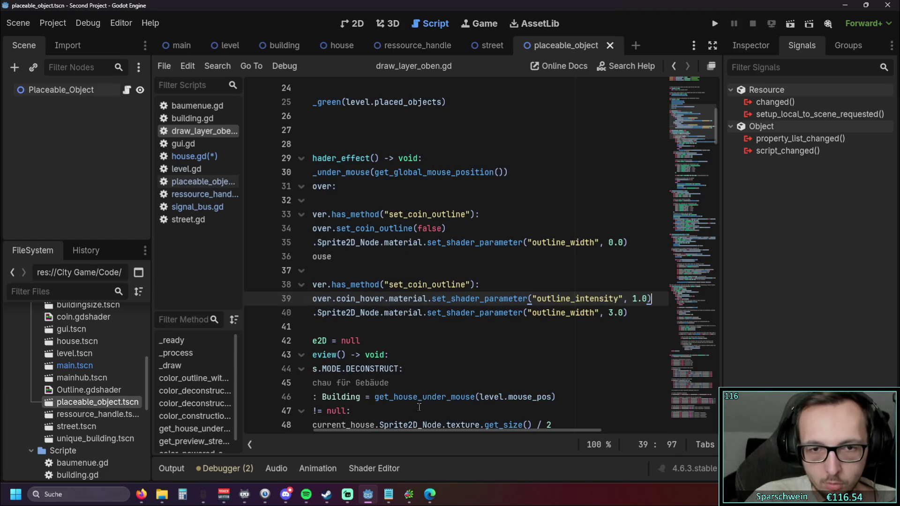
# Delete the has_method check on line 38 of draw_layer_oben.gd and fix the outline line's indentation.
pyautogui.hscroll(3, 410, 434)
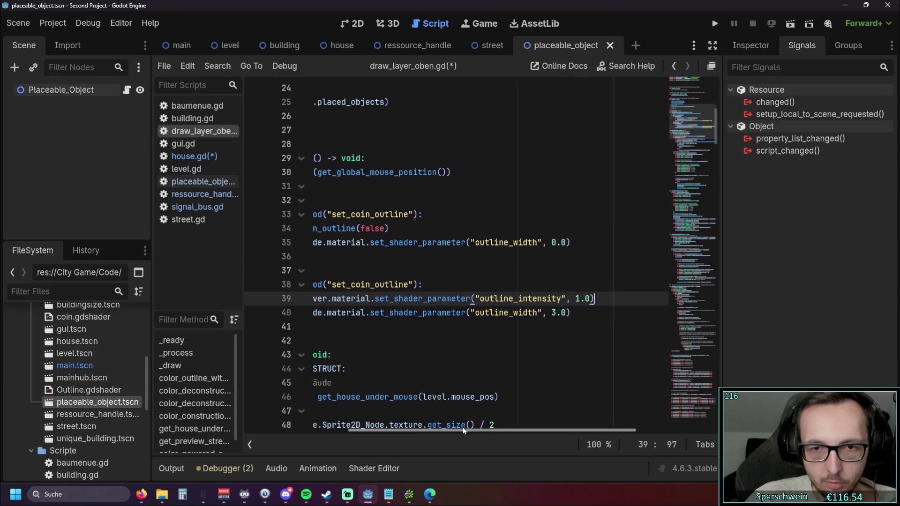
pyautogui.hscroll(-3, 467, 429)
pyautogui.moveTo(607, 284); pyautogui.dragTo(286, 287)
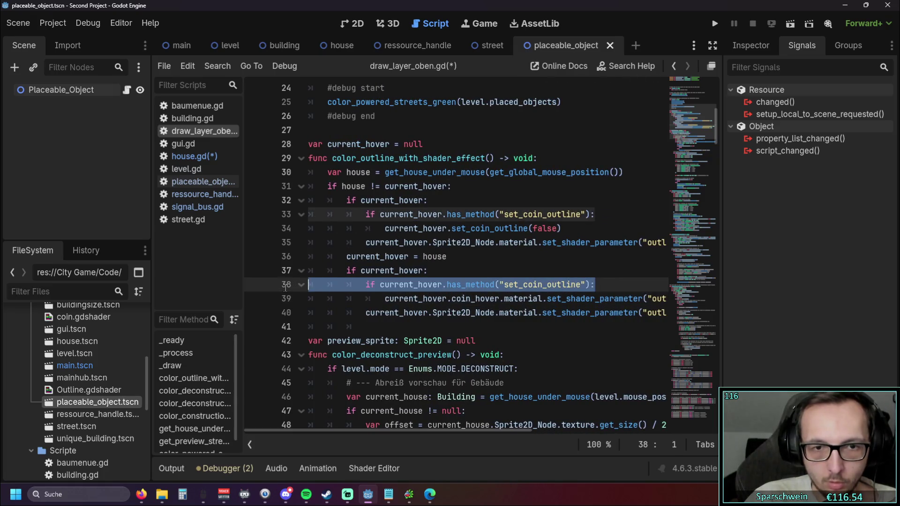
pyautogui.press('Delete')
pyautogui.press('BackSpace')
pyautogui.press('Down')
pyautogui.hotkey('shift', 'Tab')
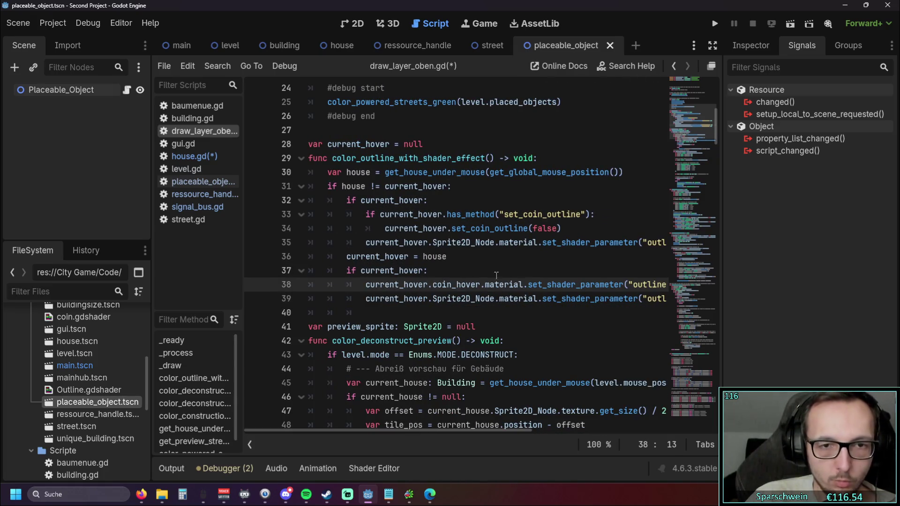
pyautogui.click(482, 277)
pyautogui.moveTo(400, 431); pyautogui.dragTo(462, 431)
# Replace set_coin_outline(false) on line 34 with the outline_intensity call set to 0.0.
pyautogui.moveTo(653, 285)
pyautogui.mouseDown()
pyautogui.moveTo(304, 285)
pyautogui.moveTo(360, 284)
pyautogui.mouseUp()
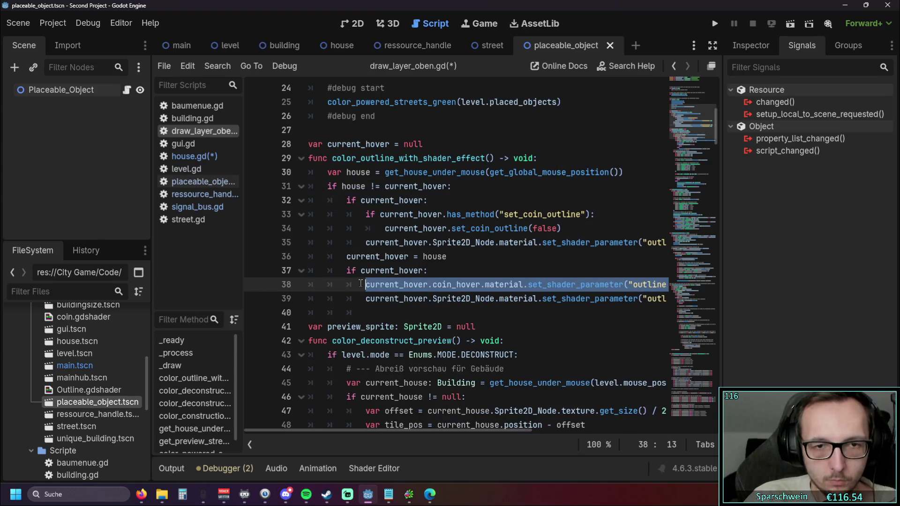
pyautogui.click(513, 257)
pyautogui.moveTo(561, 229); pyautogui.dragTo(384, 229)
pyautogui.write('current_hover.coin_hover.material.set_shader_parameter("outline_intensity", 1.0)')
pyautogui.moveTo(632, 228); pyautogui.dragTo(645, 228)
pyautogui.write('0')
pyautogui.click(520, 256)
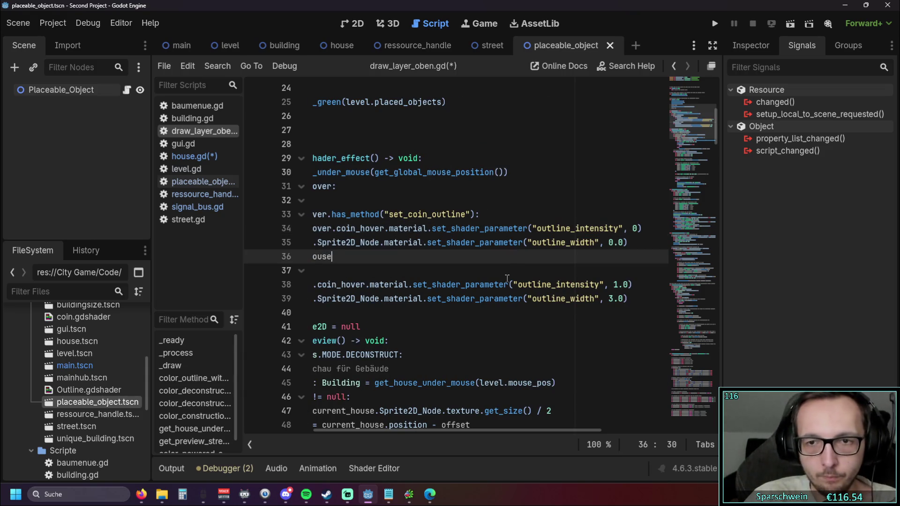
pyautogui.click(636, 228)
pyautogui.write('.0')
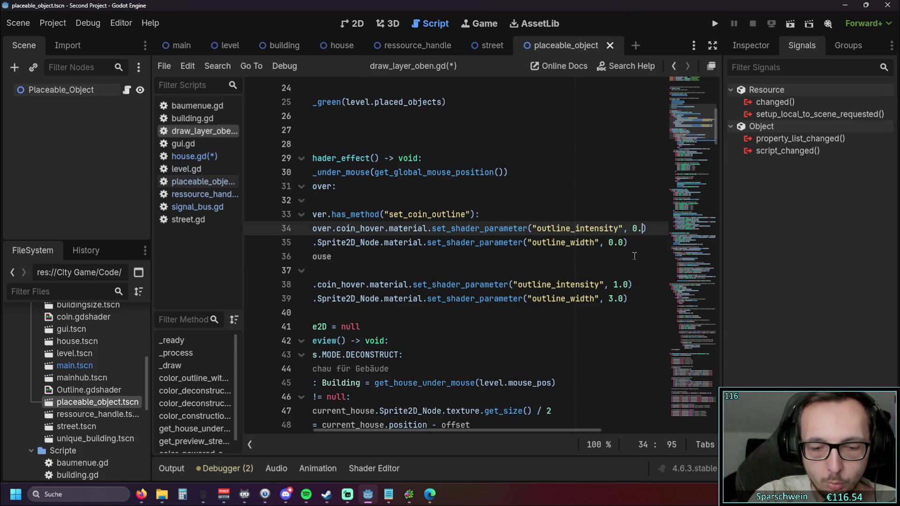
pyautogui.click(478, 285)
pyautogui.moveTo(435, 429); pyautogui.dragTo(369, 429)
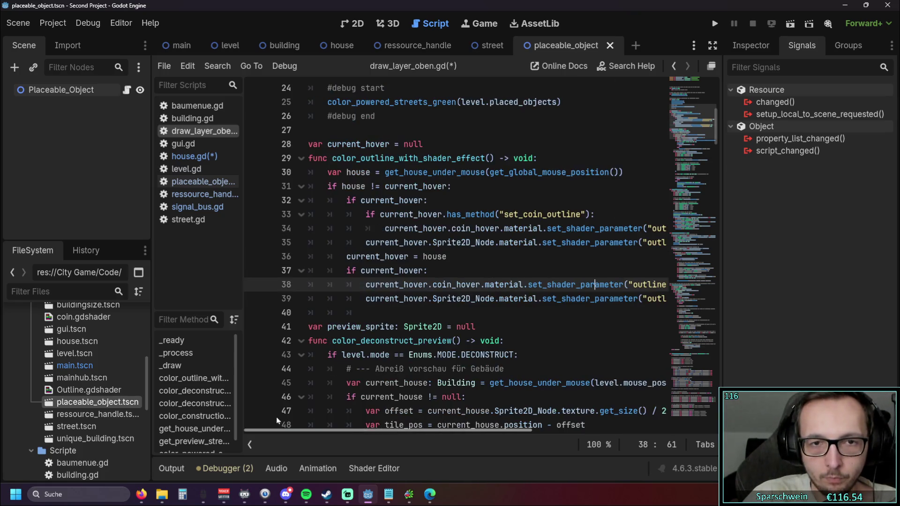
# Outdent line 34 and delete the has_method check on line 33.
pyautogui.click(385, 228)
pyautogui.press('BackSpace')
pyautogui.moveTo(594, 214); pyautogui.dragTo(281, 224)
pyautogui.press('BackSpace')
pyautogui.press('BackSpace')
pyautogui.click(476, 241)
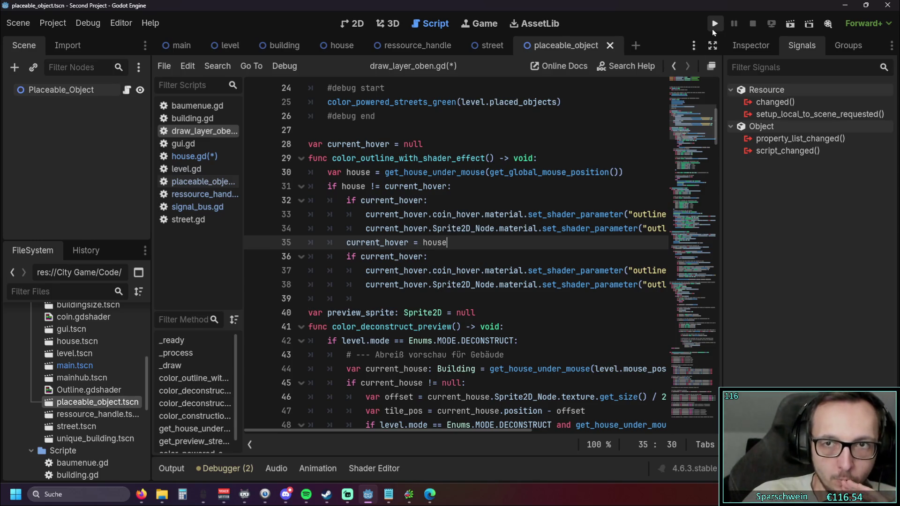
# Delete the set_coin_outline function and its comment from house.gd, then run the game.
pyautogui.click(201, 156)
pyautogui.click(421, 327)
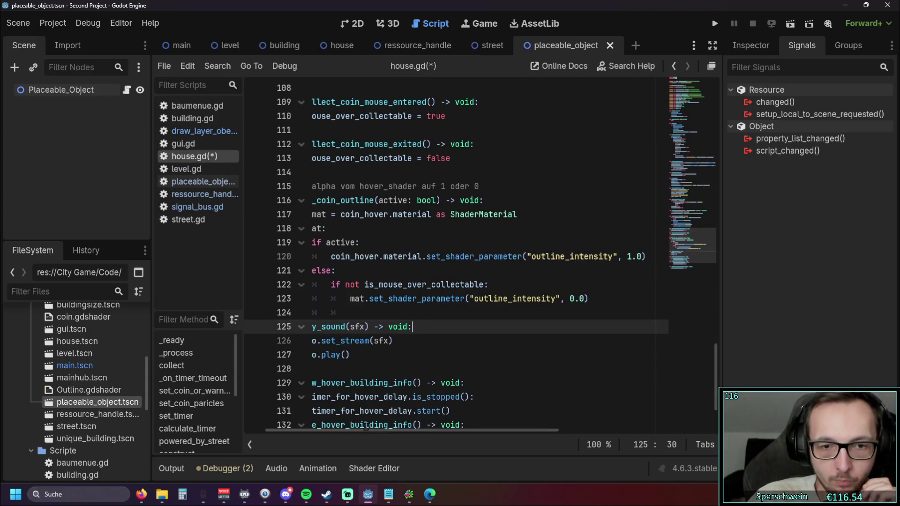
pyautogui.moveTo(366, 430); pyautogui.dragTo(215, 427)
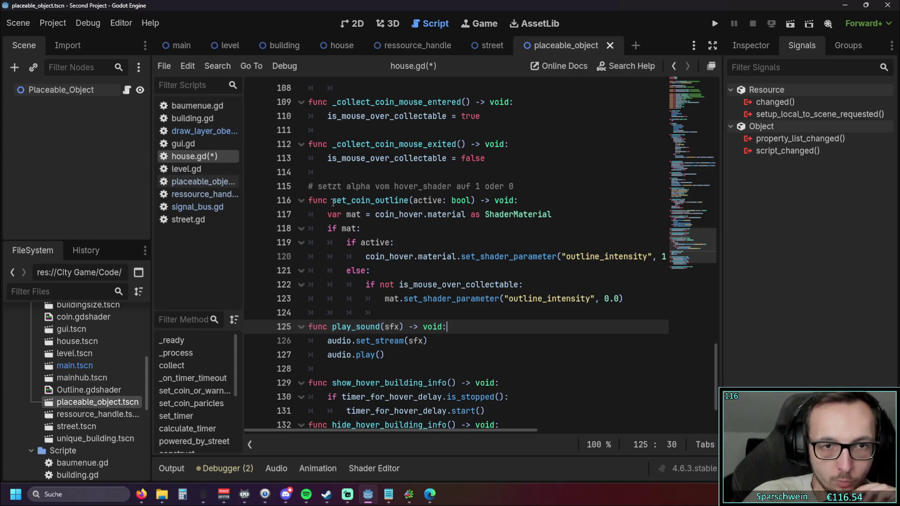
pyautogui.moveTo(333, 202); pyautogui.dragTo(410, 200)
pyautogui.hotkey('ctrl', 'f')
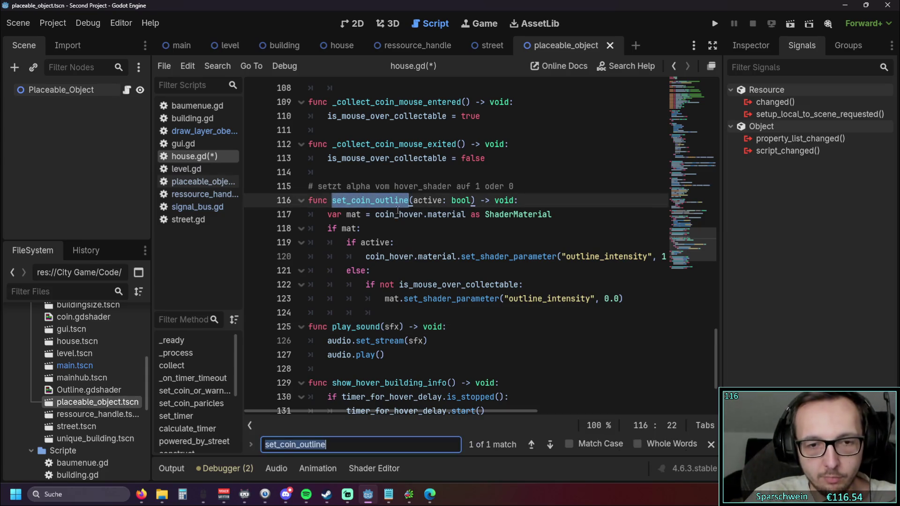
pyautogui.click(496, 354)
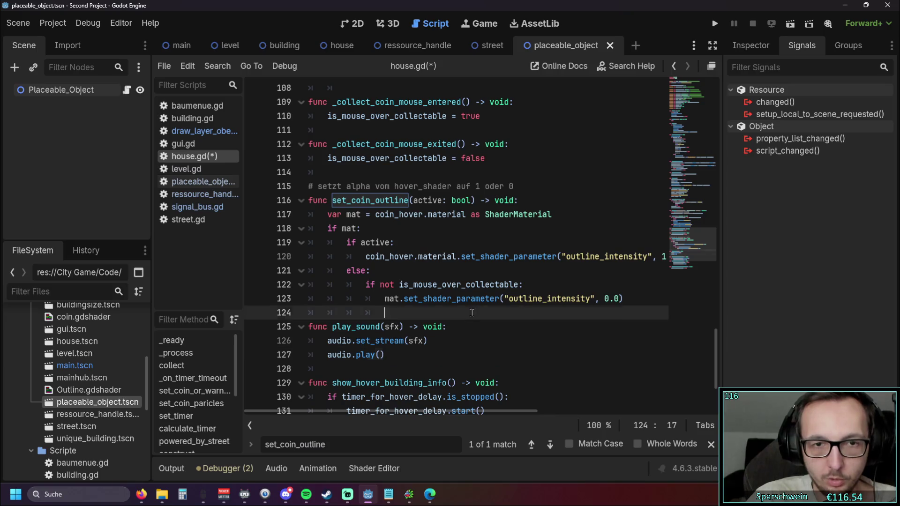
pyautogui.moveTo(472, 311); pyautogui.dragTo(273, 184)
pyautogui.press('BackSpace')
pyautogui.press('BackSpace')
pyautogui.click(515, 228)
pyautogui.scroll(1, 515, 229)
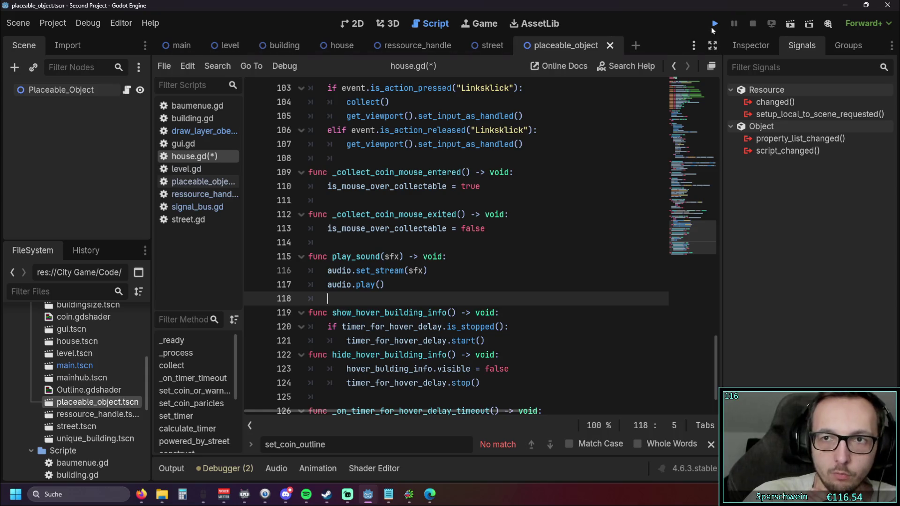
pyautogui.click(712, 26)
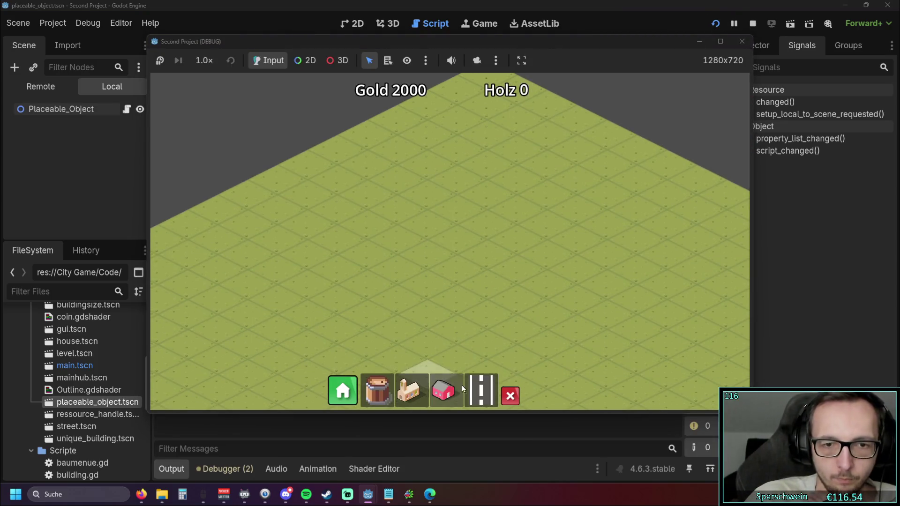
# Place a row of four houses and lay a street toward the upper right until the coin_hover error appears.
pyautogui.moveTo(429, 215); pyautogui.dragTo(520, 173)
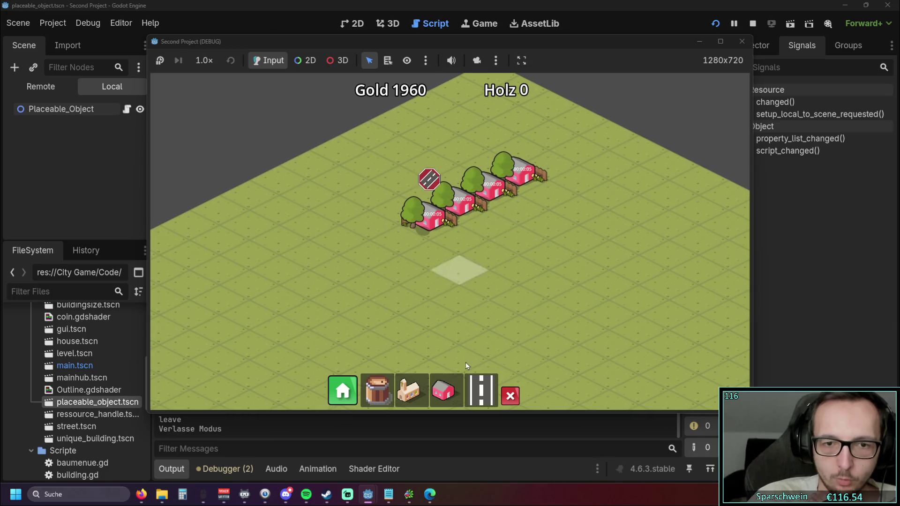
pyautogui.moveTo(364, 308); pyautogui.dragTo(604, 172)
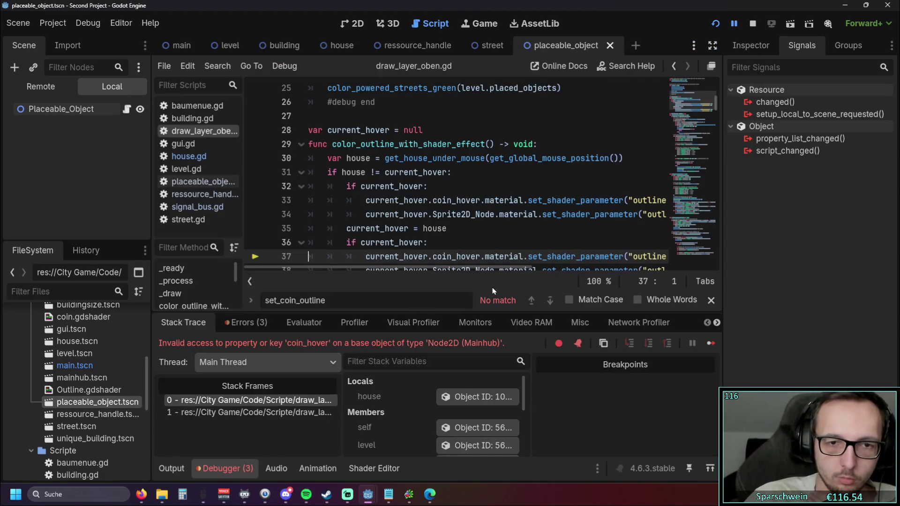
pyautogui.scroll(-1, 487, 218)
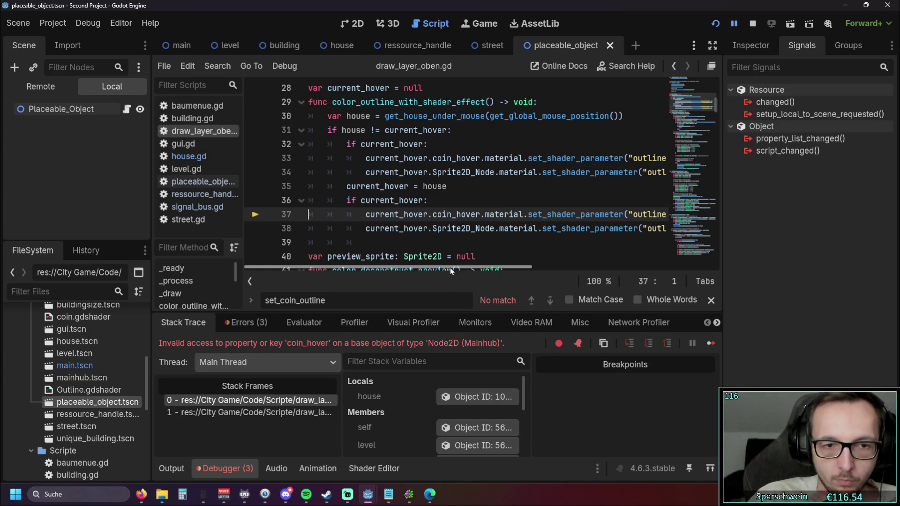
pyautogui.moveTo(450, 268)
pyautogui.mouseDown()
pyautogui.moveTo(539, 268)
pyautogui.moveTo(422, 263)
pyautogui.moveTo(454, 263)
pyautogui.moveTo(440, 263)
pyautogui.mouseUp()
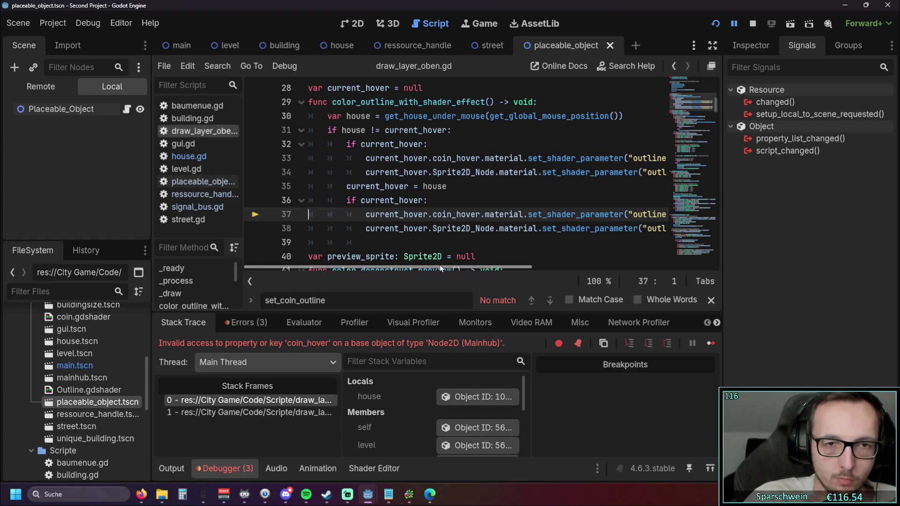
pyautogui.moveTo(440, 265)
pyautogui.mouseDown()
pyautogui.moveTo(515, 264)
pyautogui.moveTo(422, 269)
pyautogui.mouseUp()
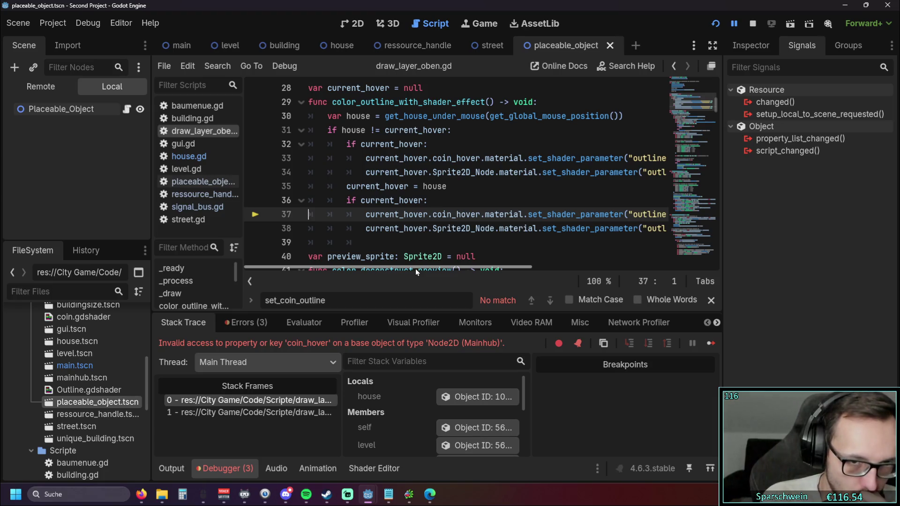
# Insert an 'if current_hover' line above the outline code in draw_layer_oben.gd.
pyautogui.click(453, 203)
pyautogui.press('Return')
pyautogui.write('if')
pyautogui.moveTo(366, 229); pyautogui.dragTo(429, 231)
pyautogui.hotkey('ctrl', 'c')
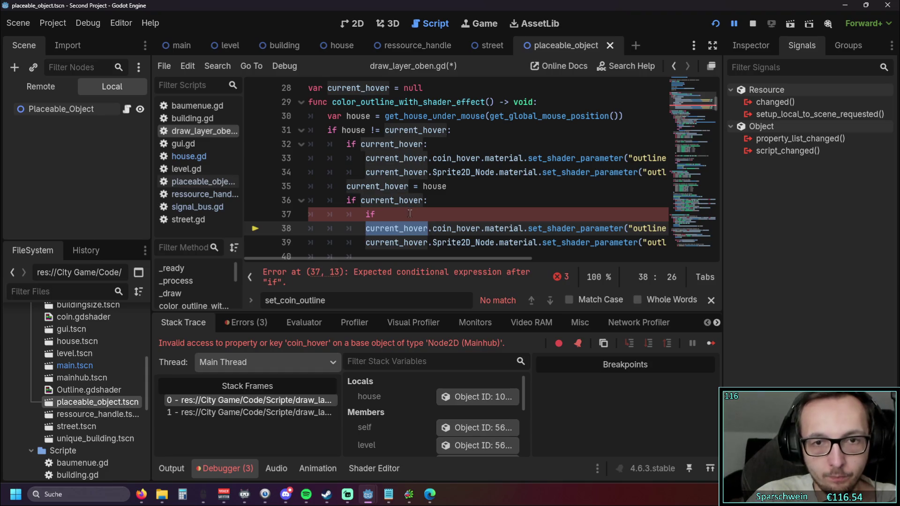
pyautogui.press('Left')
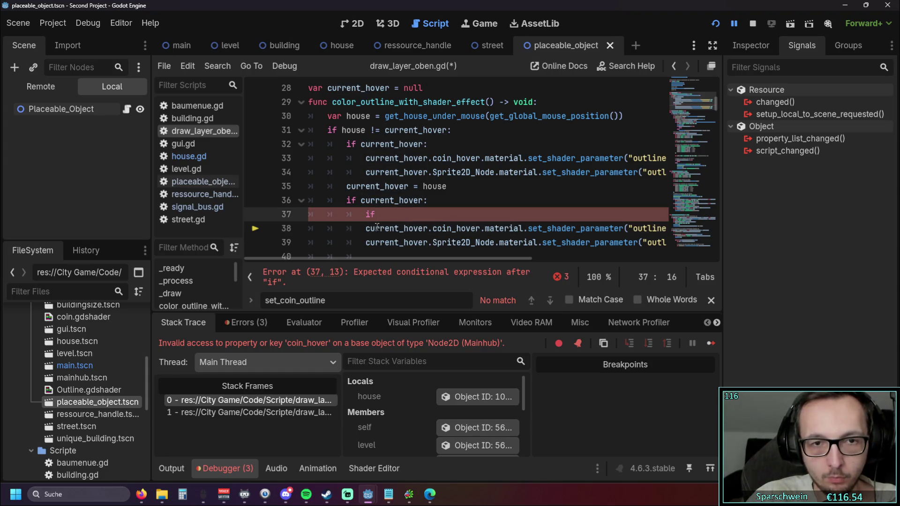
pyautogui.press('Up')
pyautogui.hotkey('ctrl', 'v')
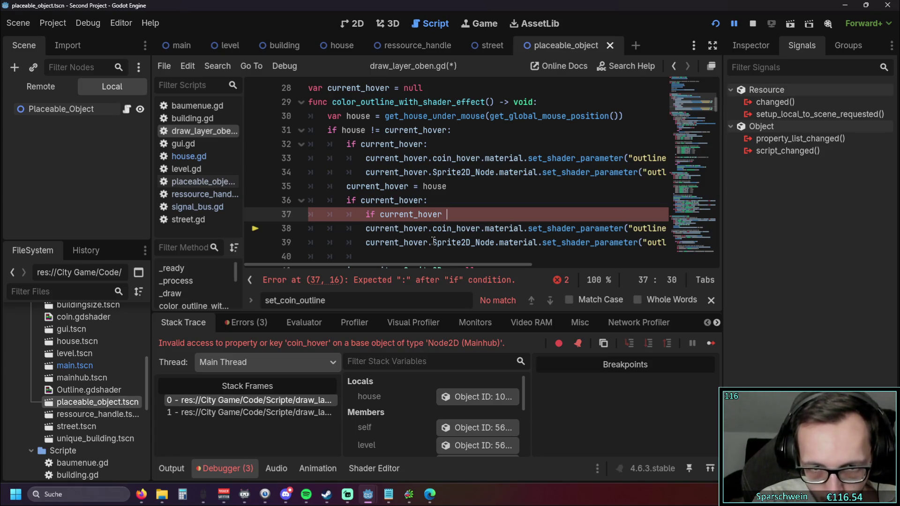
pyautogui.press('BackSpace')
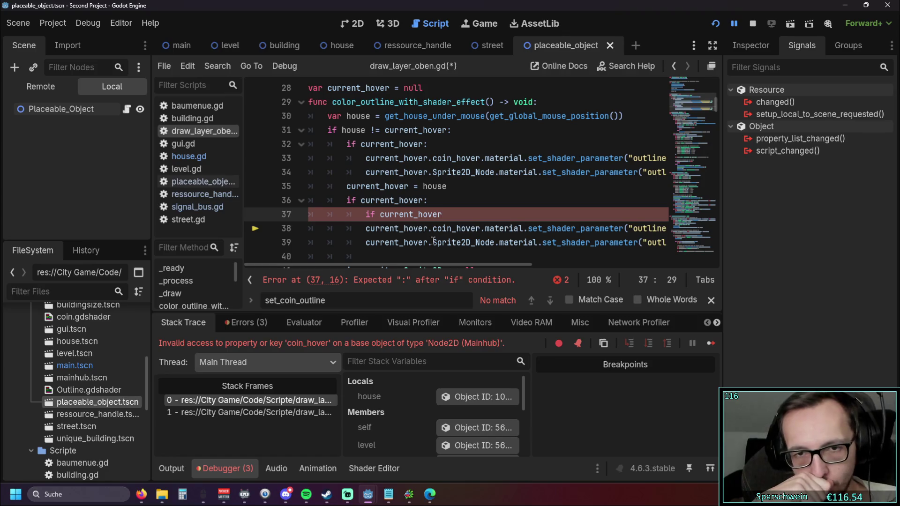
pyautogui.moveTo(430, 240)
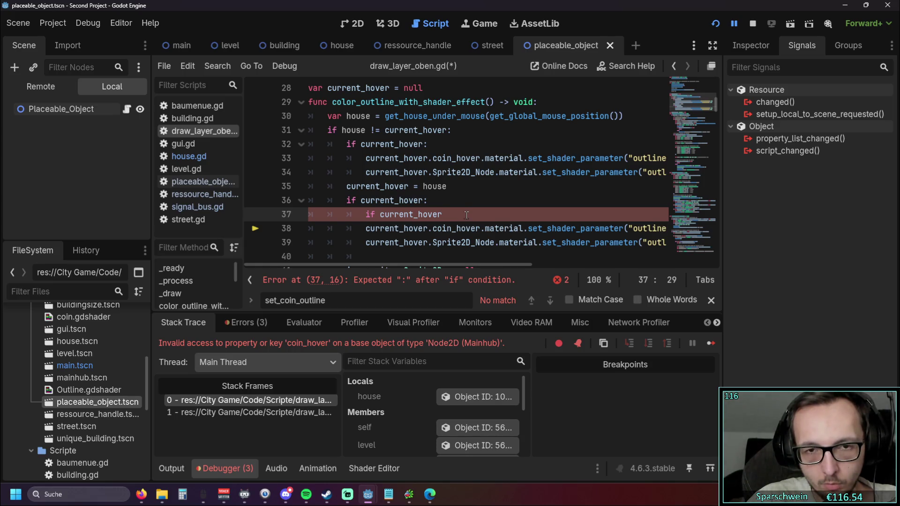
# Delete the unfinished if current_hover line again and open placeable_object.gd.
pyautogui.moveTo(466, 215); pyautogui.dragTo(281, 219)
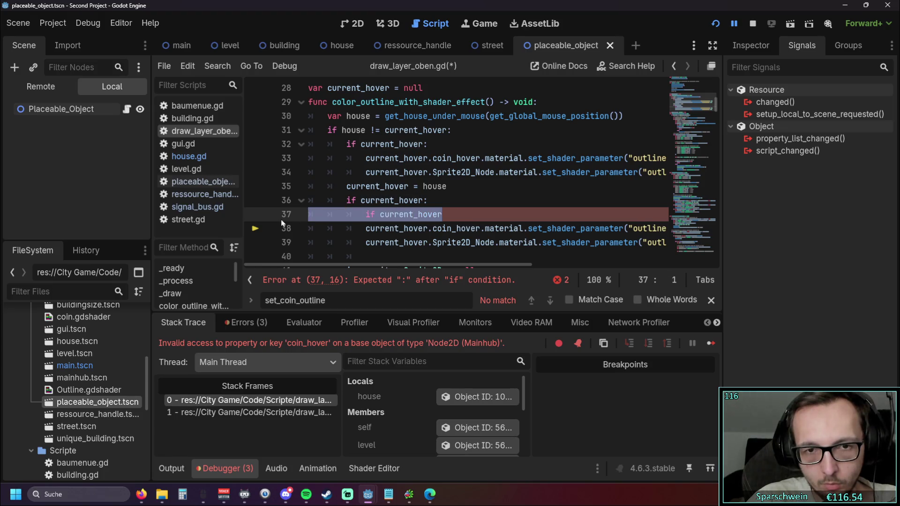
pyautogui.press('BackSpace')
pyautogui.press('BackSpace')
pyautogui.press('Down')
pyautogui.press('Down')
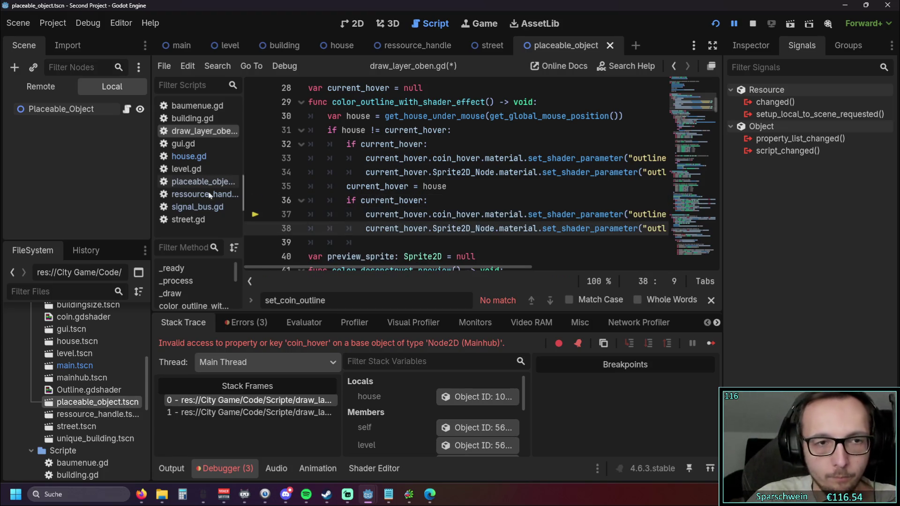
pyautogui.click(202, 181)
pyautogui.scroll(10, 425, 182)
# Flip through draw_layer_oben.gd, building.gd and baumenue.gd, ending on placeable_object.gd.
pyautogui.scroll(2, 425, 182)
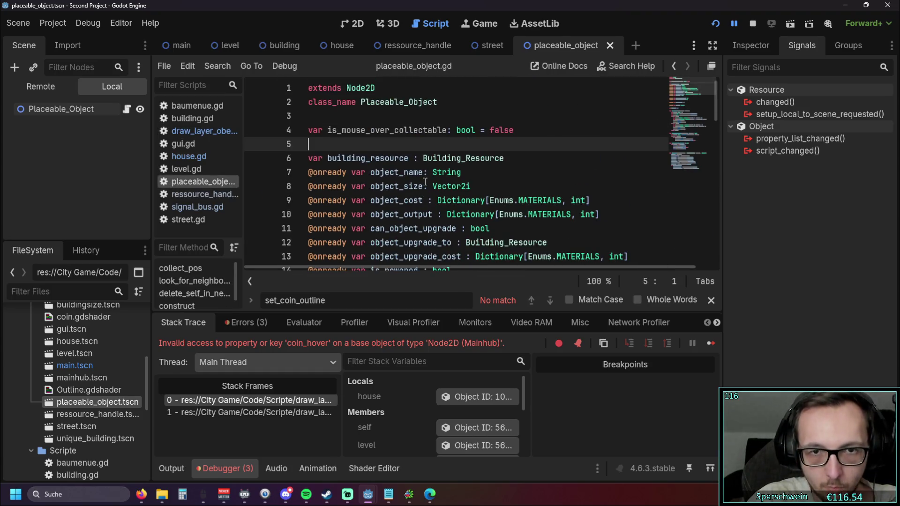
pyautogui.click(212, 132)
pyautogui.click(205, 119)
pyautogui.click(204, 106)
pyautogui.click(204, 120)
pyautogui.click(204, 131)
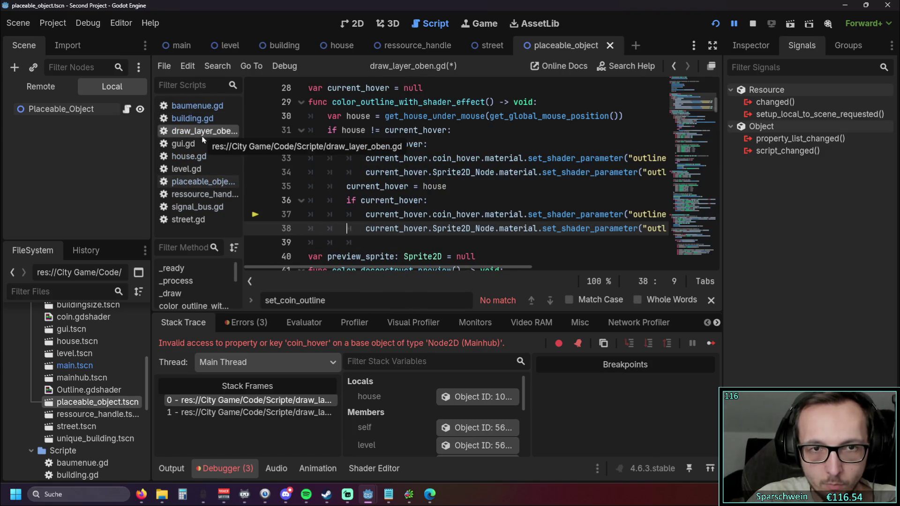
pyautogui.click(196, 183)
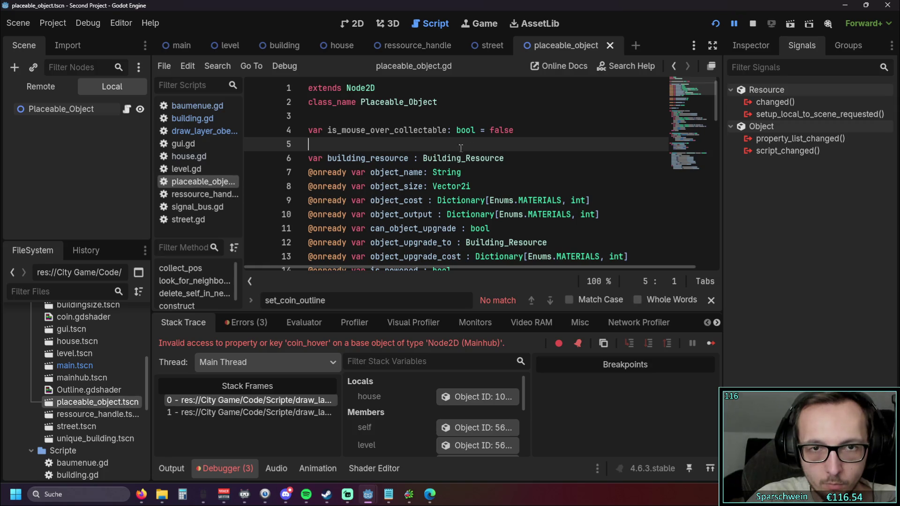
# Add 'var coin_hover = null' as line 5 of placeable_object.gd and rerun the game.
pyautogui.click(522, 131)
pyautogui.press('Return')
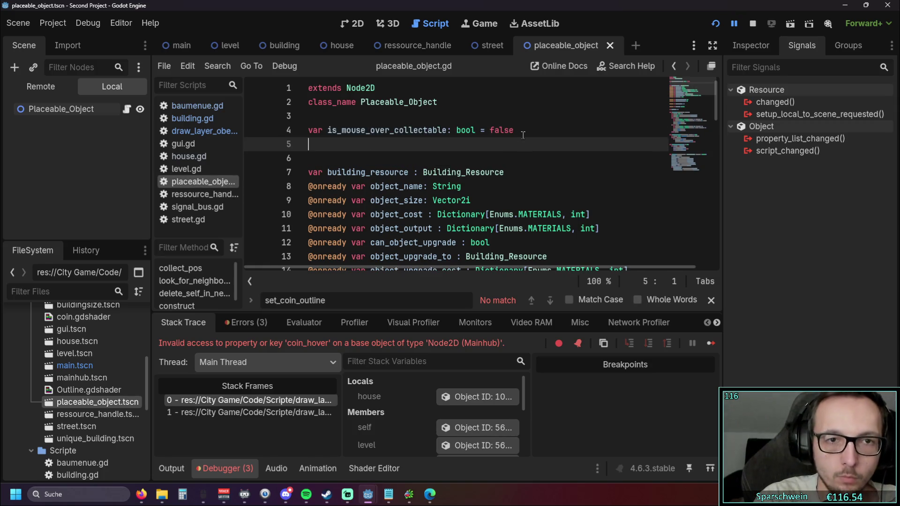
pyautogui.write('var coin_hover')
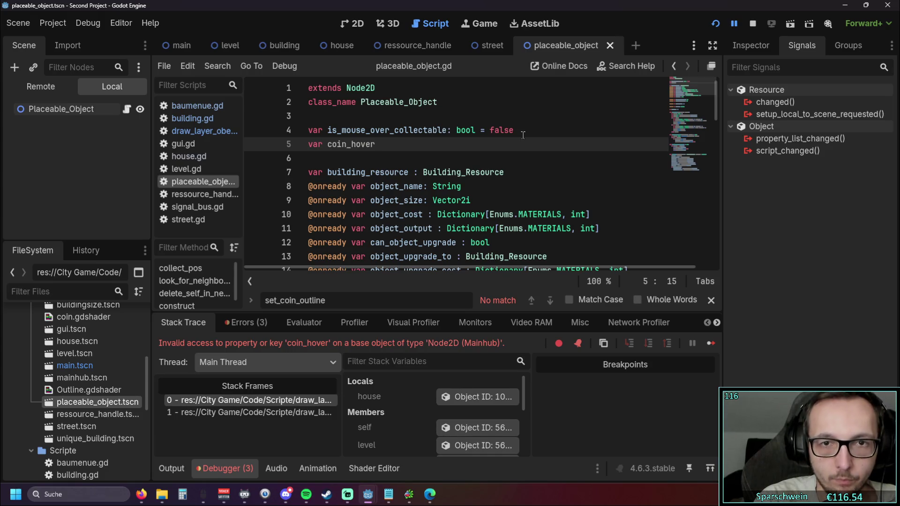
pyautogui.write(' = none')
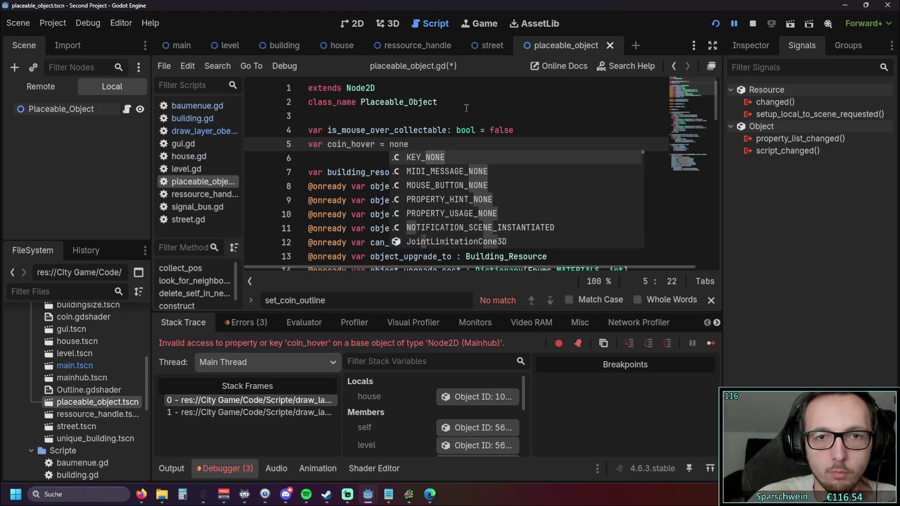
pyautogui.press('BackSpace')
pyautogui.press('BackSpace')
pyautogui.press('BackSpace')
pyautogui.write('ul')
pyautogui.press('Return')
pyautogui.press('Down')
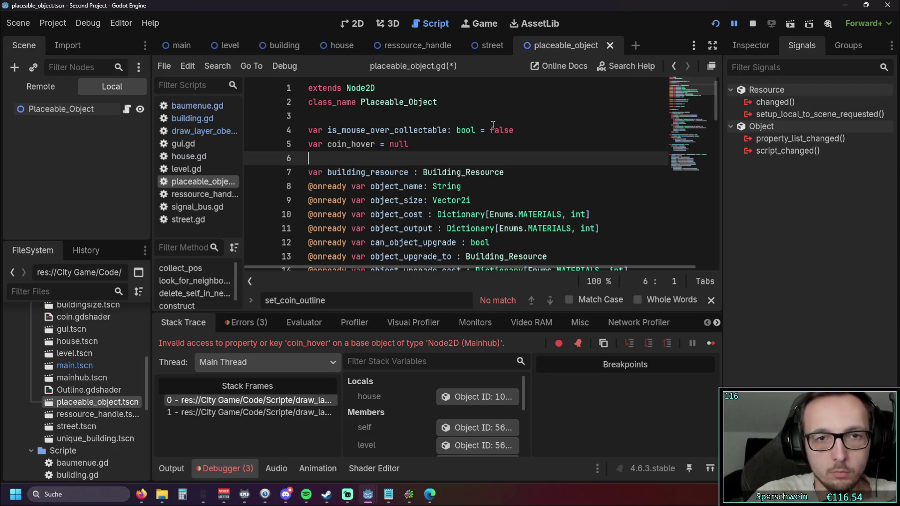
pyautogui.click(712, 26)
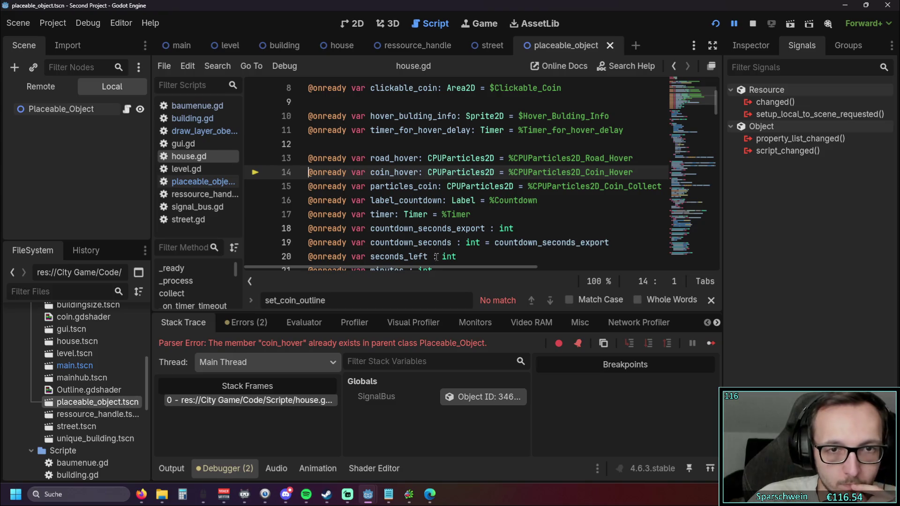
# Try a 'coin_hover =' prefix on line 14 of house.gd, then remove it, restoring the line.
pyautogui.moveTo(414, 260)
pyautogui.mouseDown()
pyautogui.moveTo(435, 258)
pyautogui.moveTo(373, 259)
pyautogui.mouseUp()
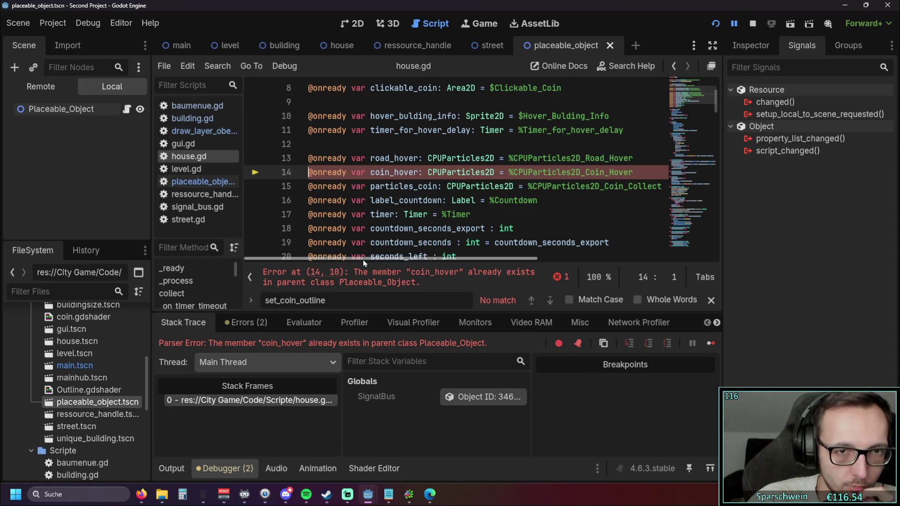
pyautogui.click(370, 172)
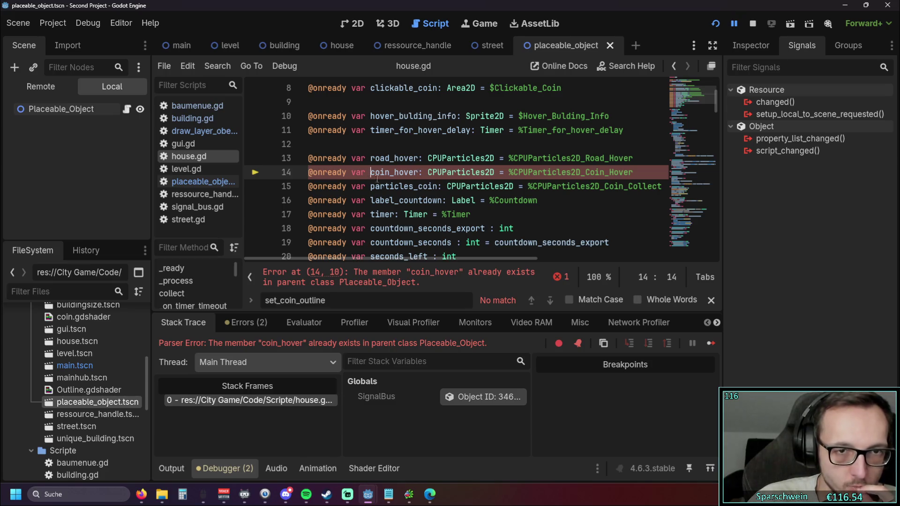
pyautogui.write('coin_hover =')
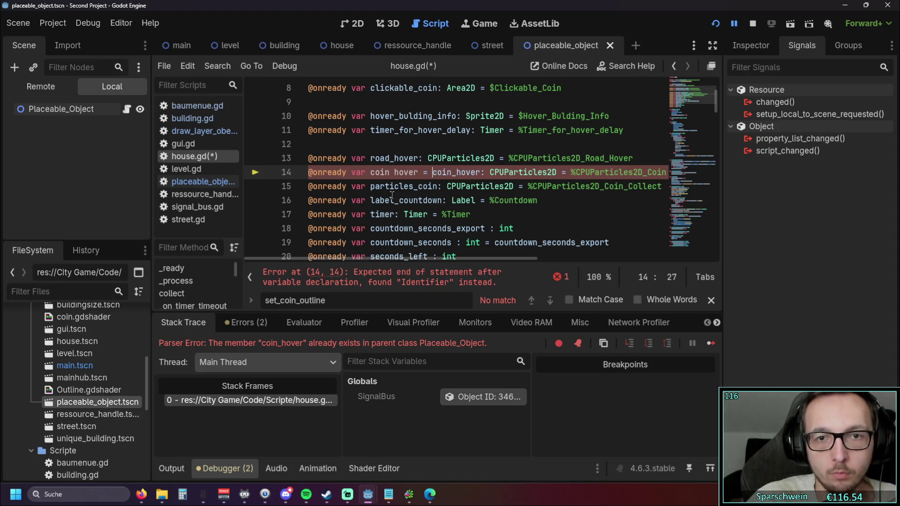
pyautogui.click(476, 214)
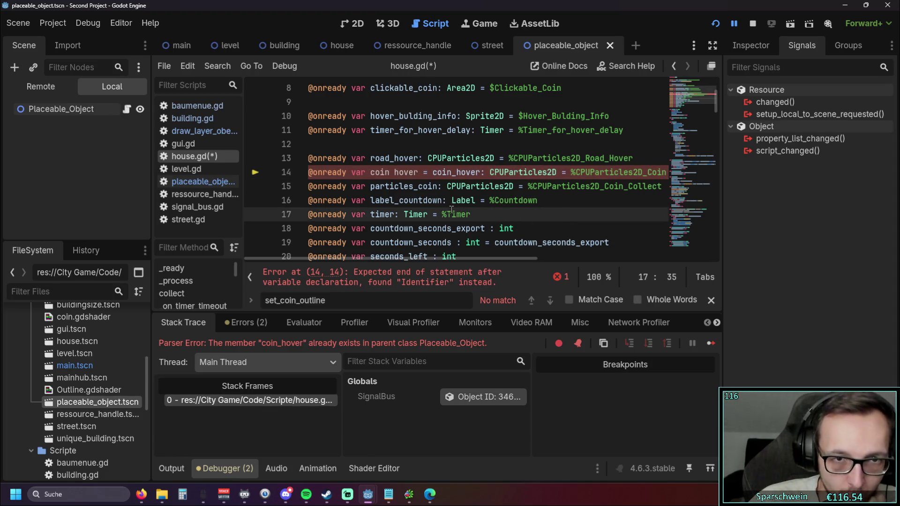
pyautogui.click(392, 172)
pyautogui.press('Delete')
pyautogui.write('_')
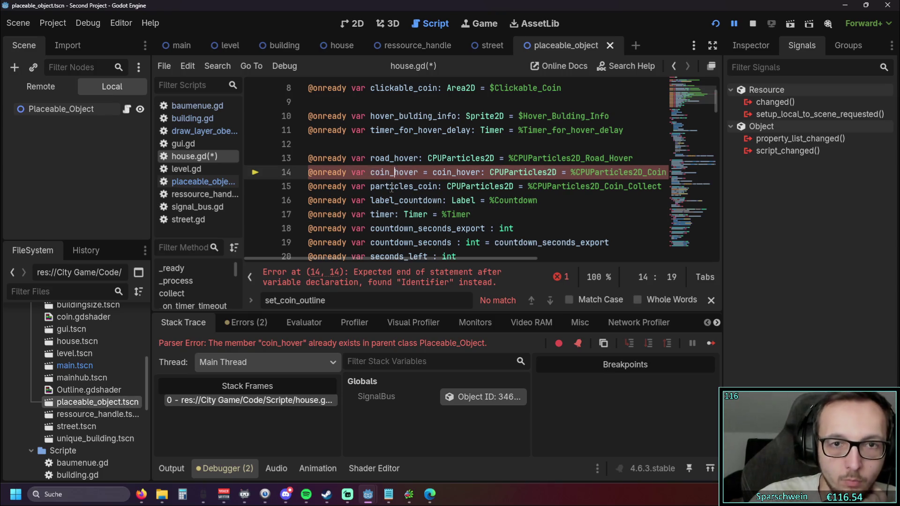
pyautogui.click(513, 228)
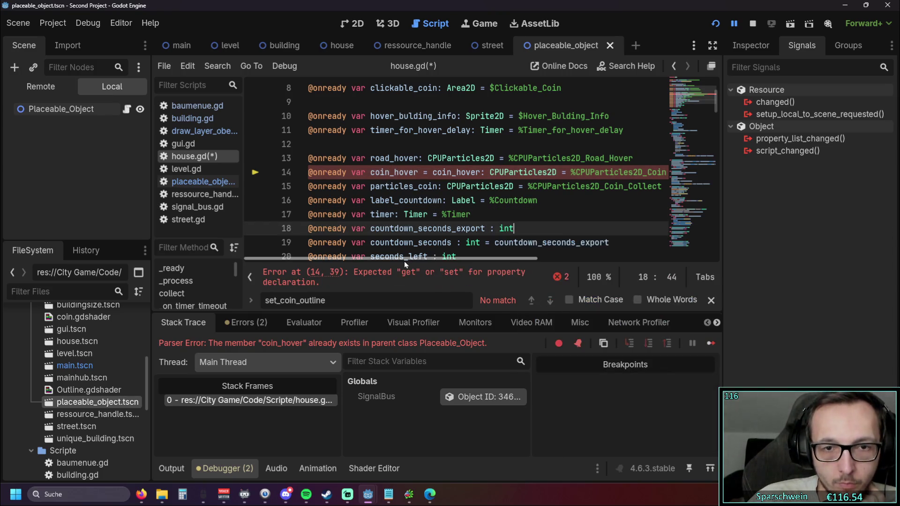
pyautogui.moveTo(403, 260)
pyautogui.mouseDown()
pyautogui.moveTo(418, 259)
pyautogui.moveTo(368, 258)
pyautogui.mouseUp()
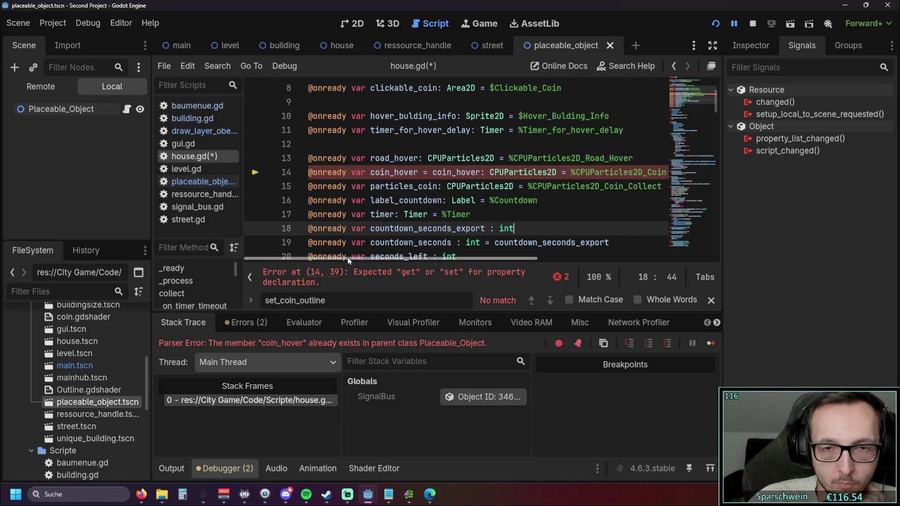
pyautogui.moveTo(430, 173); pyautogui.dragTo(370, 171)
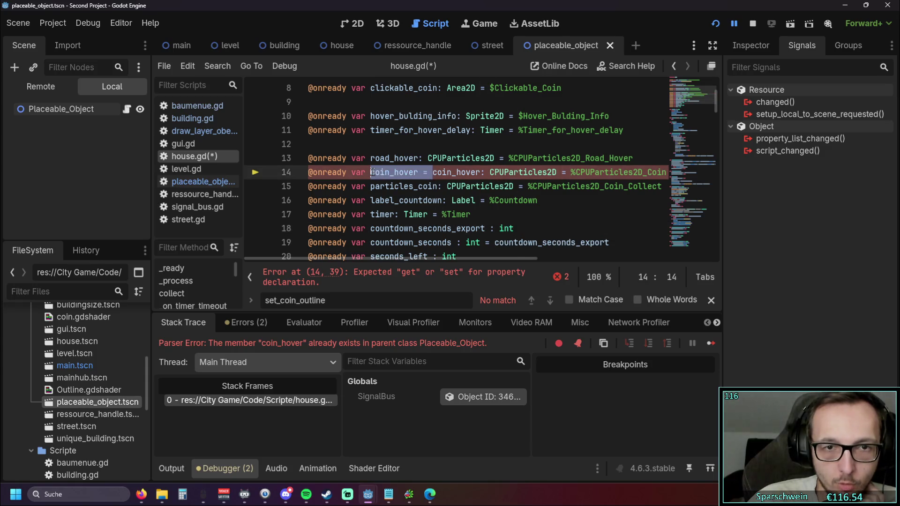
pyautogui.press('BackSpace')
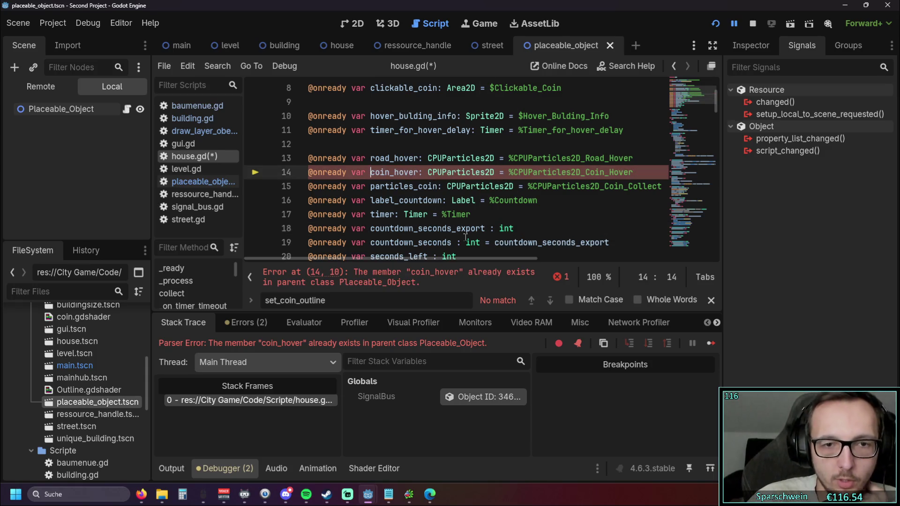
pyautogui.click(501, 228)
# Delete the coin_hover declaration on line 5 of placeable_object.gd.
pyautogui.click(202, 182)
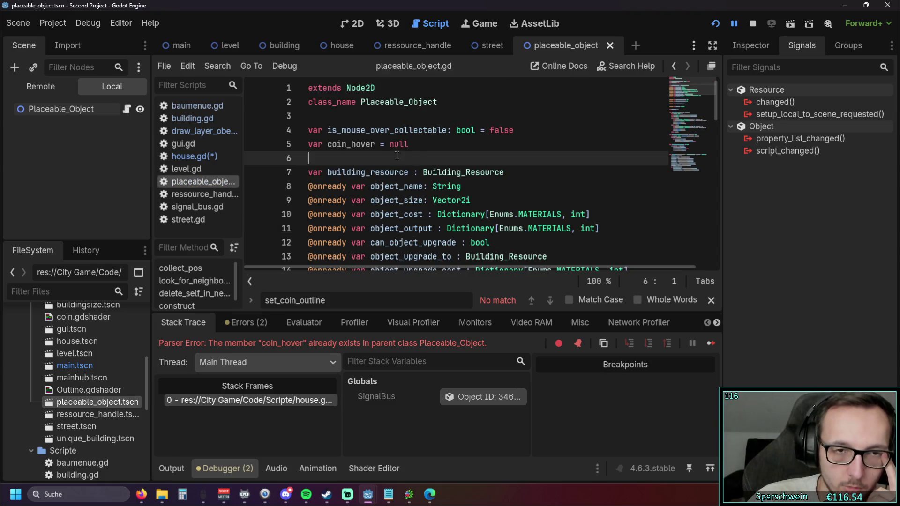
pyautogui.moveTo(408, 144); pyautogui.dragTo(308, 144)
pyautogui.press('BackSpace')
pyautogui.press('BackSpace')
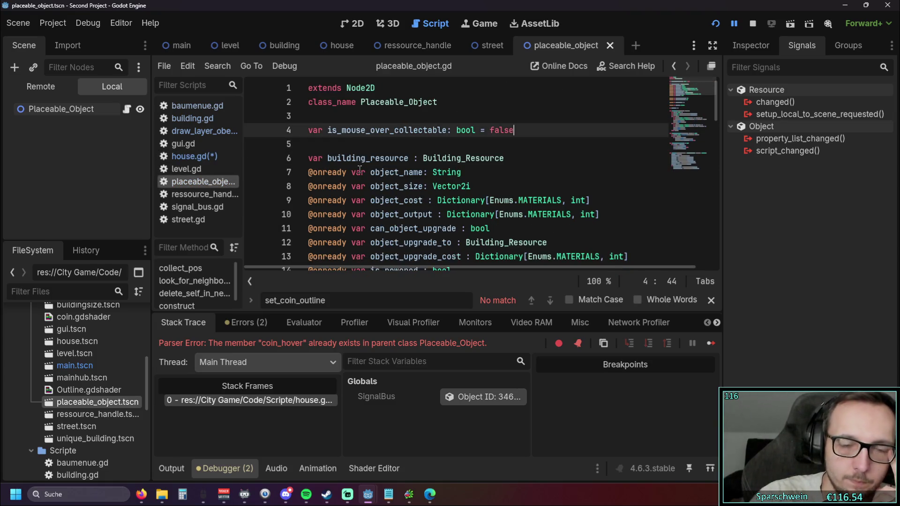
# Go to the outline lines under 'if current_hover:' in draw_layer_oben.gd.
pyautogui.click(192, 156)
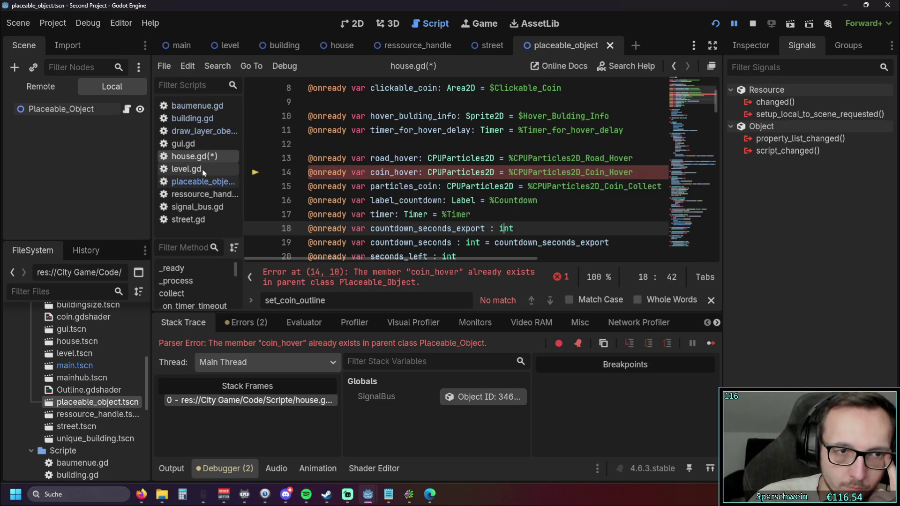
pyautogui.click(202, 131)
pyautogui.click(429, 200)
pyautogui.scroll(-1, 379, 248)
pyautogui.scroll(1, 380, 248)
pyautogui.scroll(-1, 380, 248)
pyautogui.moveTo(369, 265)
pyautogui.mouseDown()
pyautogui.moveTo(440, 262)
pyautogui.moveTo(345, 268)
pyautogui.mouseUp()
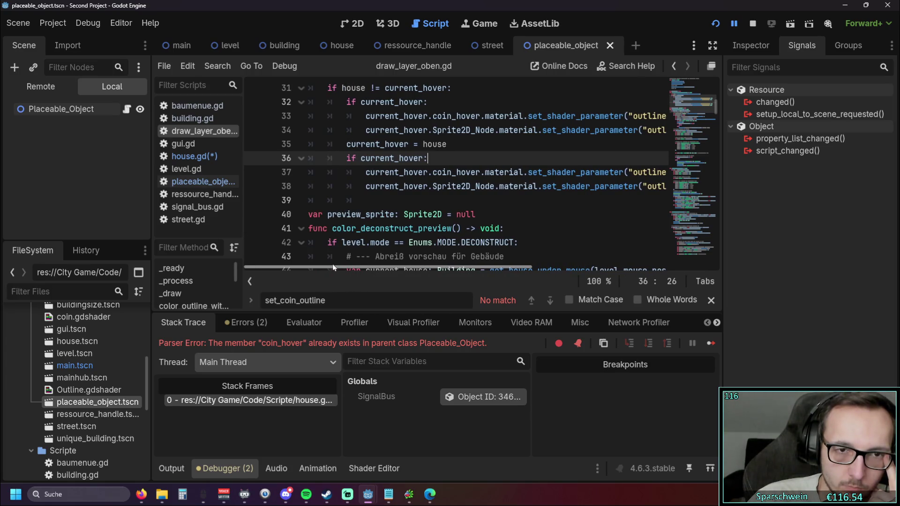
# Start a new condition line above the highlighting outline call testing current_hover's coin_hover.
pyautogui.scroll(1, 430, 205)
pyautogui.scroll(-1, 430, 205)
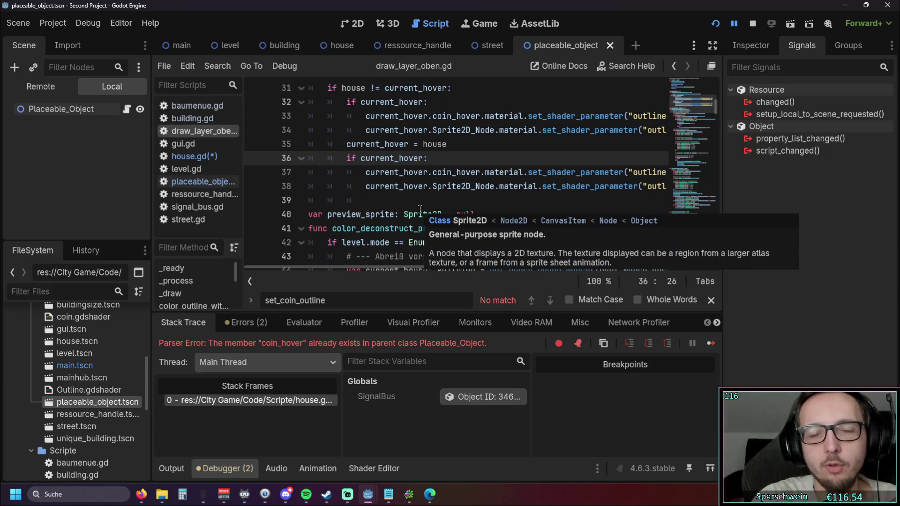
pyautogui.press('Return')
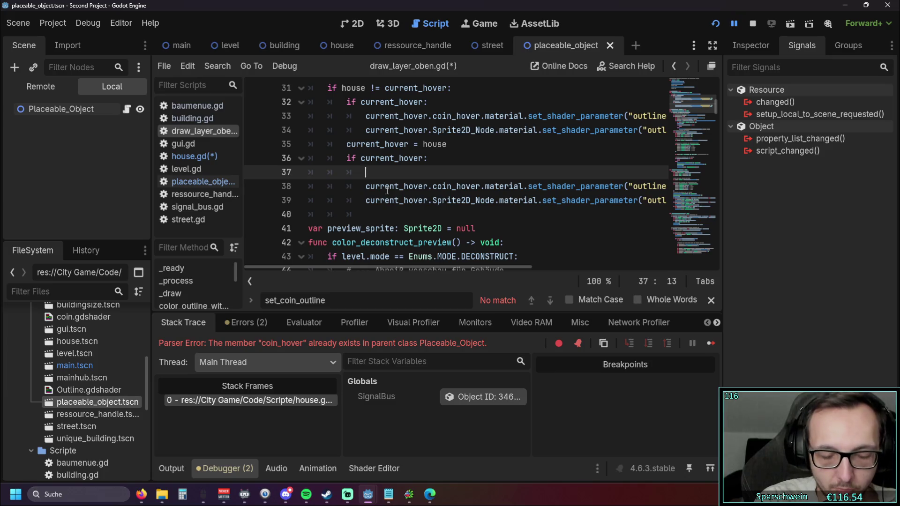
pyautogui.write('if current_hover has')
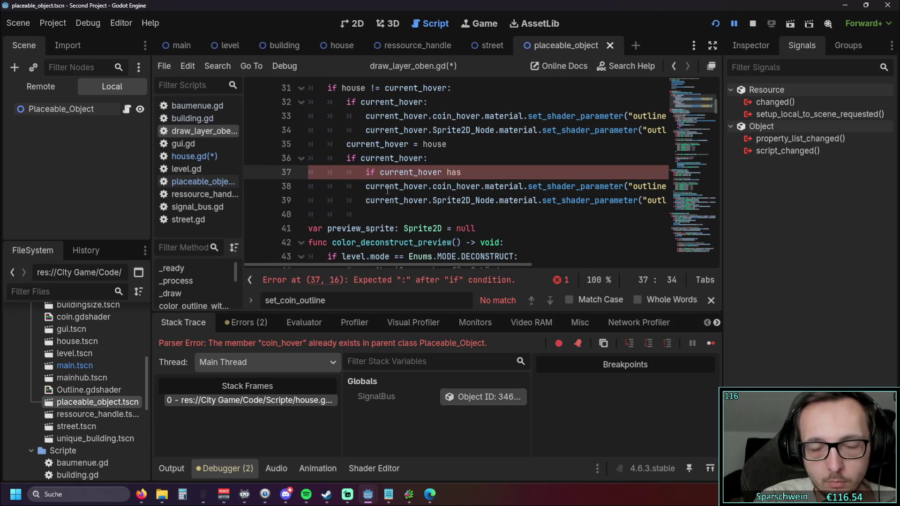
pyautogui.press('BackSpace')
pyautogui.press('BackSpace')
pyautogui.press('BackSpace')
pyautogui.press('BackSpace')
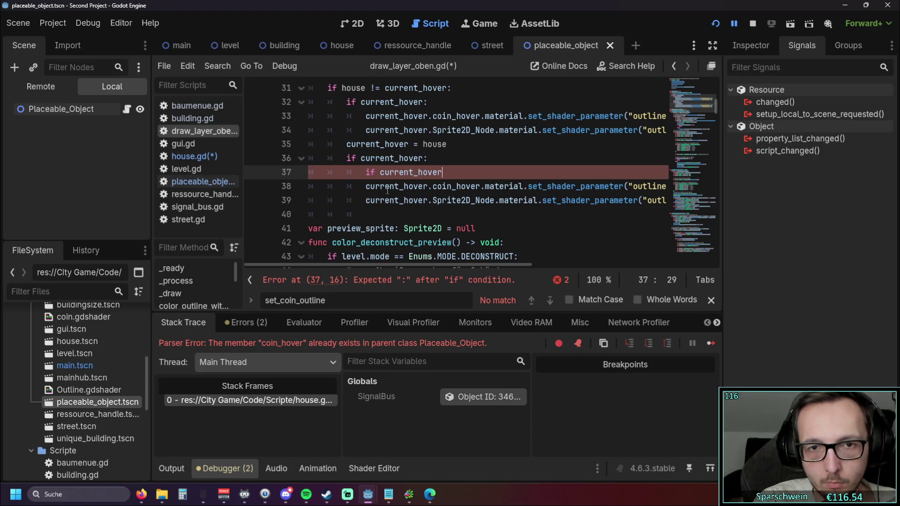
pyautogui.write('(')
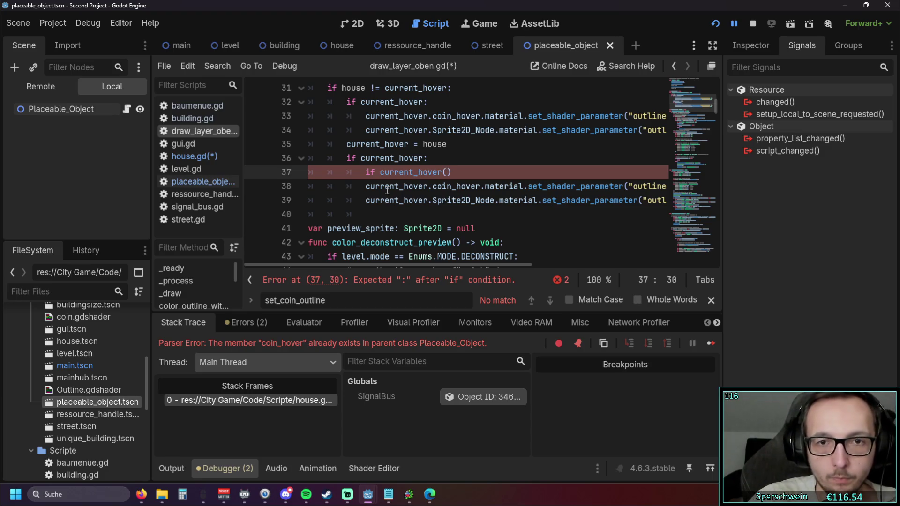
pyautogui.press('BackSpace')
pyautogui.write('[')
pyautogui.doubleClick(438, 186)
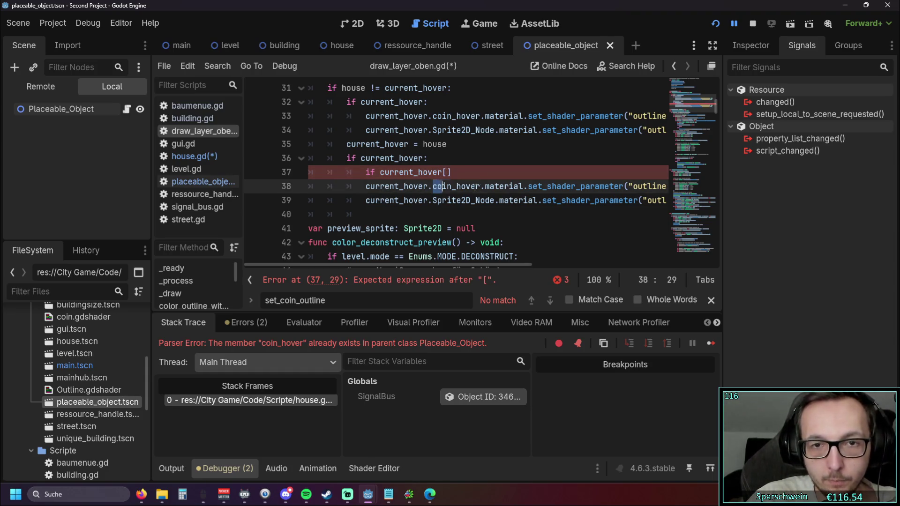
pyautogui.write(']')
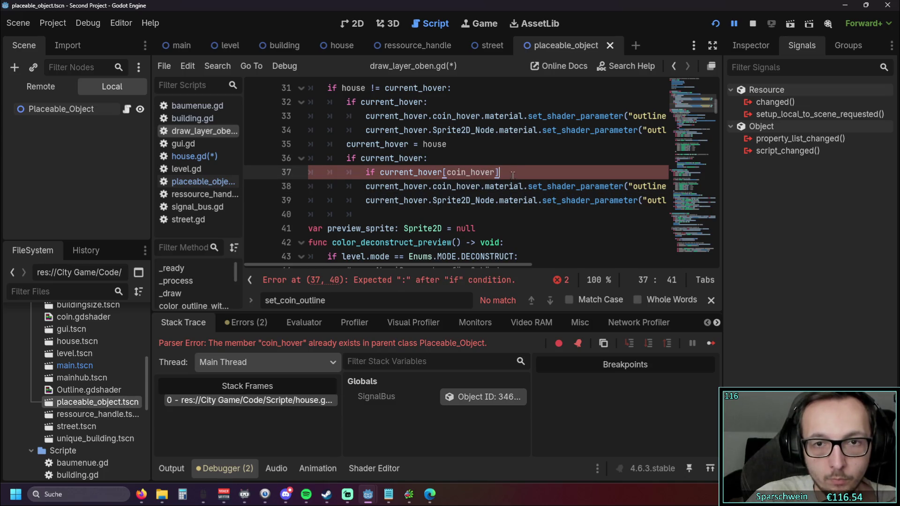
pyautogui.write(':')
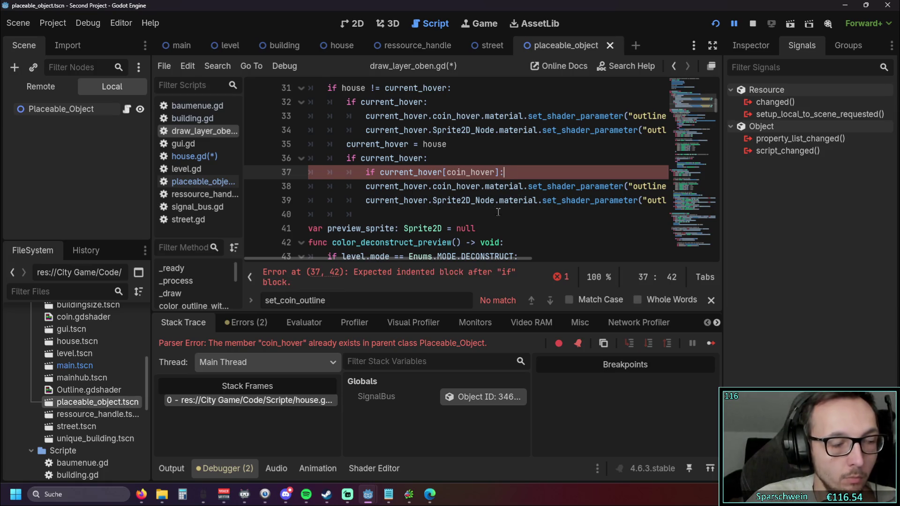
# Make it 'if current_hover.coin_hover != null:' on line 37 and indent line 38 beneath it.
pyautogui.click(497, 215)
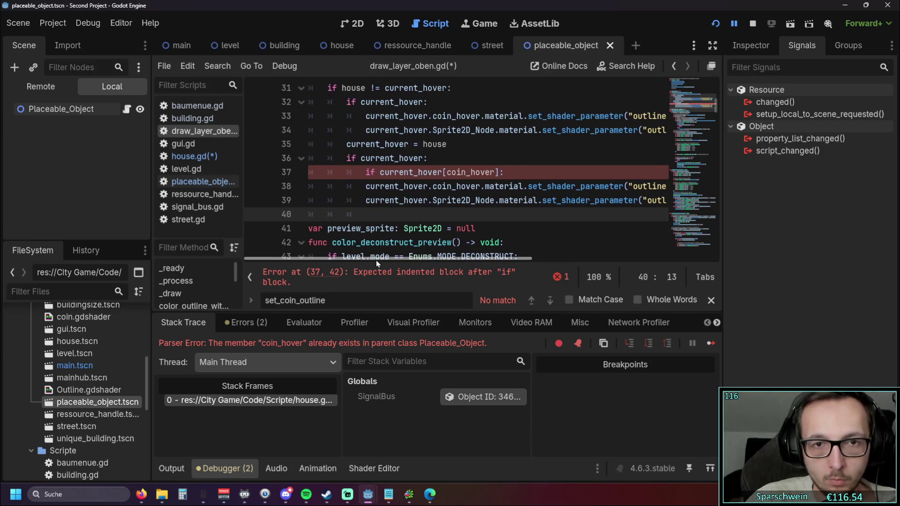
pyautogui.click(446, 172)
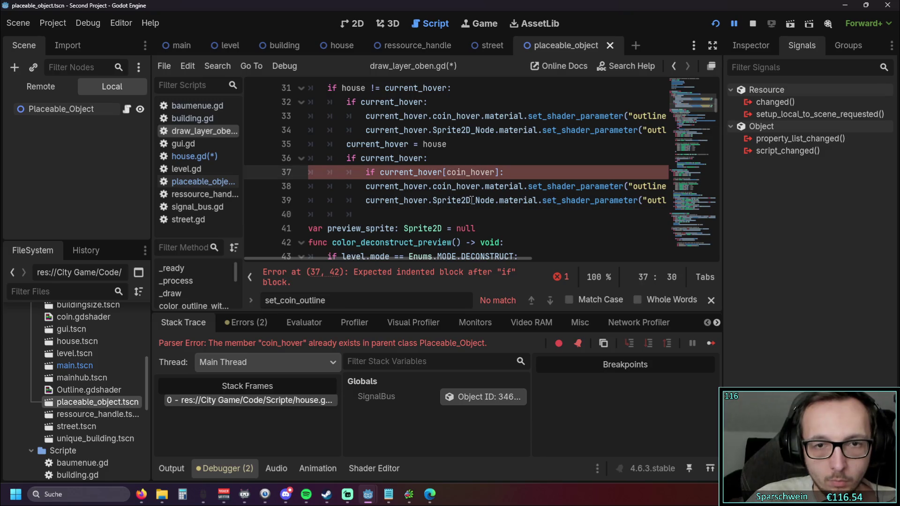
pyautogui.press('BackSpace')
pyautogui.write('.')
pyautogui.click(498, 173)
pyautogui.press('BackSpace')
pyautogui.write('!')
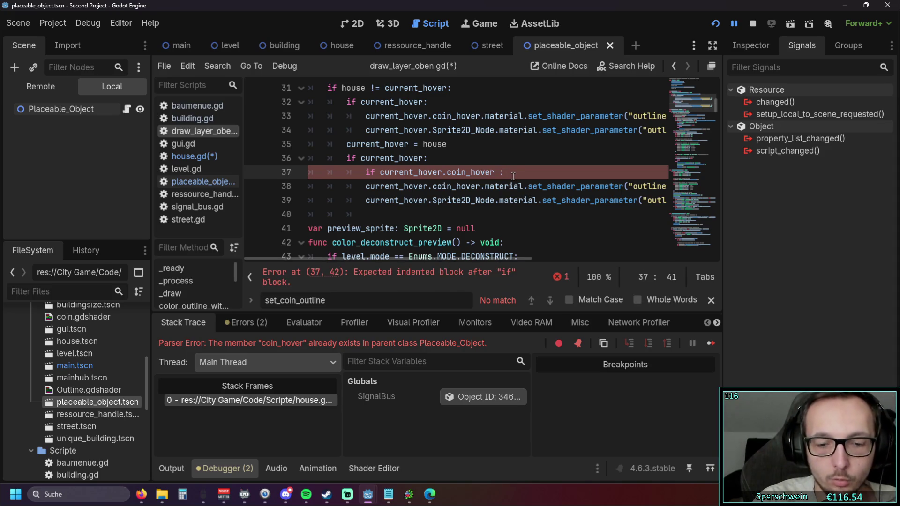
pyautogui.write('= null')
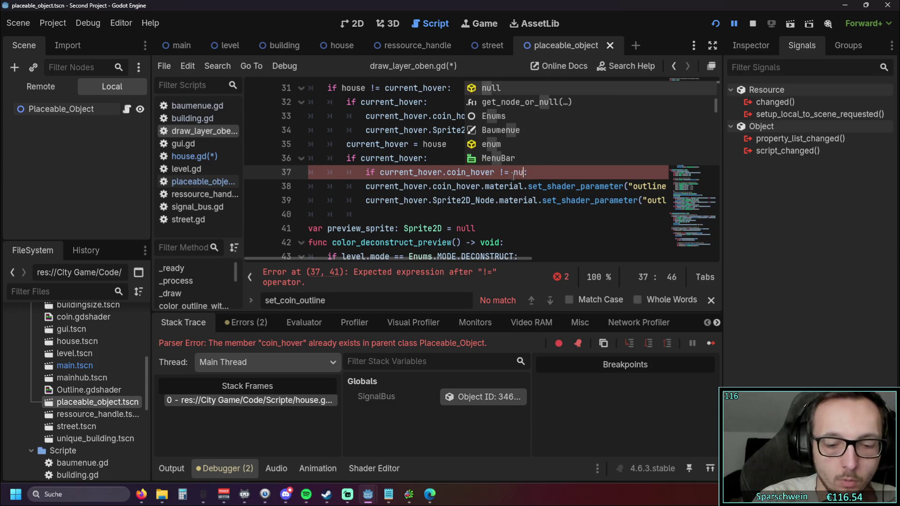
pyautogui.press('Down')
pyautogui.press('Home')
pyautogui.press('Tab')
pyautogui.press('Down')
pyautogui.press('Down')
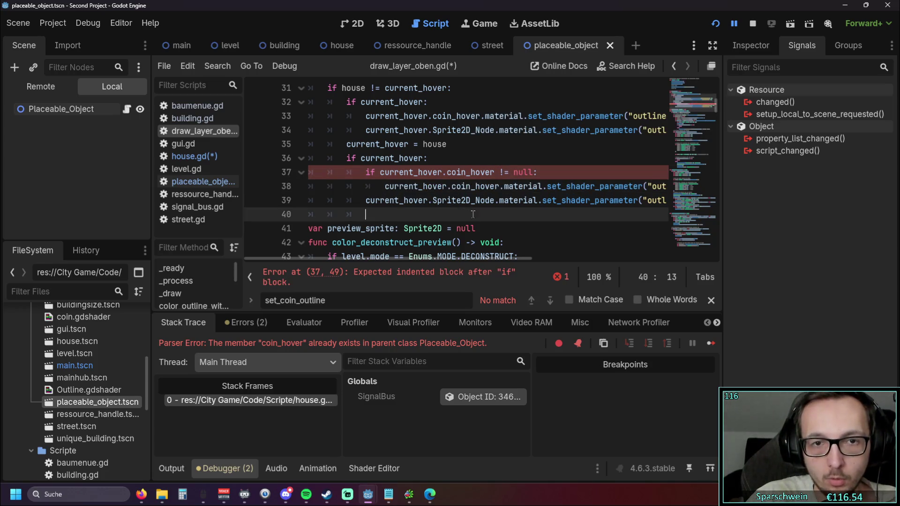
# Copy that null check below line 32 and indent the clearing outline call under it.
pyautogui.scroll(1, 516, 227)
pyautogui.moveTo(539, 214); pyautogui.dragTo(365, 215)
pyautogui.hotkey('ctrl', 'c')
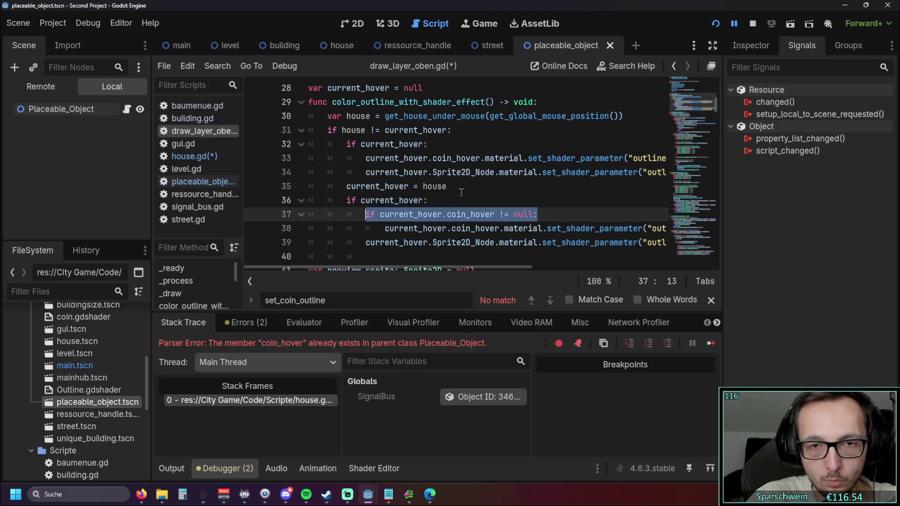
pyautogui.click(448, 146)
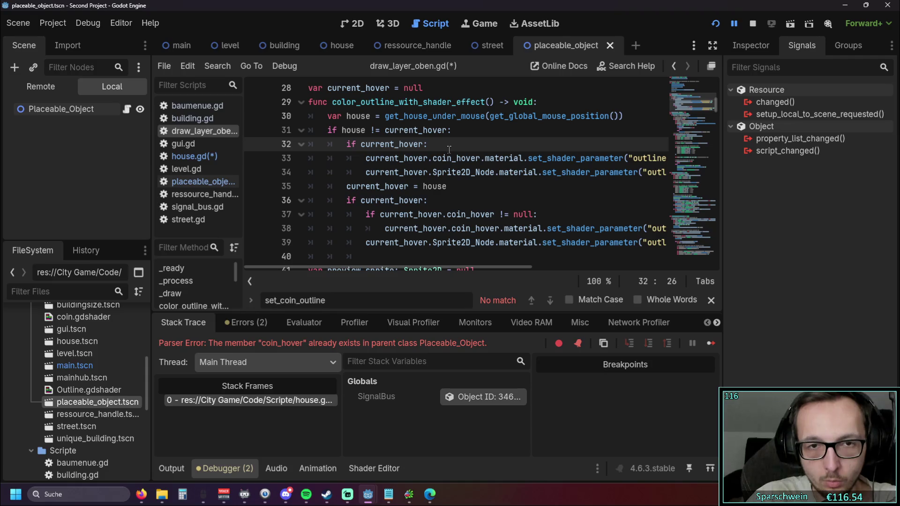
pyautogui.press('Return')
pyautogui.hotkey('ctrl', 'v')
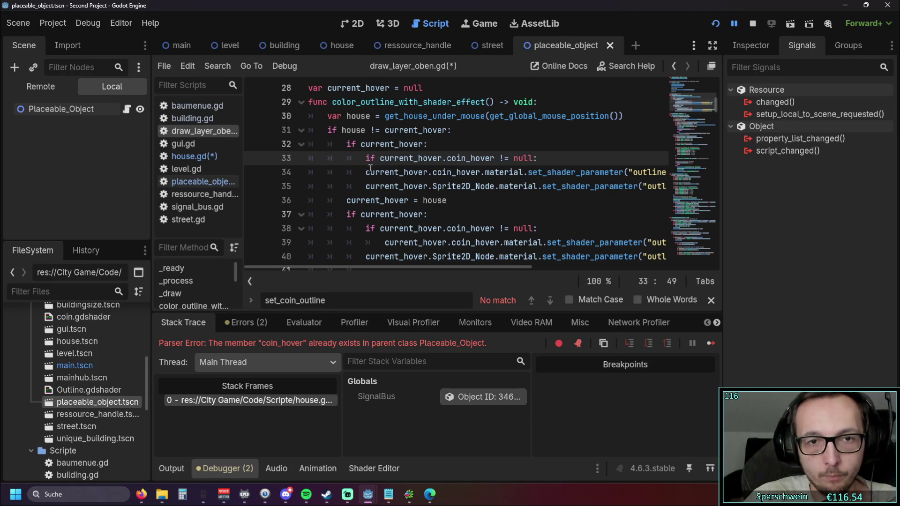
pyautogui.press('Down')
pyautogui.press('Home')
pyautogui.press('Tab')
pyautogui.click(540, 204)
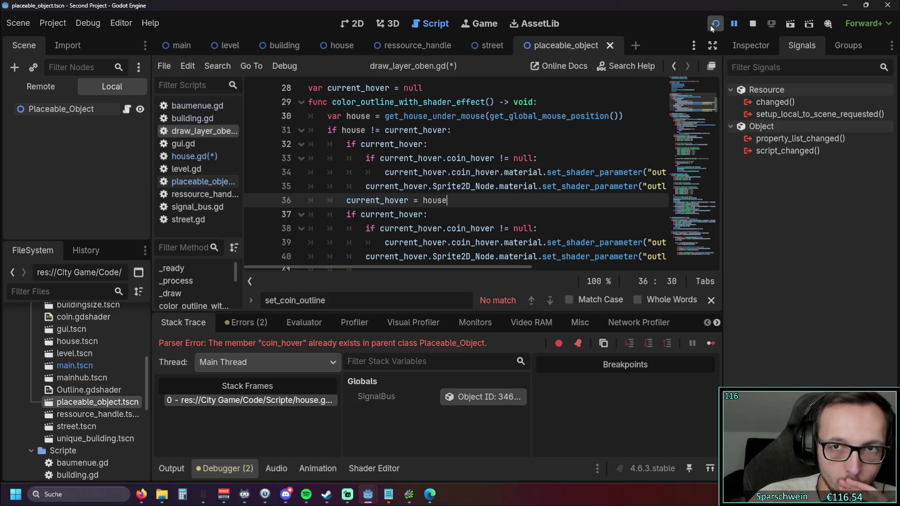
# Restart the game, drag a diagonal road strip, and inspect the coin_hover error on line 38.
pyautogui.click(713, 23)
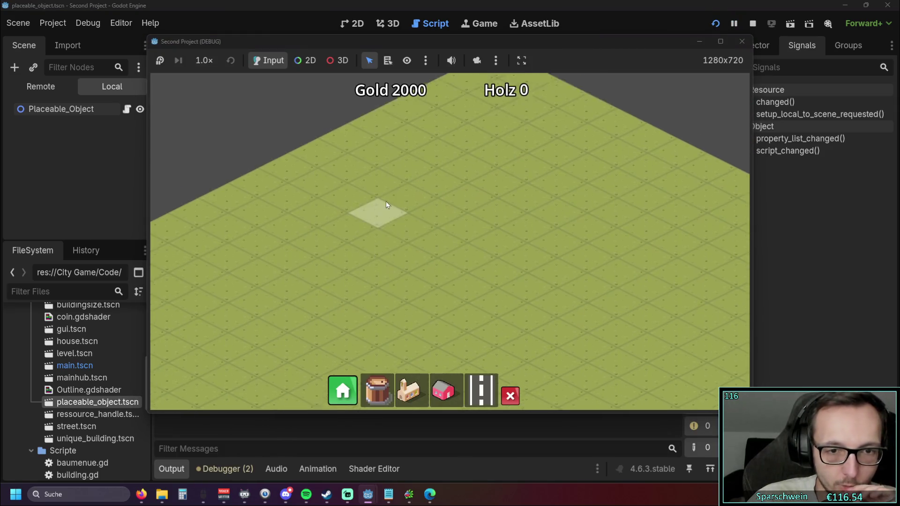
pyautogui.click(469, 388)
pyautogui.moveTo(406, 285); pyautogui.dragTo(663, 175)
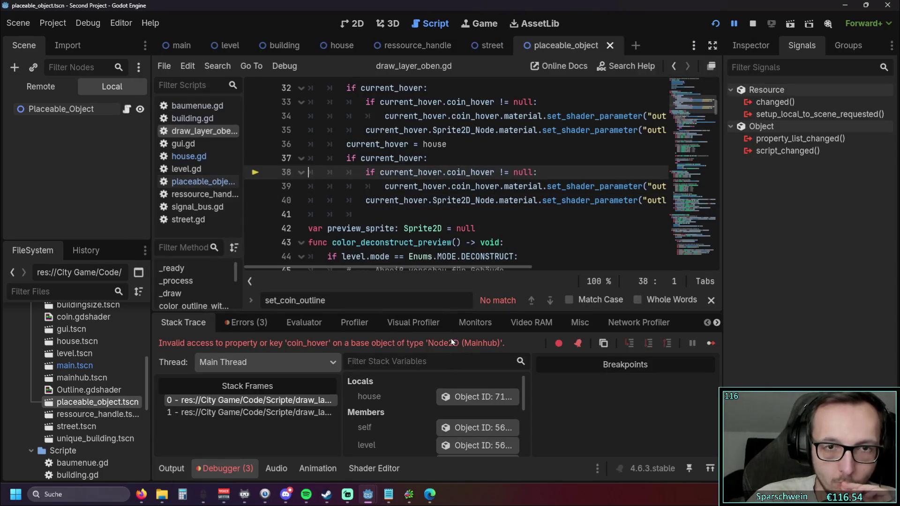
pyautogui.scroll(1, 505, 233)
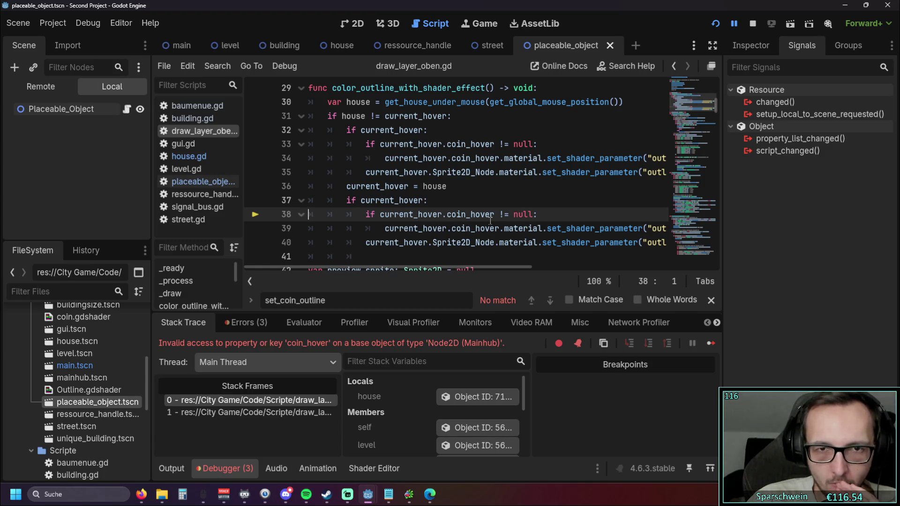
pyautogui.click(448, 215)
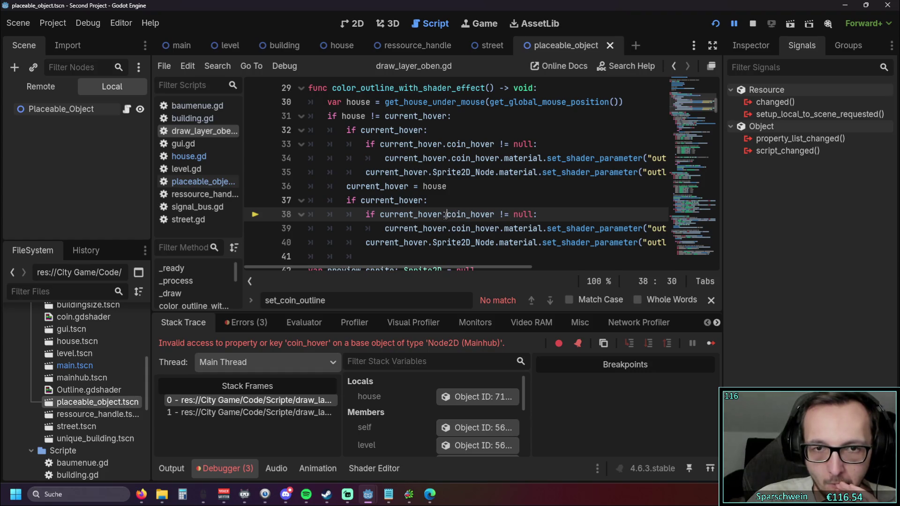
pyautogui.click(464, 241)
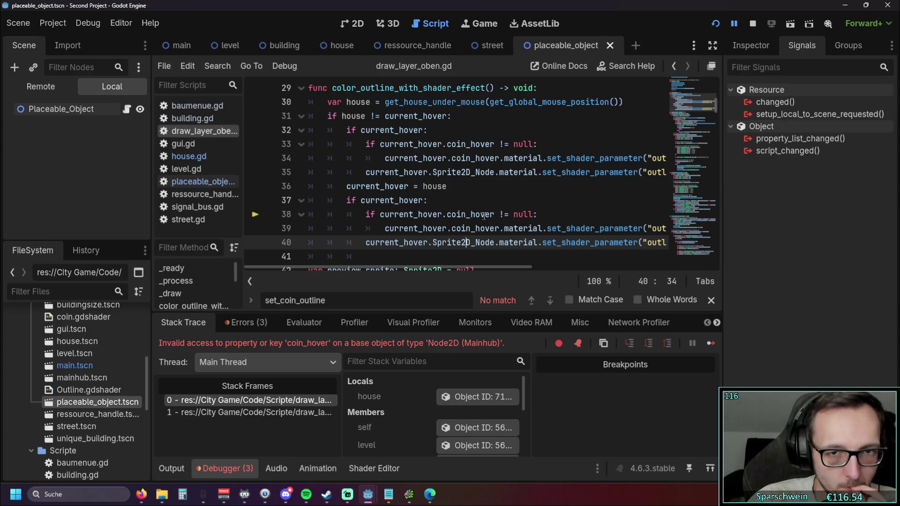
pyautogui.click(443, 144)
pyautogui.press('Delete')
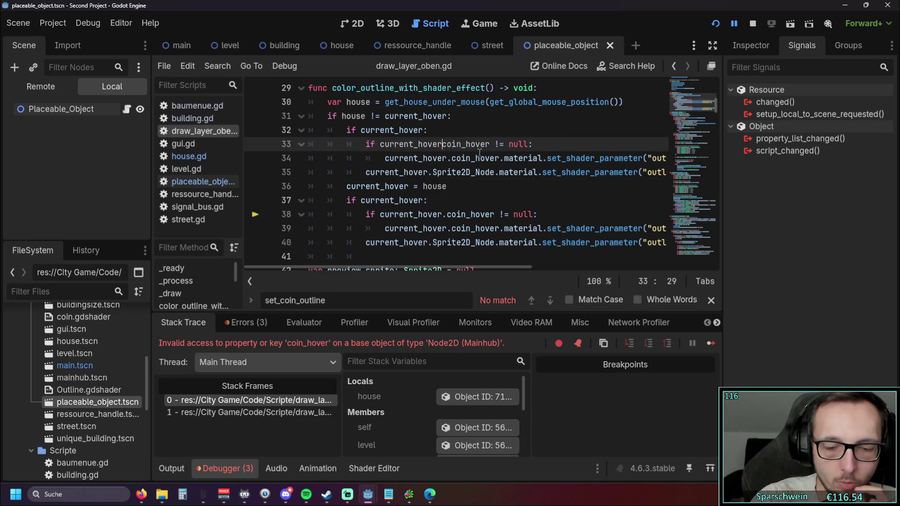
pyautogui.write('[')
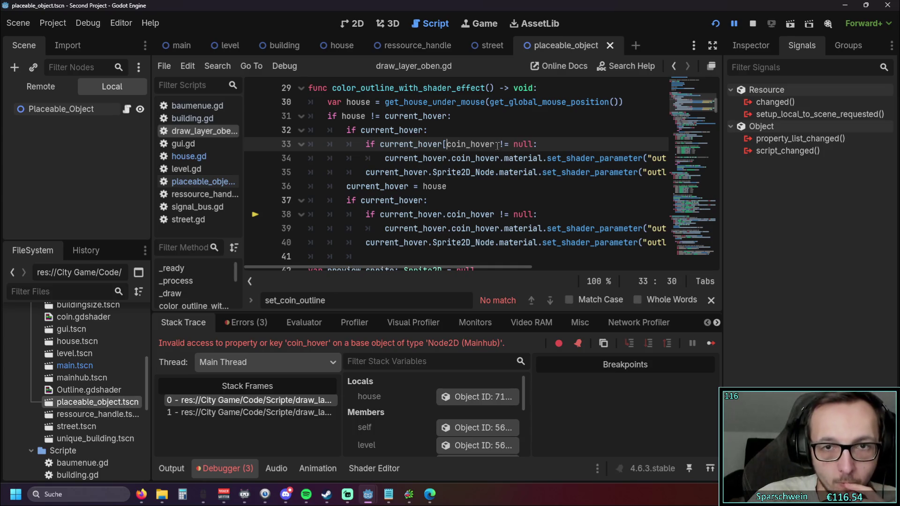
pyautogui.click(497, 144)
pyautogui.write(']')
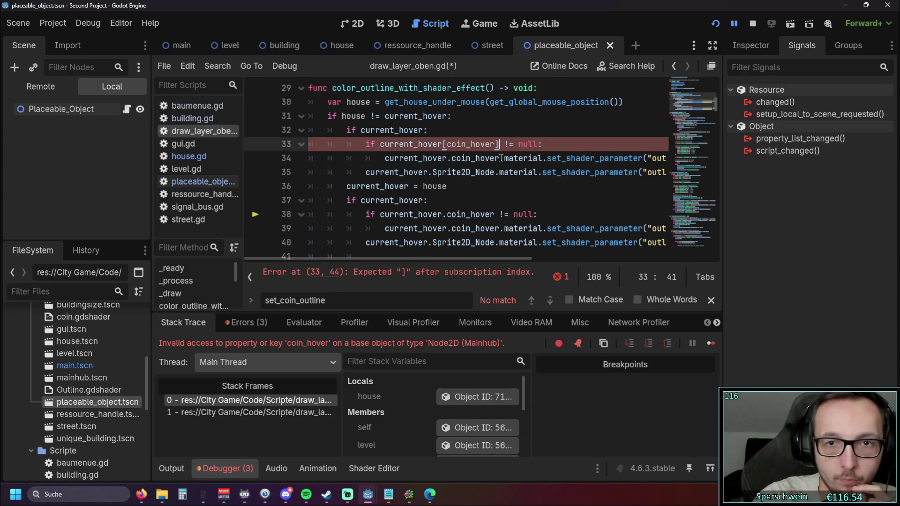
pyautogui.click(511, 187)
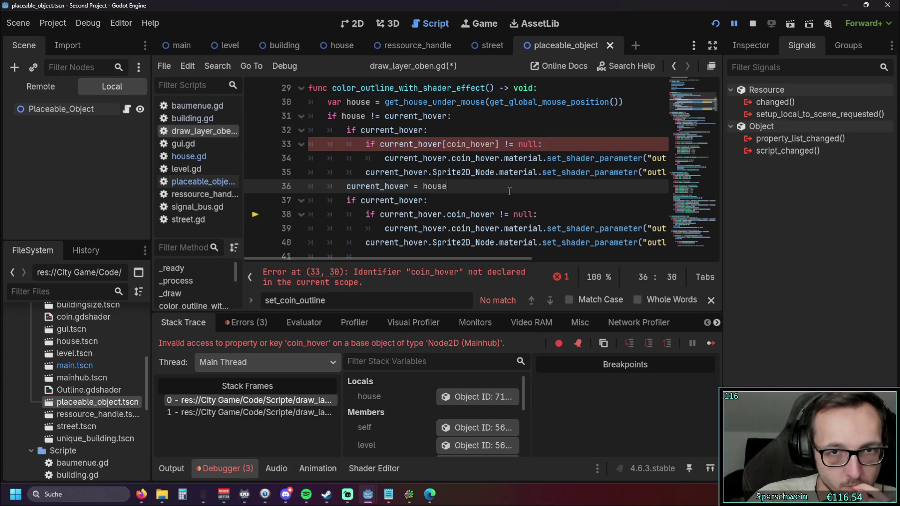
pyautogui.scroll(1, 509, 191)
pyautogui.scroll(-1, 501, 178)
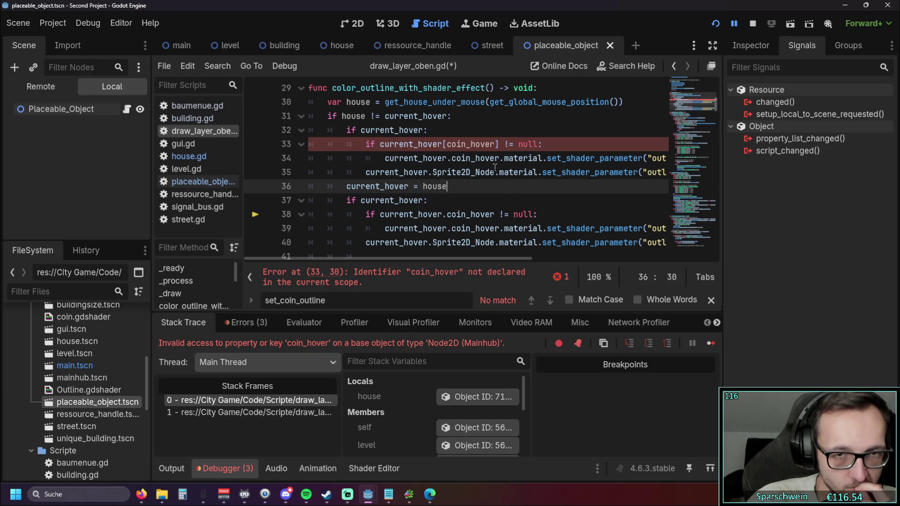
pyautogui.hotkey('ctrl', 'z')
pyautogui.hotkey('ctrl', 'z')
pyautogui.click(499, 198)
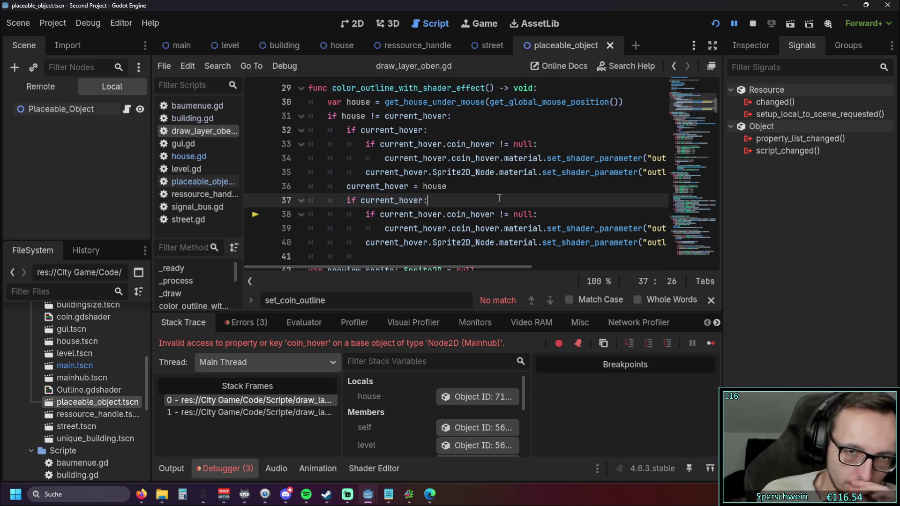
# Open house.gd and rename the line 14 variable coin_hover to collectable_hover.
pyautogui.click(187, 143)
pyautogui.click(197, 120)
pyautogui.click(200, 131)
pyautogui.click(210, 182)
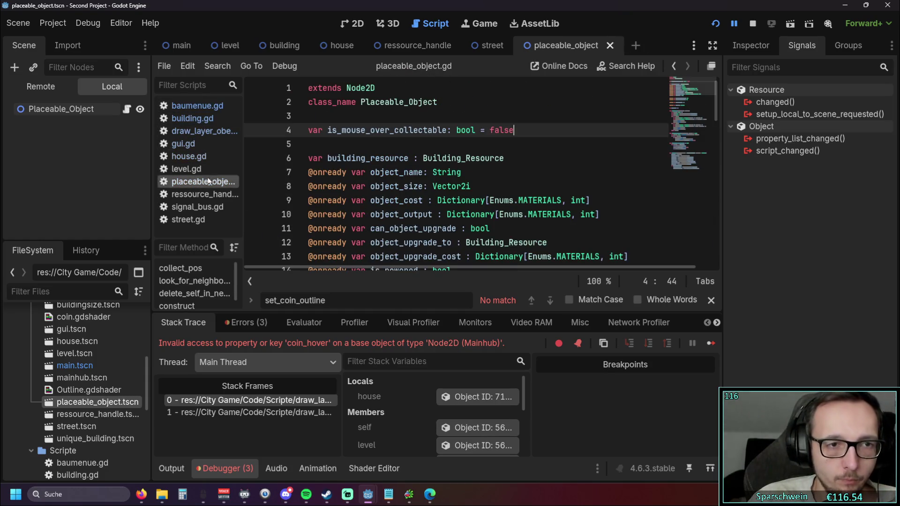
pyautogui.click(192, 156)
pyautogui.moveTo(371, 171)
pyautogui.mouseDown()
pyautogui.moveTo(398, 172)
pyautogui.moveTo(390, 172)
pyautogui.mouseUp()
pyautogui.write('collectable')
pyautogui.press('Down')
pyautogui.press('Down')
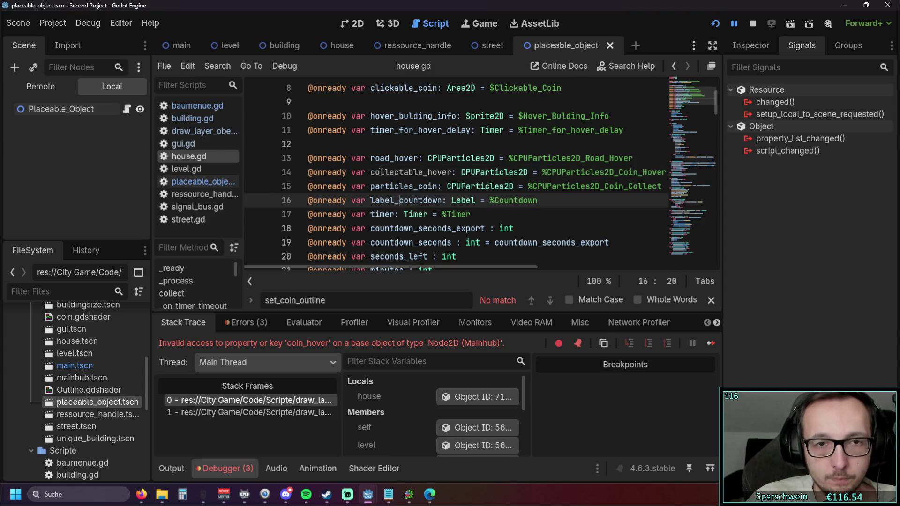
# Copy collectable_hover and search out the coin_hover uses on lines 62 and 64.
pyautogui.doubleClick(381, 171)
pyautogui.hotkey('ctrl', 'f')
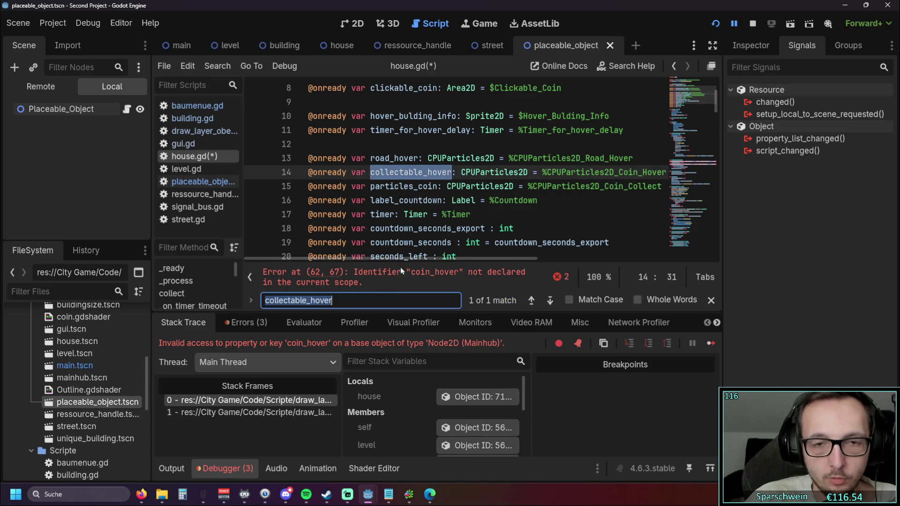
pyautogui.click(359, 274)
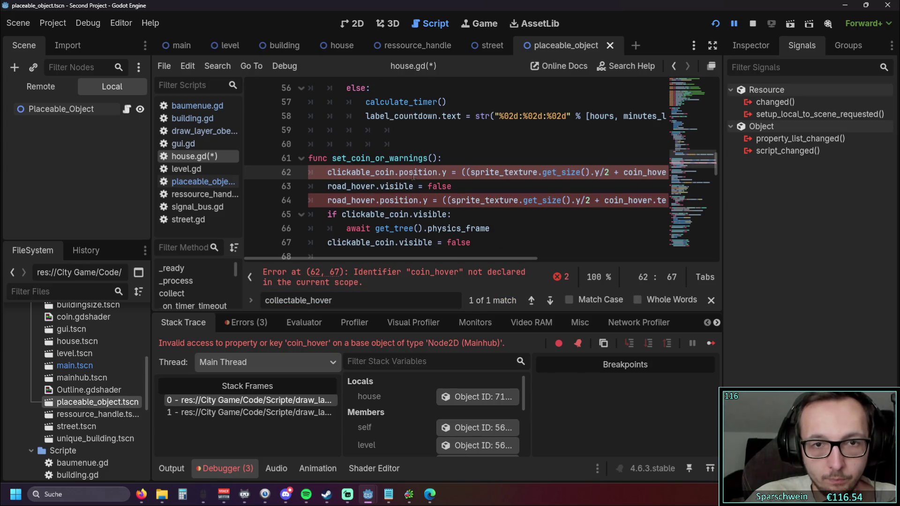
pyautogui.moveTo(421, 258); pyautogui.dragTo(513, 257)
pyautogui.doubleClick(487, 172)
pyautogui.hotkey('ctrl', 'f')
pyautogui.click(468, 200)
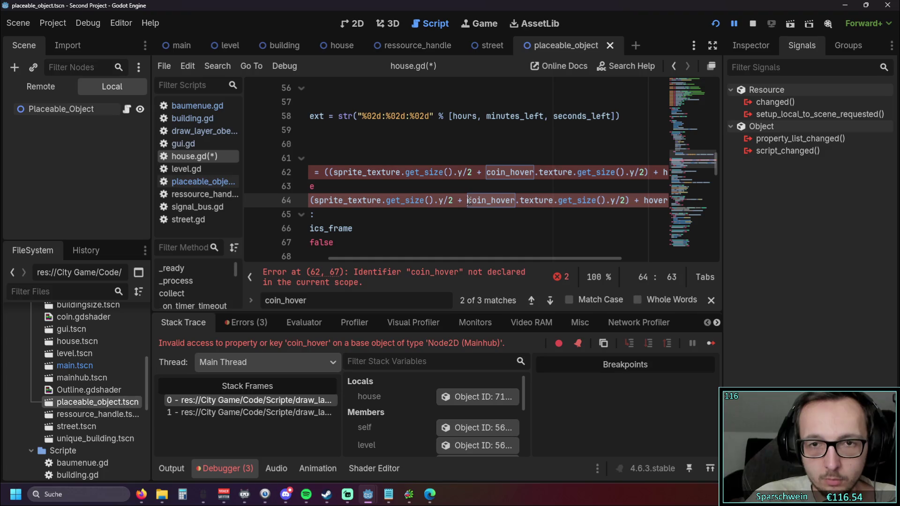
pyautogui.doubleClick(487, 172)
pyautogui.hotkey('ctrl', 'v')
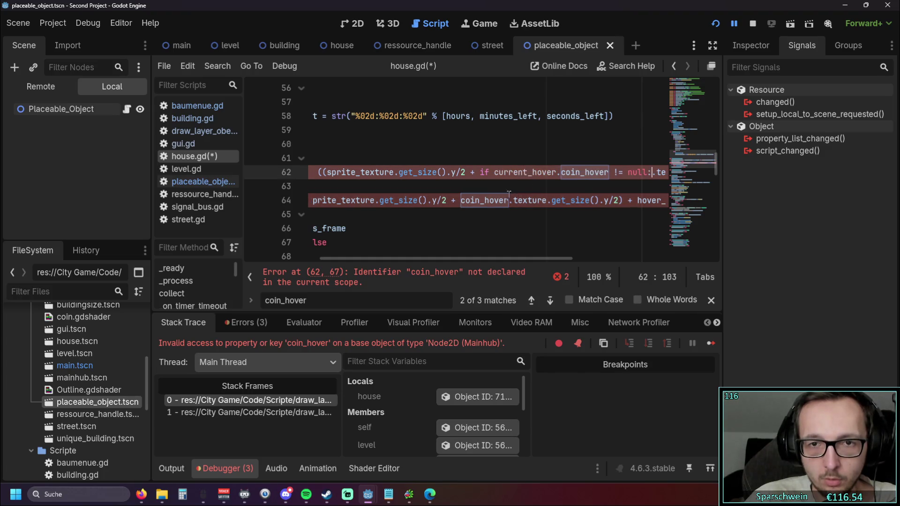
pyautogui.hotkey('ctrl', 'z')
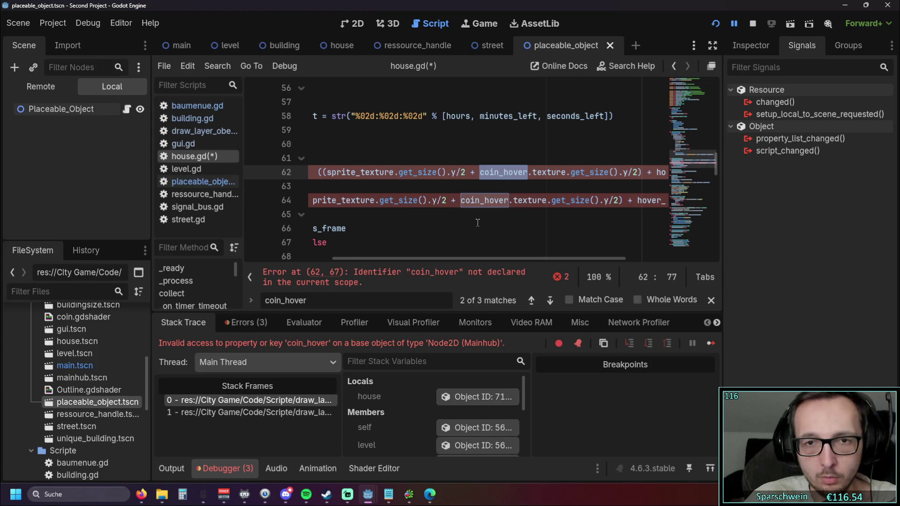
# Change coin_hover to collectable_hover on lines 62 and 64, then return to draw_layer_oben.gd.
pyautogui.click(478, 223)
pyautogui.click(496, 173)
pyautogui.press('BackSpace')
pyautogui.press('BackSpace')
pyautogui.press('BackSpace')
pyautogui.write('ollectable')
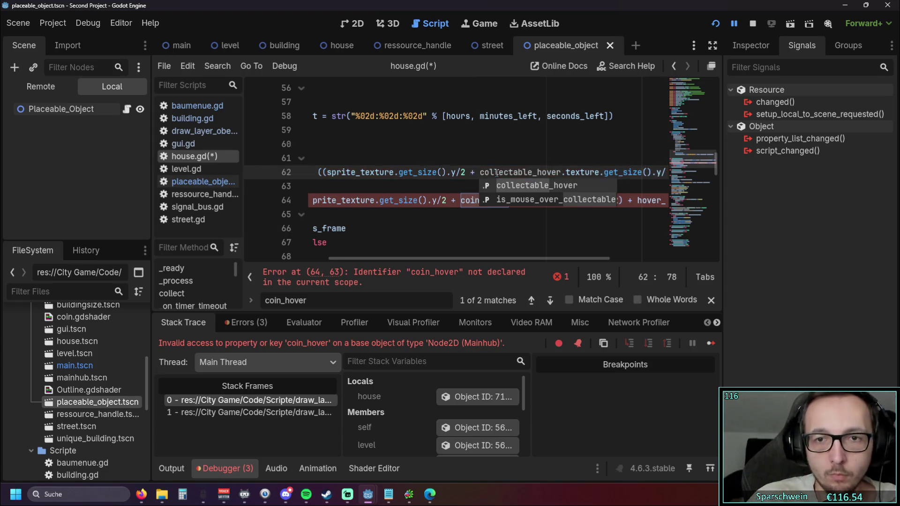
pyautogui.click(492, 172)
pyautogui.moveTo(491, 173); pyautogui.dragTo(570, 175)
pyautogui.hotkey('ctrl', 'c')
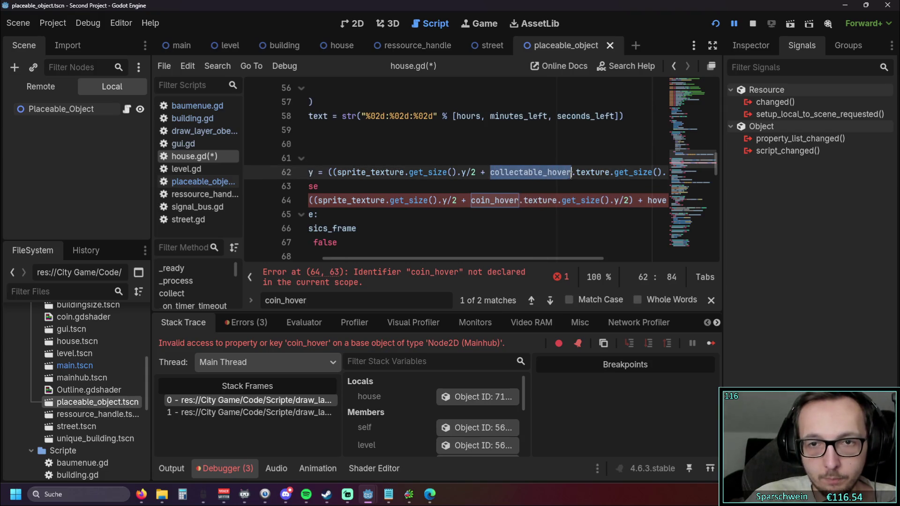
pyautogui.moveTo(471, 200); pyautogui.dragTo(519, 201)
pyautogui.hotkey('ctrl', 'v')
pyautogui.click(492, 228)
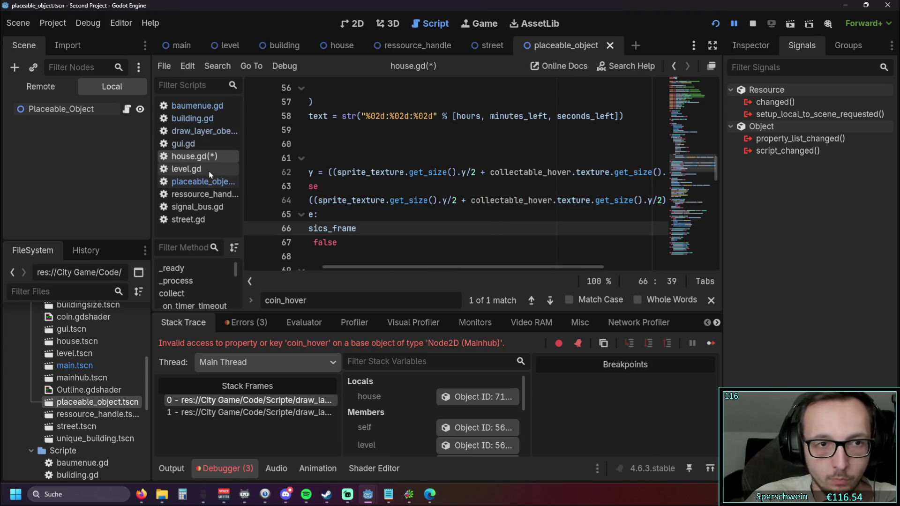
pyautogui.click(201, 131)
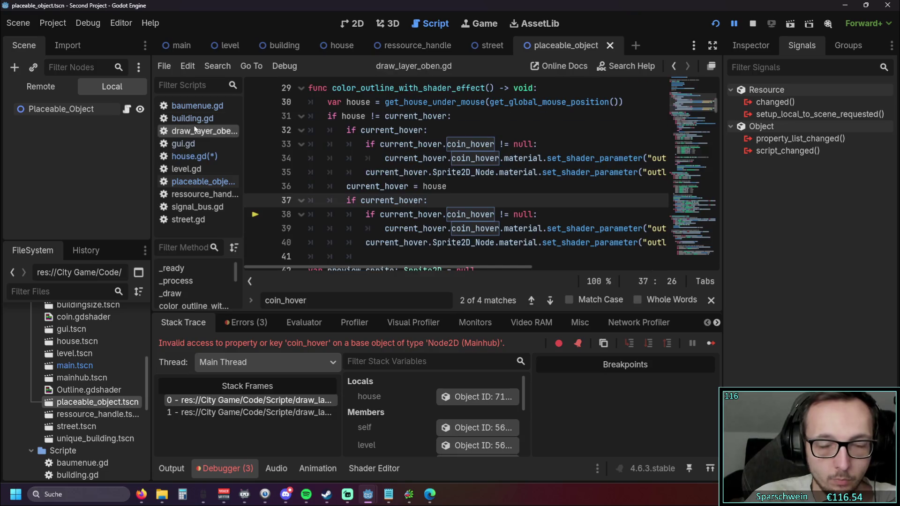
# Replace coin_hover with collectable_hover on lines 33, 34, 38 and 39 of draw_layer_oben.gd.
pyautogui.doubleClick(448, 144)
pyautogui.hotkey('ctrl', 'v')
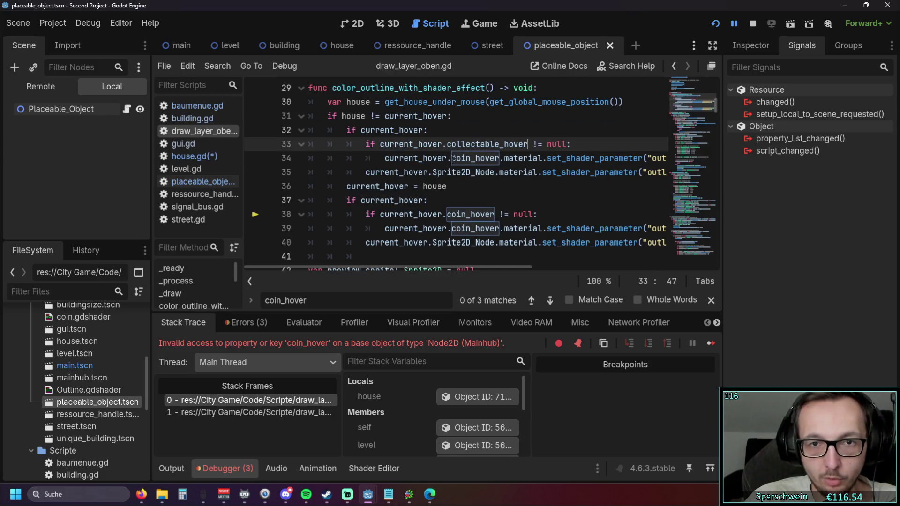
pyautogui.doubleClick(453, 158)
pyautogui.hotkey('ctrl', 'v')
pyautogui.click(448, 214)
pyautogui.doubleClick(449, 215)
pyautogui.hotkey('ctrl', 'v')
pyautogui.doubleClick(498, 228)
pyautogui.hotkey('ctrl', 'v')
# Widen the dock panels and open mainhub.tscn from the FileSystem dock.
pyautogui.click(451, 242)
pyautogui.moveTo(442, 268)
pyautogui.mouseDown()
pyautogui.moveTo(471, 266)
pyautogui.moveTo(431, 259)
pyautogui.moveTo(554, 268)
pyautogui.moveTo(425, 266)
pyautogui.moveTo(466, 262)
pyautogui.moveTo(434, 263)
pyautogui.moveTo(424, 235)
pyautogui.mouseUp()
pyautogui.click(457, 202)
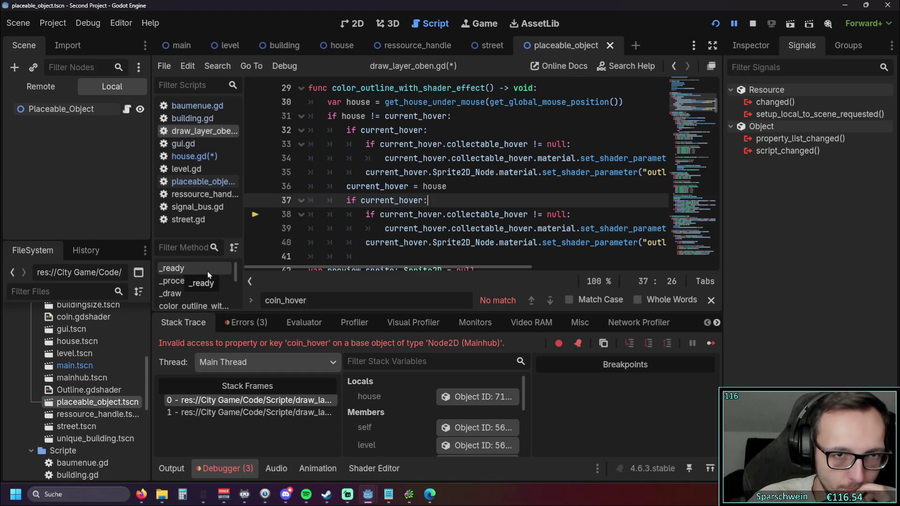
pyautogui.moveTo(150, 323); pyautogui.dragTo(162, 326)
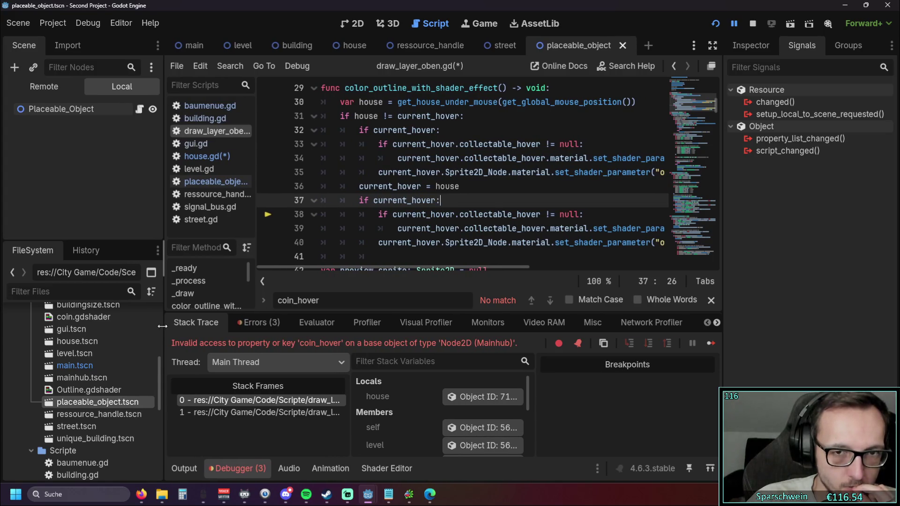
pyautogui.doubleClick(80, 377)
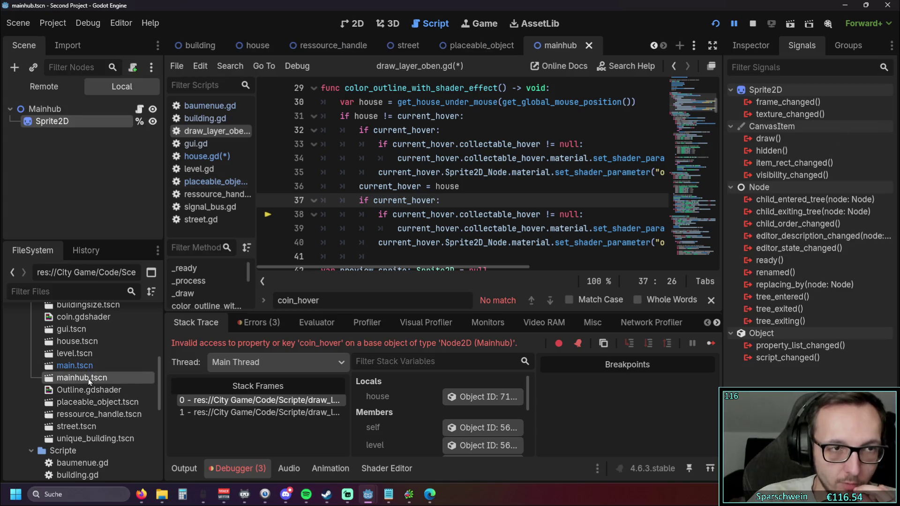
# Declare 'var collectable_hover = null' on line 4 of mainhub.gd and save.
pyautogui.click(139, 109)
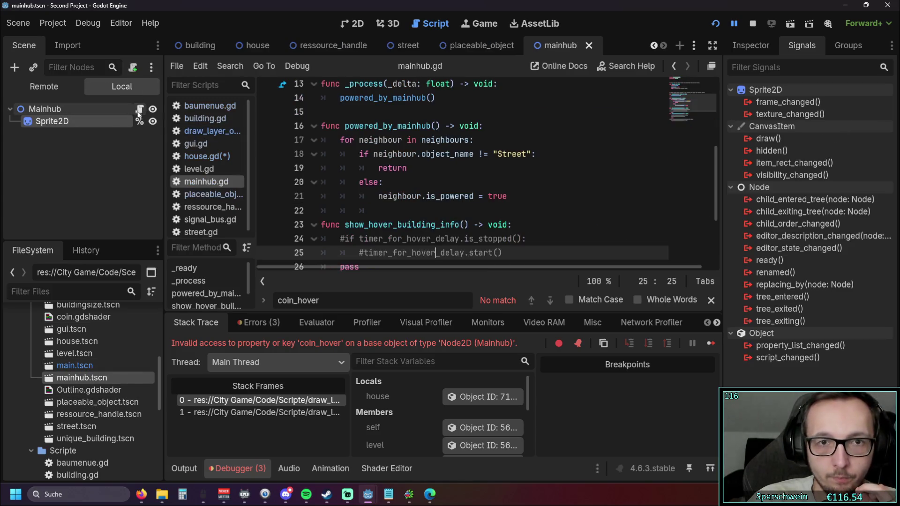
pyautogui.scroll(4, 409, 167)
pyautogui.click(385, 130)
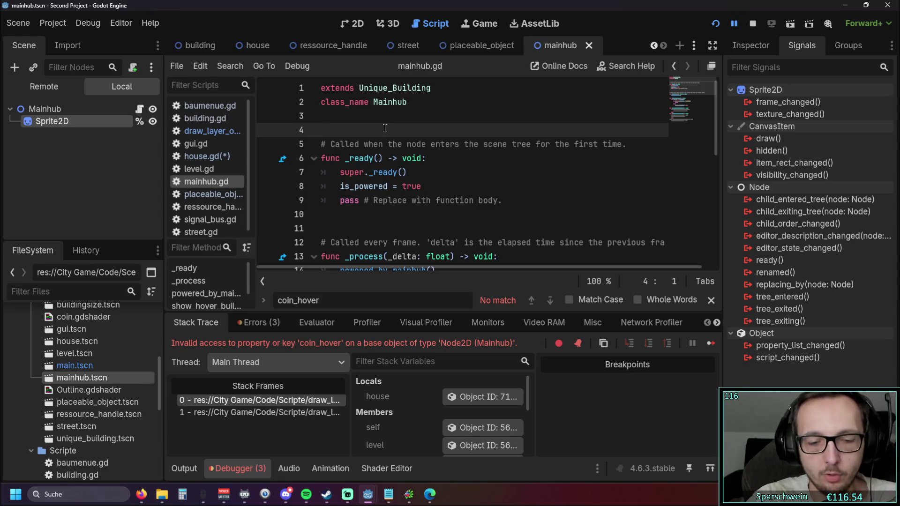
pyautogui.write('collectable_hover ')
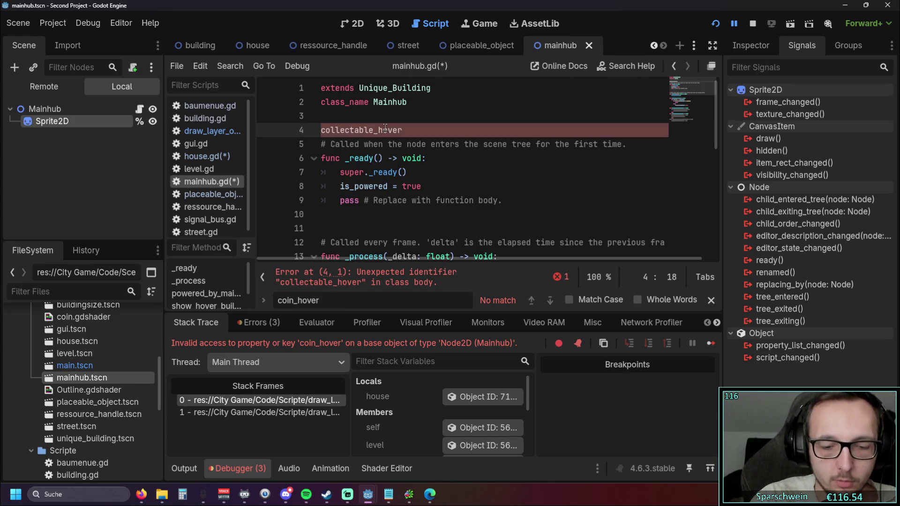
pyautogui.write('= null')
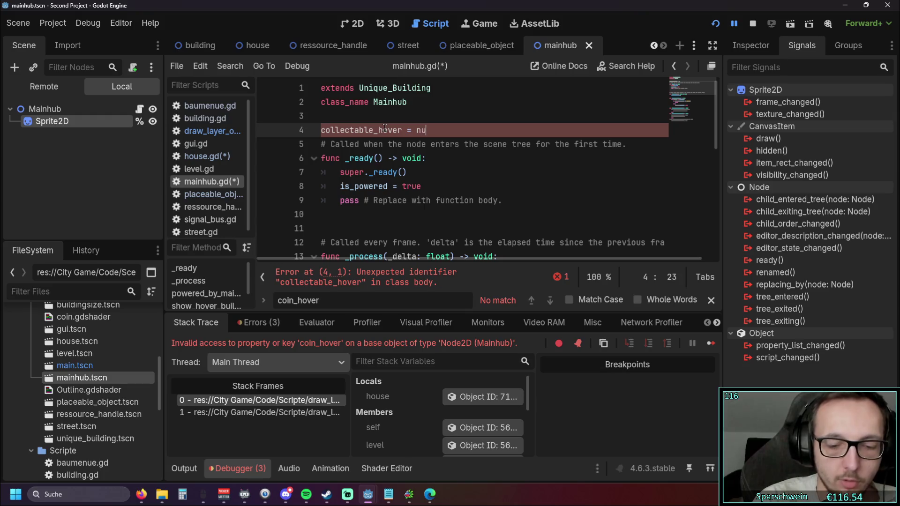
pyautogui.press('Return')
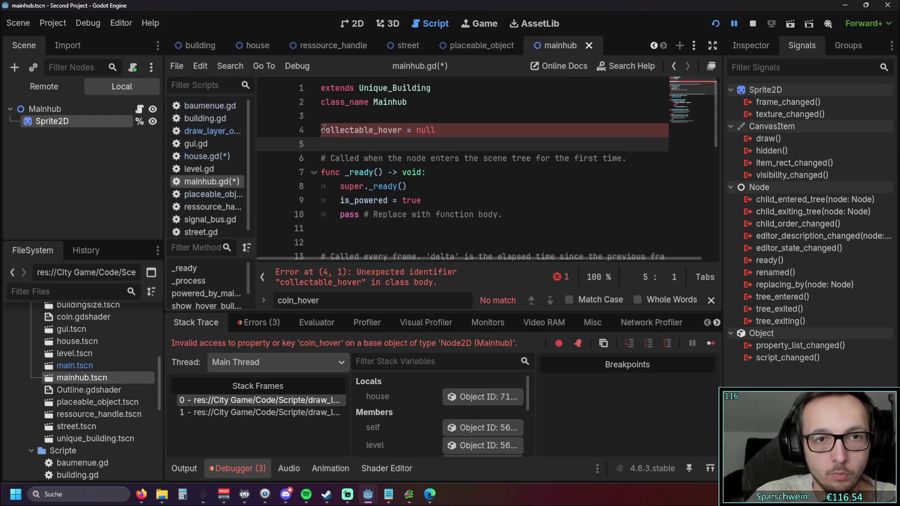
pyautogui.click(324, 129)
pyautogui.write('var')
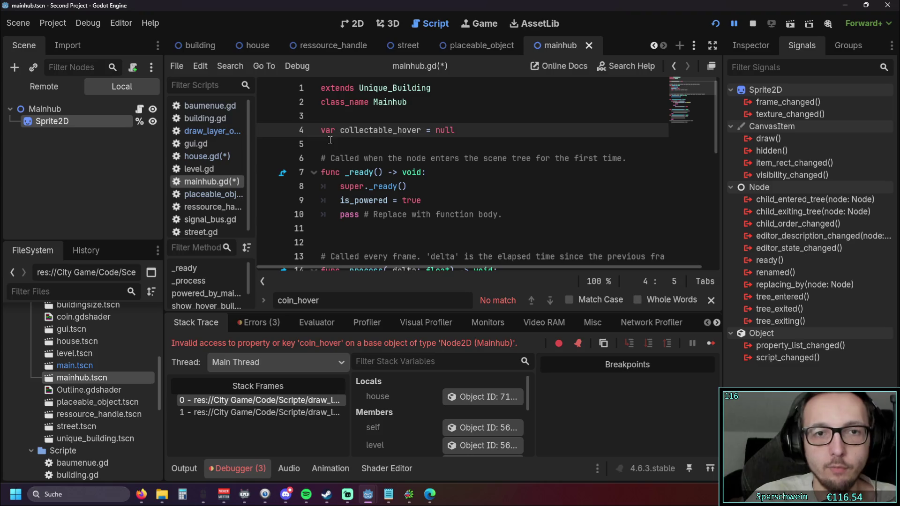
pyautogui.click(393, 149)
pyautogui.hotkey('ctrl', 's')
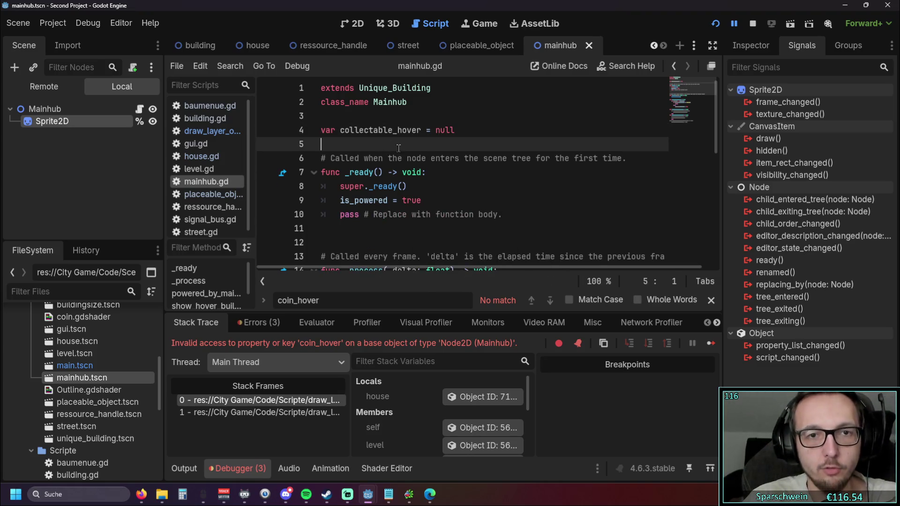
# Add the comment '# damit der shader nicht meckert' above the declaration and save again.
pyautogui.click(459, 124)
pyautogui.click(372, 118)
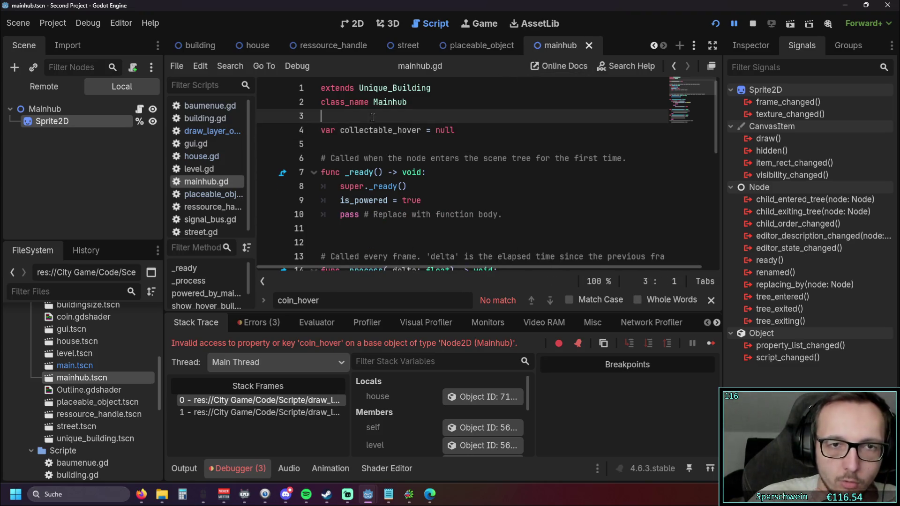
pyautogui.press('Return')
pyautogui.write('# damit der sha')
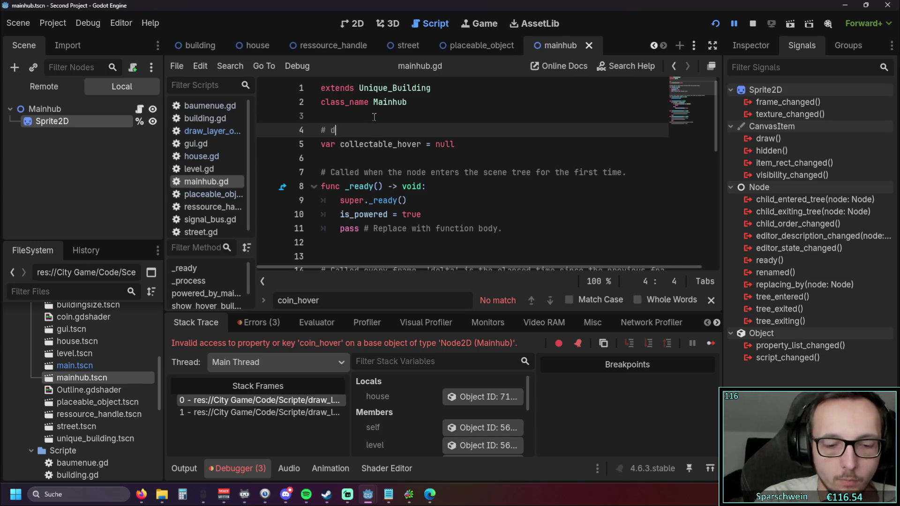
pyautogui.write('der')
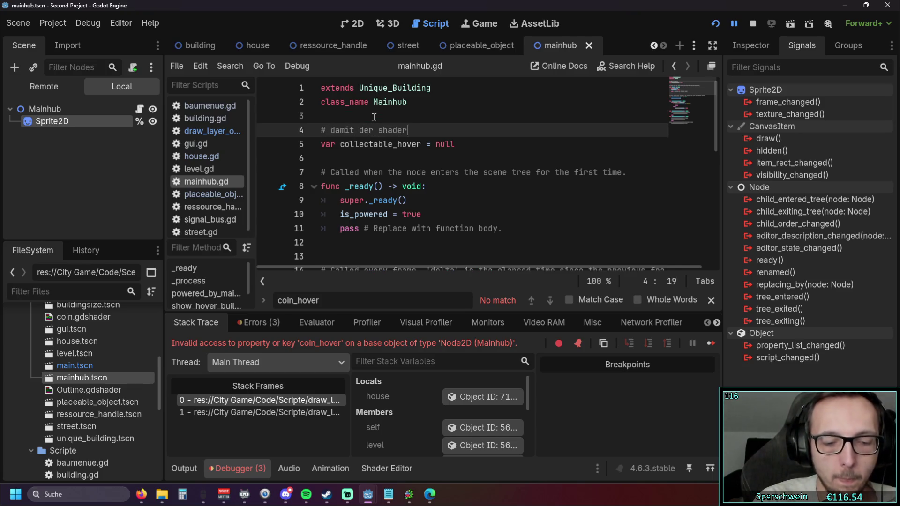
pyautogui.write(' nicht meckert')
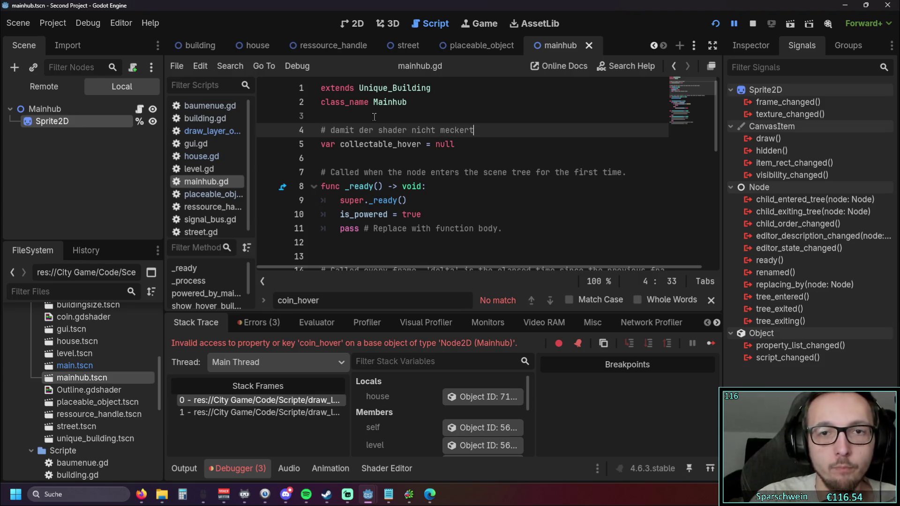
pyautogui.click(391, 158)
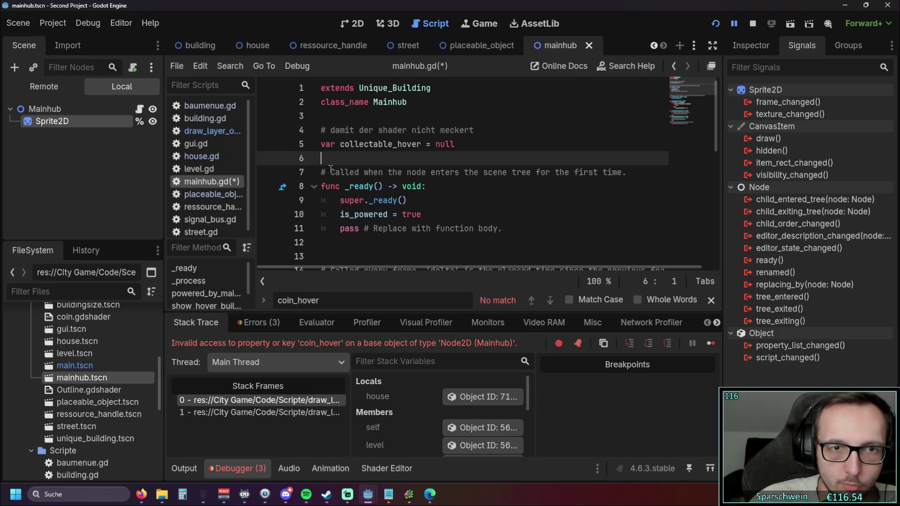
pyautogui.hotkey('ctrl', 's')
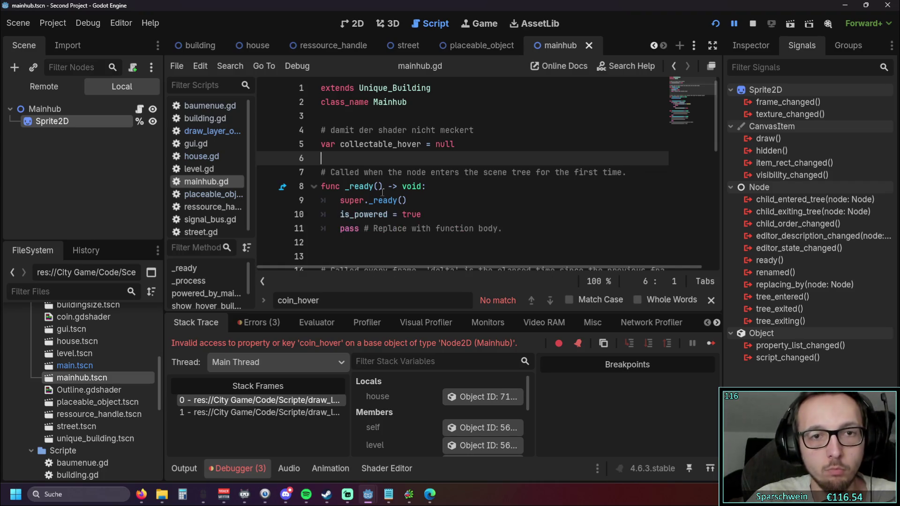
pyautogui.moveTo(261, 185); pyautogui.dragTo(311, 187)
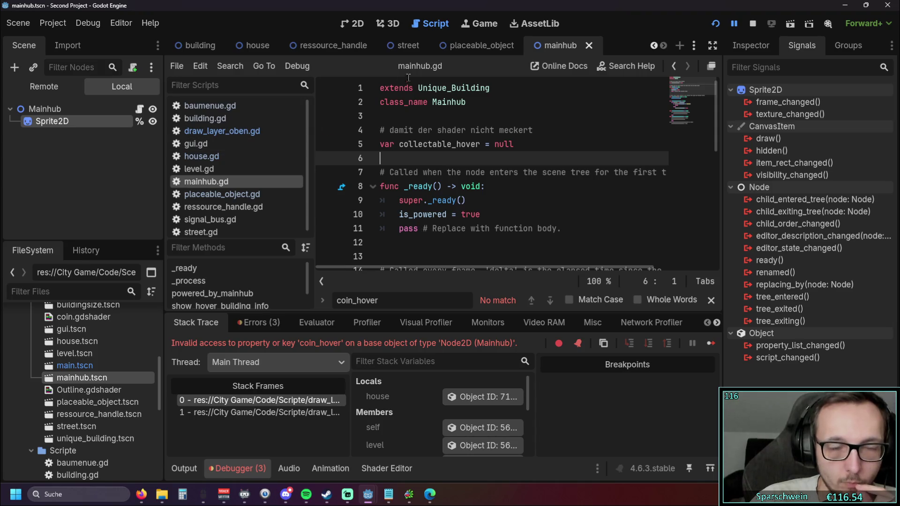
# Return to draw_layer_oben.gd, restart the game, and place red houses along the street.
pyautogui.click(220, 131)
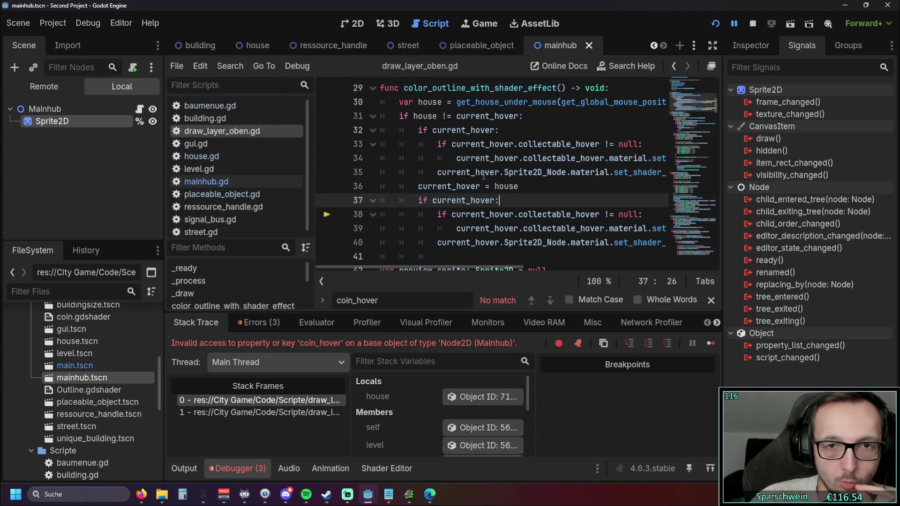
pyautogui.moveTo(432, 266)
pyautogui.mouseDown()
pyautogui.moveTo(448, 267)
pyautogui.moveTo(423, 270)
pyautogui.moveTo(490, 274)
pyautogui.moveTo(422, 277)
pyautogui.moveTo(459, 280)
pyautogui.moveTo(430, 281)
pyautogui.mouseUp()
pyautogui.click(715, 23)
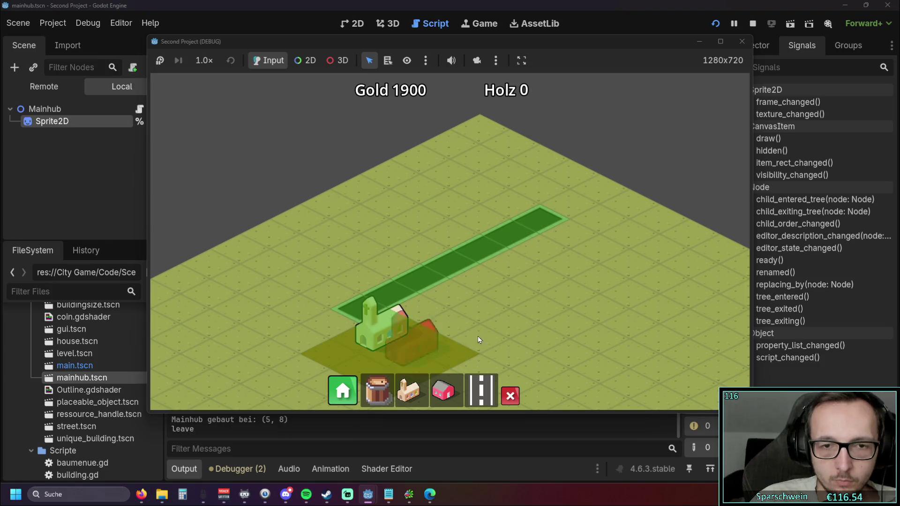
pyautogui.click(443, 390)
pyautogui.click(415, 244)
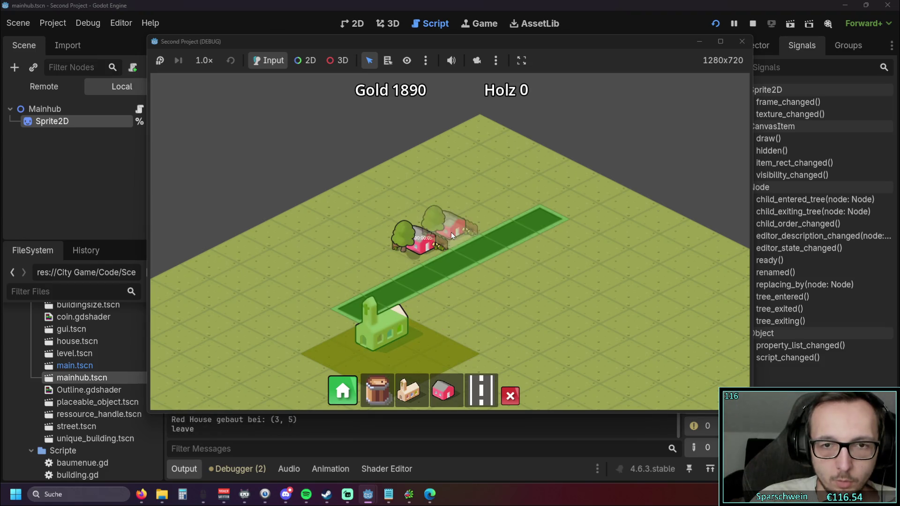
pyautogui.click(450, 231)
pyautogui.click(479, 218)
pyautogui.click(509, 204)
pyautogui.rightClick(518, 256)
# Collect the coins from the houses, then close the game window.
pyautogui.scroll(2, 519, 256)
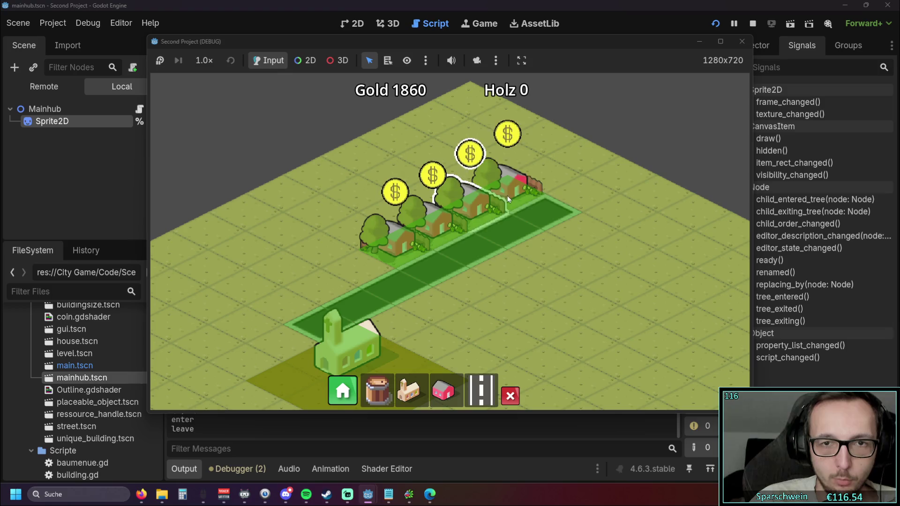
pyautogui.click(395, 190)
pyautogui.click(432, 171)
pyautogui.click(469, 153)
pyautogui.click(505, 142)
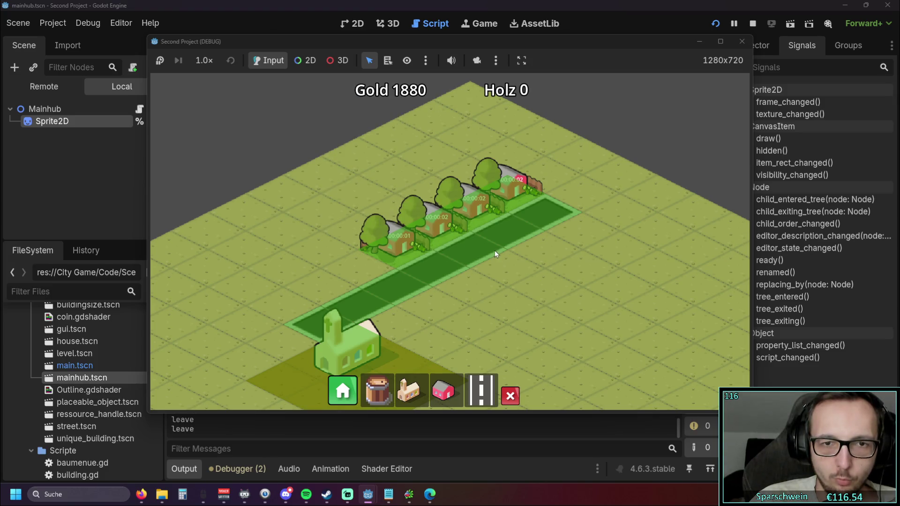
pyautogui.click(513, 192)
pyautogui.click(443, 225)
pyautogui.click(732, 44)
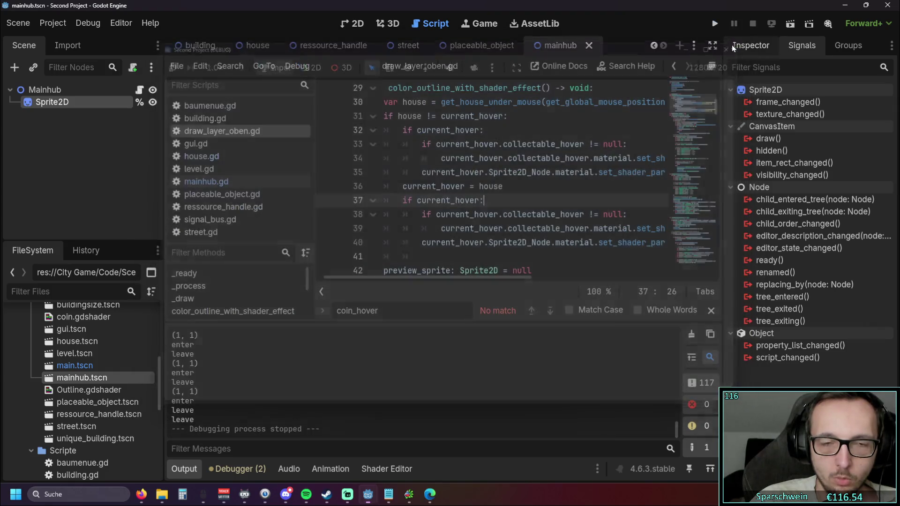
# Delete the collectable_hover null check on line 33 and outdent its outline call.
pyautogui.press('Up')
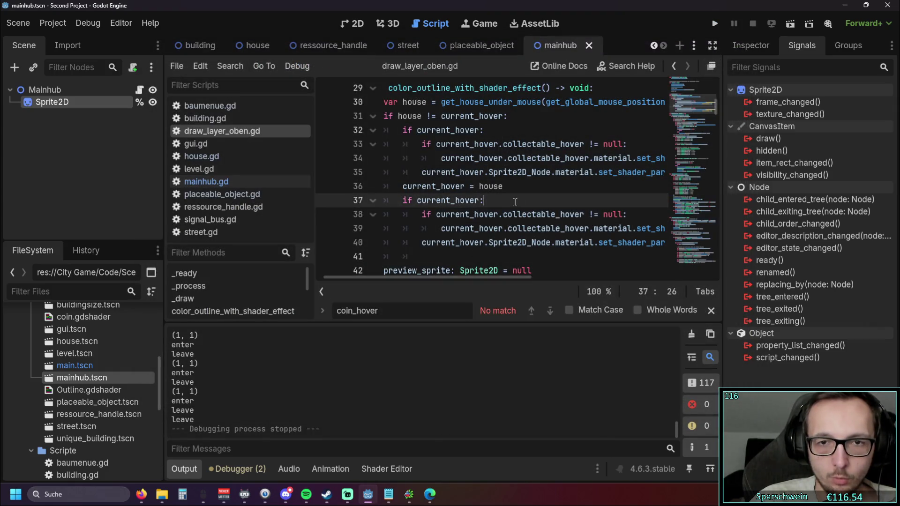
pyautogui.scroll(1, 444, 269)
pyautogui.hscroll(-1, 444, 270)
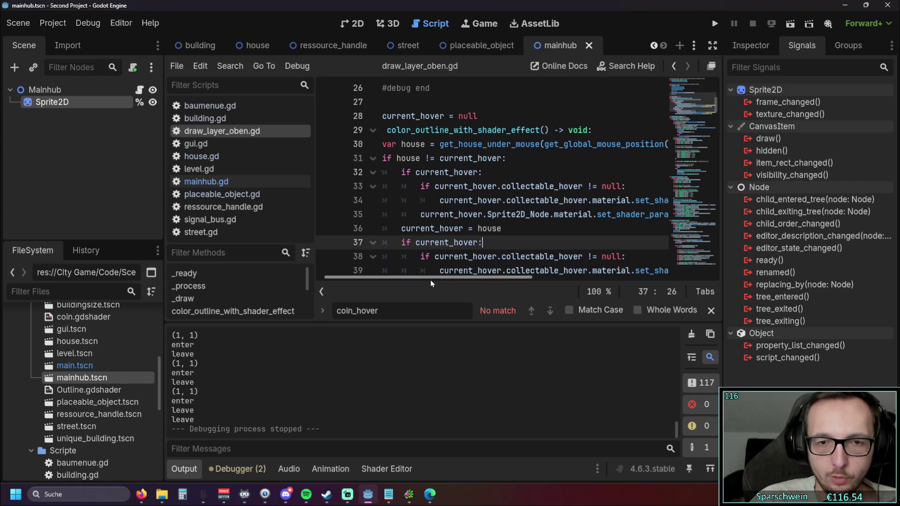
pyautogui.click(444, 200)
pyautogui.press('BackSpace')
pyautogui.click(345, 188)
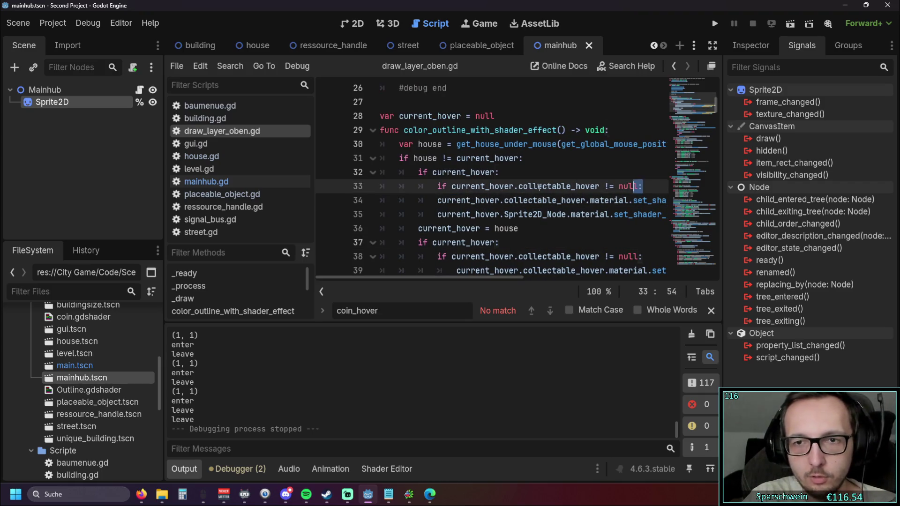
pyautogui.press('BackSpace')
pyautogui.press('BackSpace')
# Remove the second null check at line 37, then rerun the game and pick the red house.
pyautogui.scroll(-1, 343, 194)
pyautogui.tripleClick(450, 206)
pyautogui.press('BackSpace')
pyautogui.press('Delete')
pyautogui.press('Delete')
pyautogui.click(451, 228)
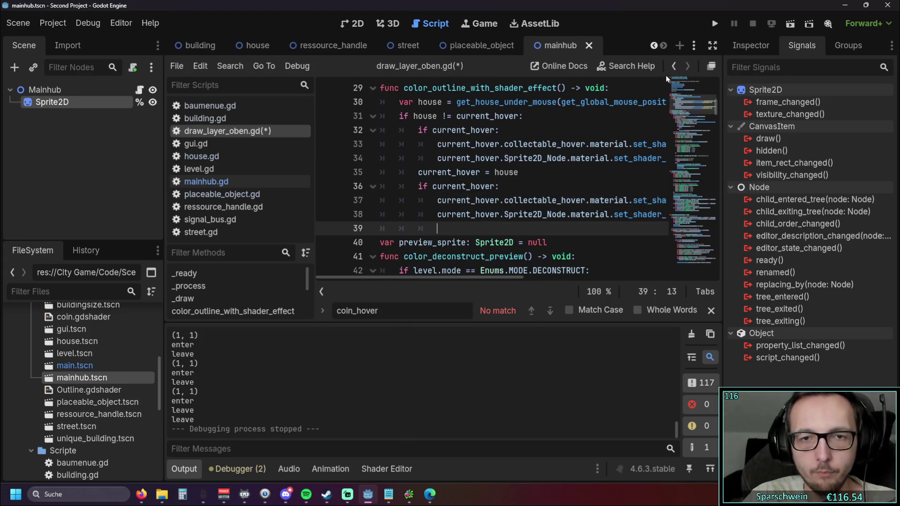
pyautogui.click(714, 24)
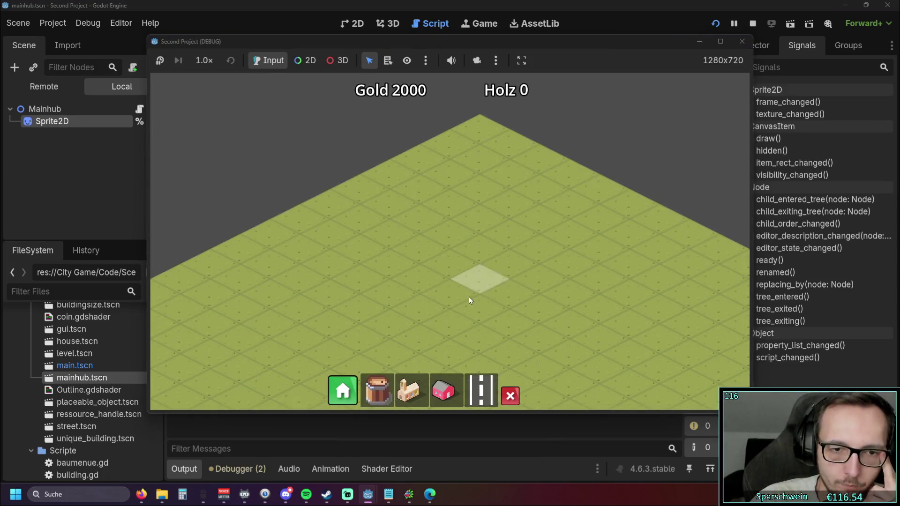
pyautogui.click(453, 392)
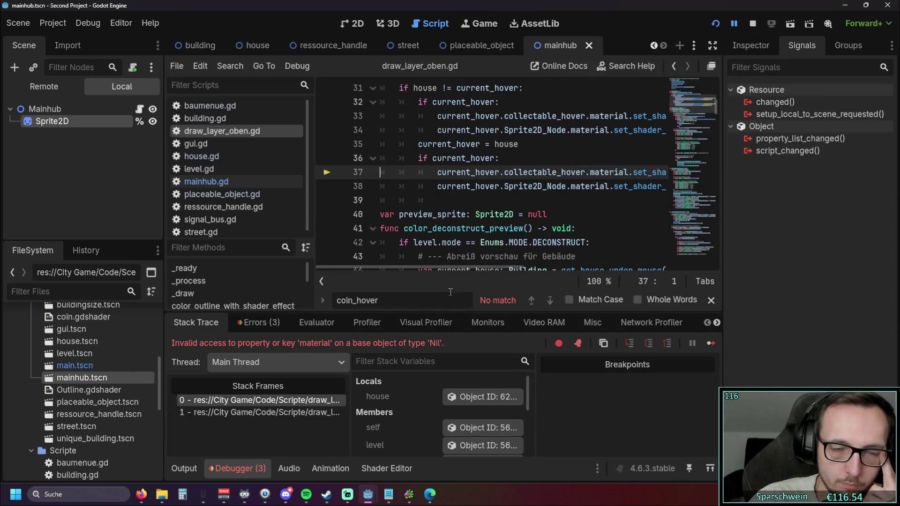
# Undo back to restore the collectable_hover null checks and line 34's indentation in draw_layer_oben.gd.
pyautogui.hotkey('ctrl', 'z')
pyautogui.hotkey('ctrl', 'z')
pyautogui.hotkey('ctrl', 'z')
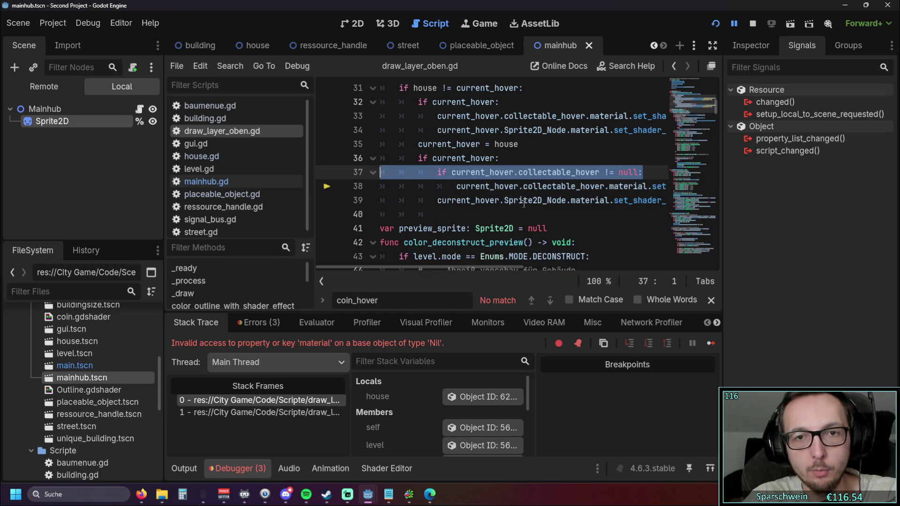
pyautogui.hotkey('ctrl', 'z')
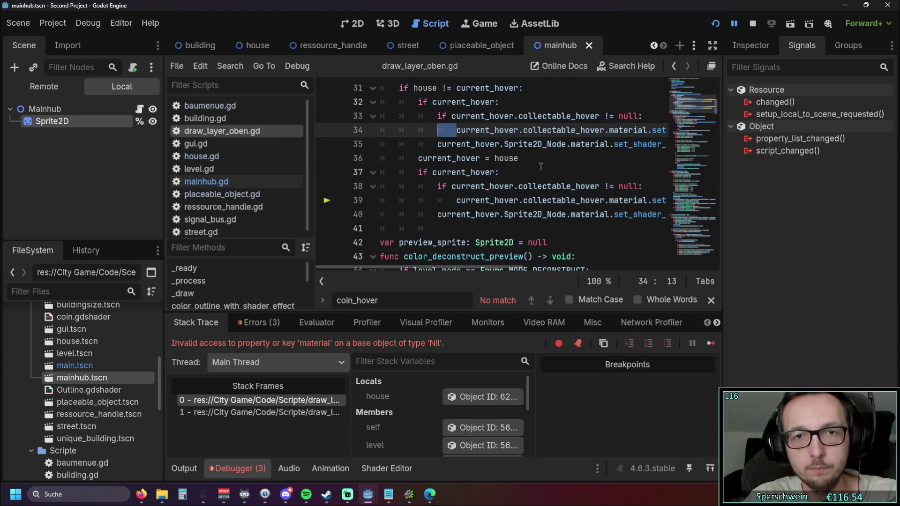
pyautogui.click(540, 160)
pyautogui.moveTo(443, 269)
pyautogui.mouseDown()
pyautogui.moveTo(567, 270)
pyautogui.moveTo(418, 267)
pyautogui.mouseUp()
pyautogui.click(227, 475)
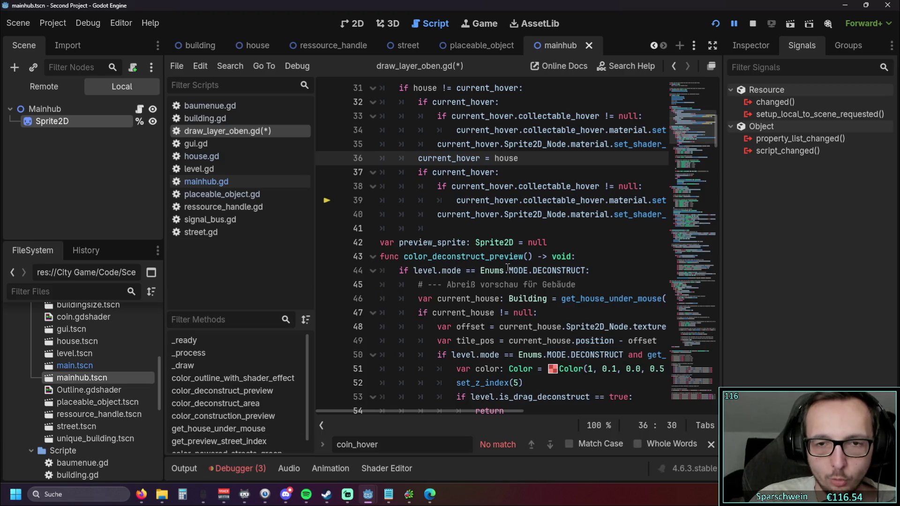
pyautogui.moveTo(414, 414)
pyautogui.mouseDown()
pyautogui.moveTo(539, 411)
pyautogui.moveTo(402, 411)
pyautogui.mouseUp()
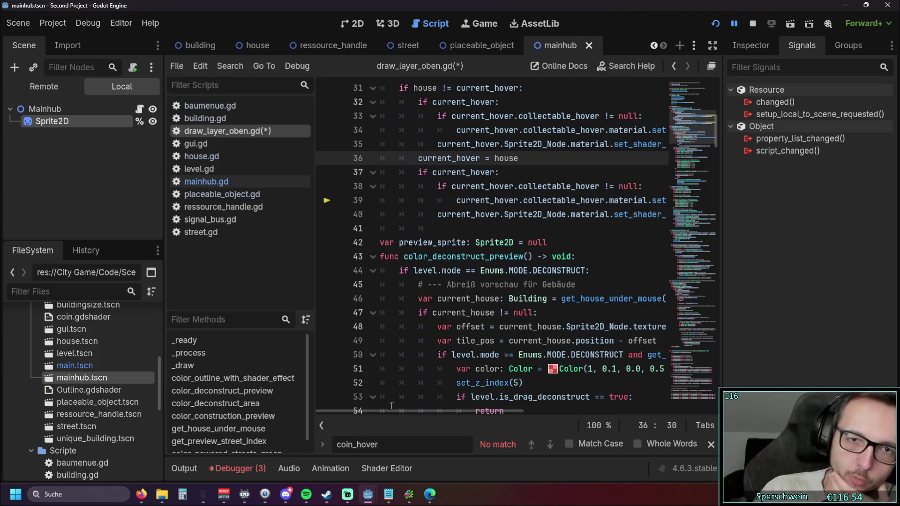
# Review lines 38–42 of draw_layer_oben.gd.
pyautogui.click(590, 190)
pyautogui.click(597, 239)
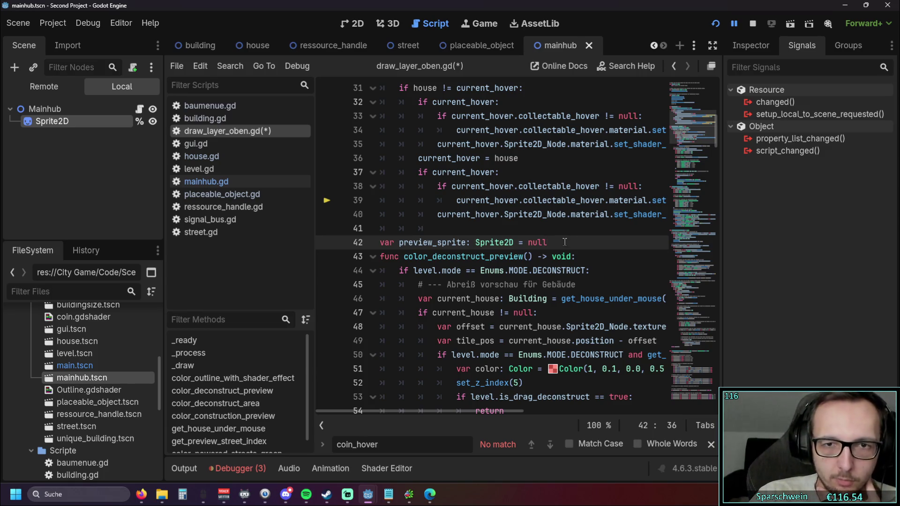
pyautogui.scroll(2, 565, 241)
pyautogui.hscroll(2, 409, 410)
pyautogui.hscroll(-2, 409, 412)
# Look over the collectable_hover declaration in mainhub.gd, then switch to house.gd.
pyautogui.click(224, 182)
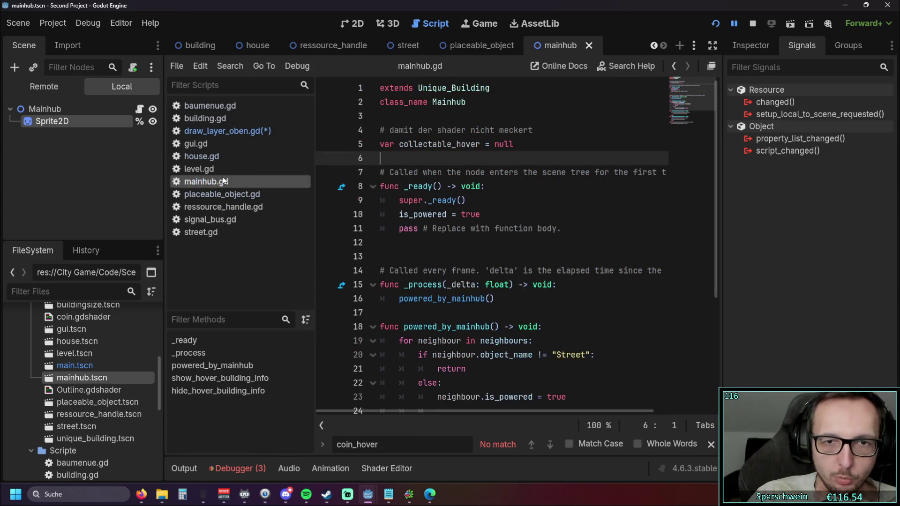
pyautogui.tripleClick(532, 144)
pyautogui.click(532, 173)
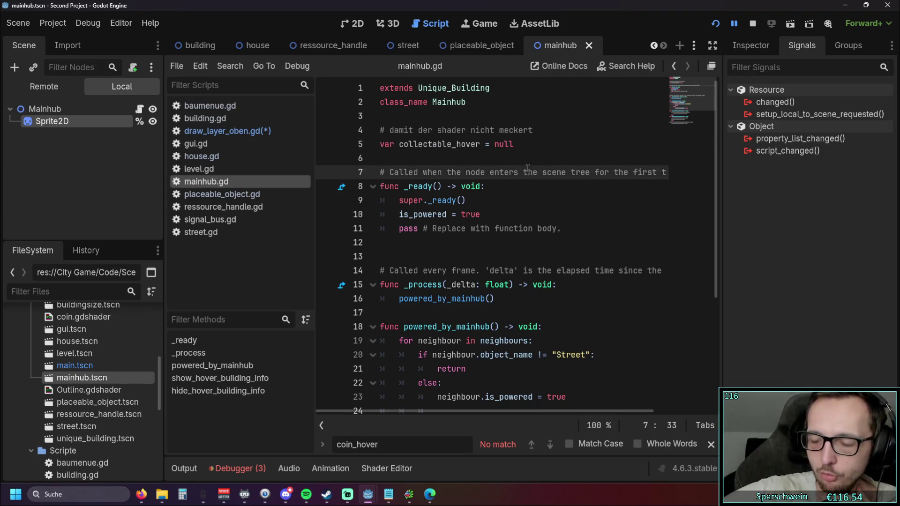
pyautogui.click(515, 158)
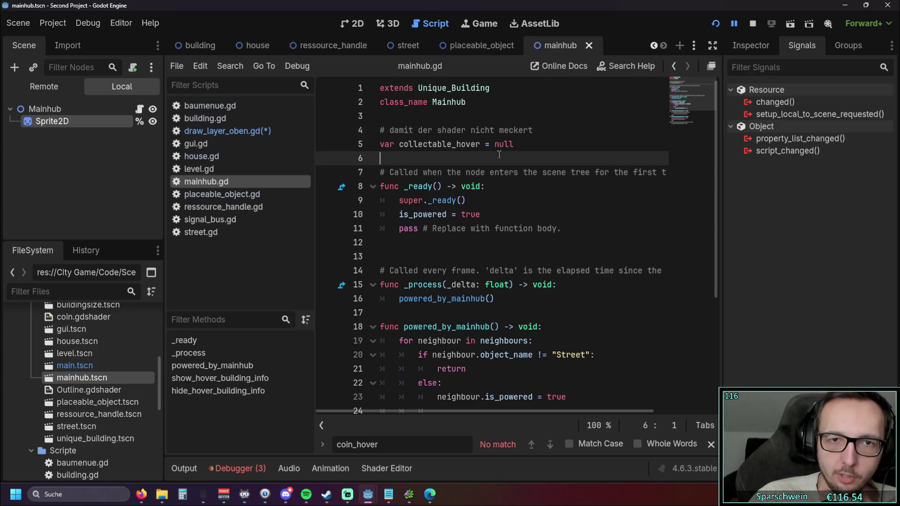
pyautogui.scroll(-1, 469, 211)
pyautogui.click(204, 156)
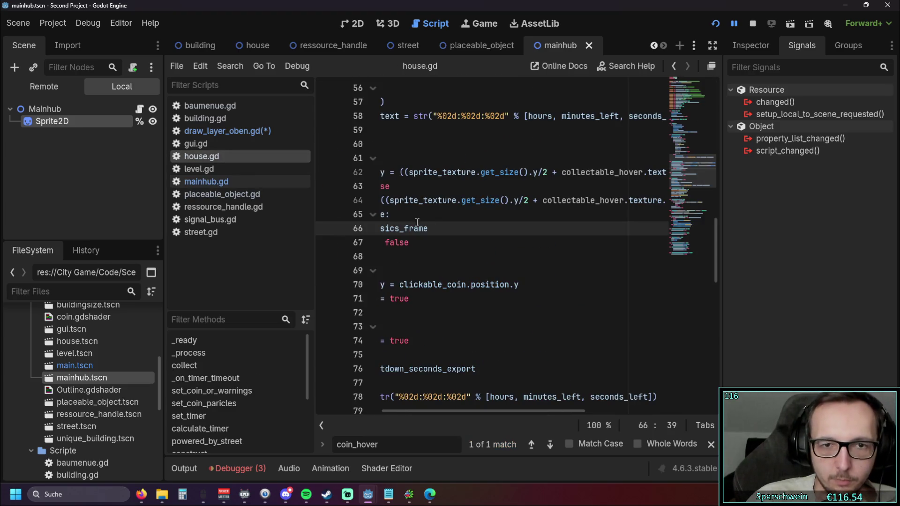
# Close the coin_hover search, narrow the left dock, and scroll through house.gd.
pyautogui.moveTo(429, 407); pyautogui.dragTo(281, 405)
pyautogui.press('Escape')
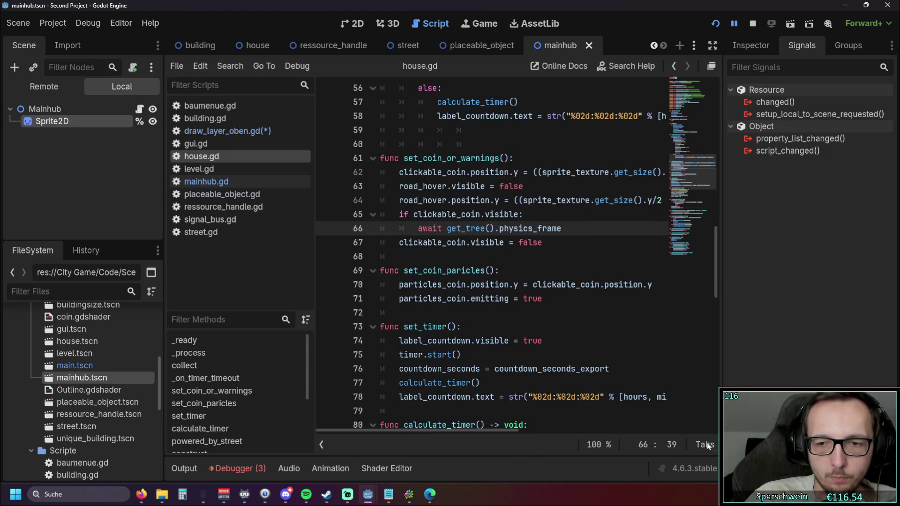
pyautogui.moveTo(160, 225); pyautogui.dragTo(104, 234)
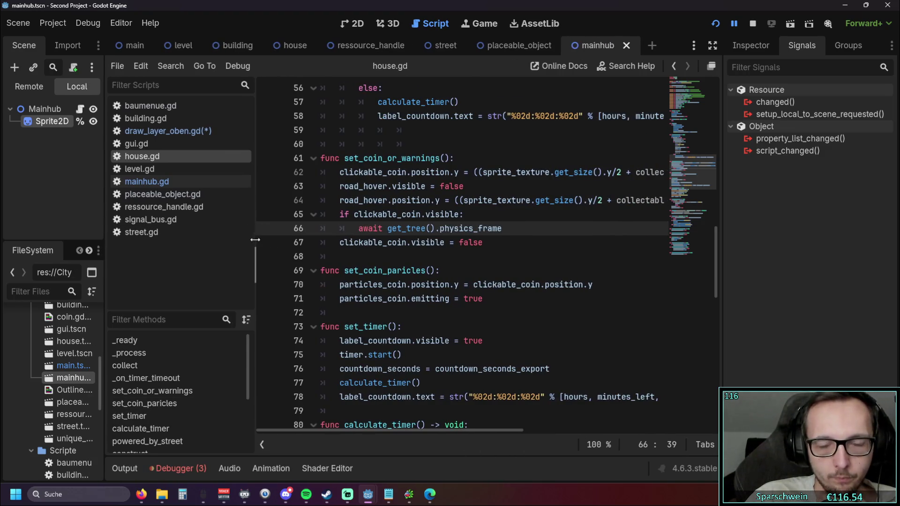
pyautogui.click(276, 253)
pyautogui.scroll(-6, 449, 245)
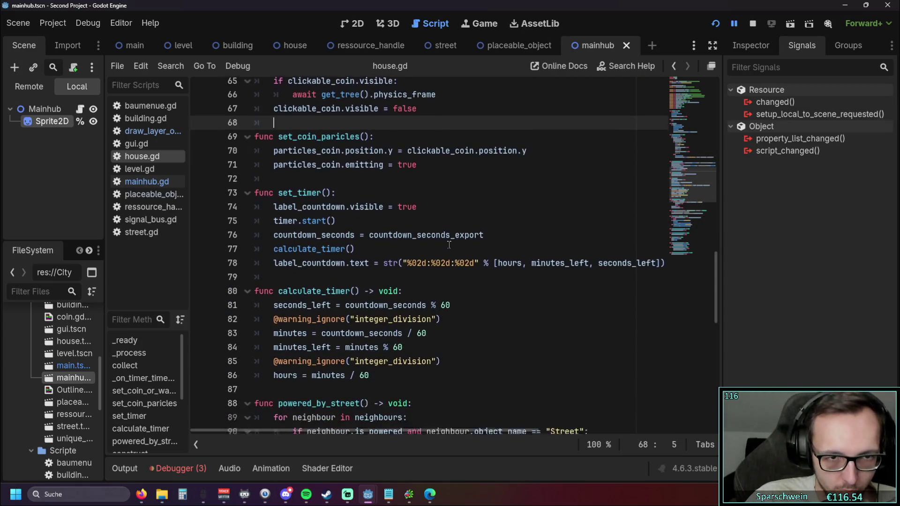
pyautogui.scroll(-9, 449, 244)
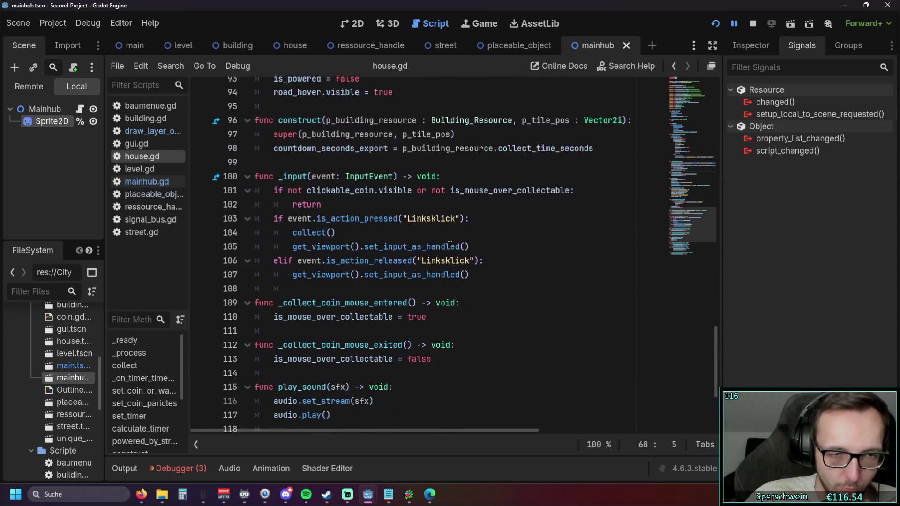
pyautogui.scroll(4, 480, 244)
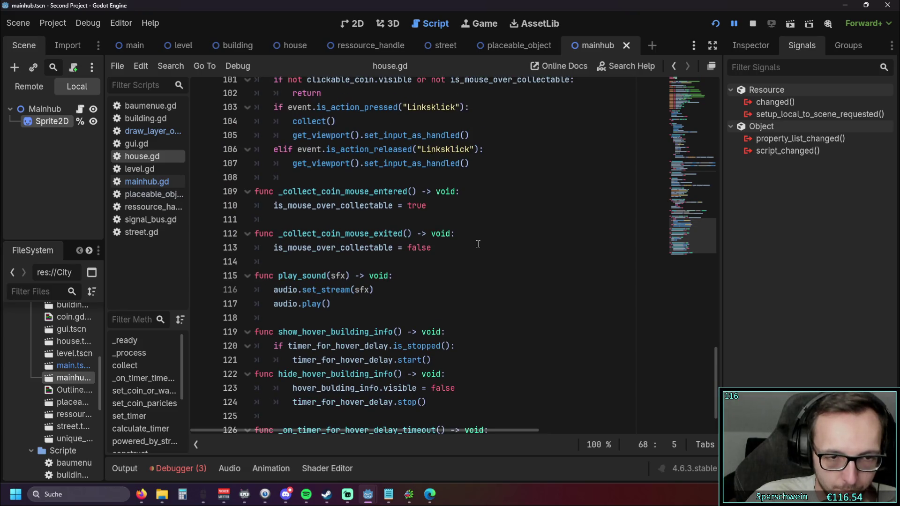
pyautogui.scroll(13, 480, 247)
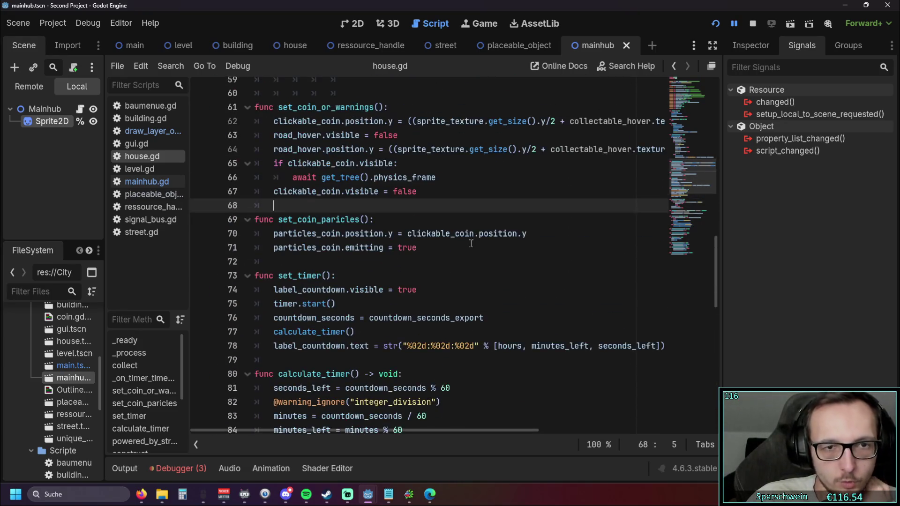
pyautogui.scroll(3, 466, 239)
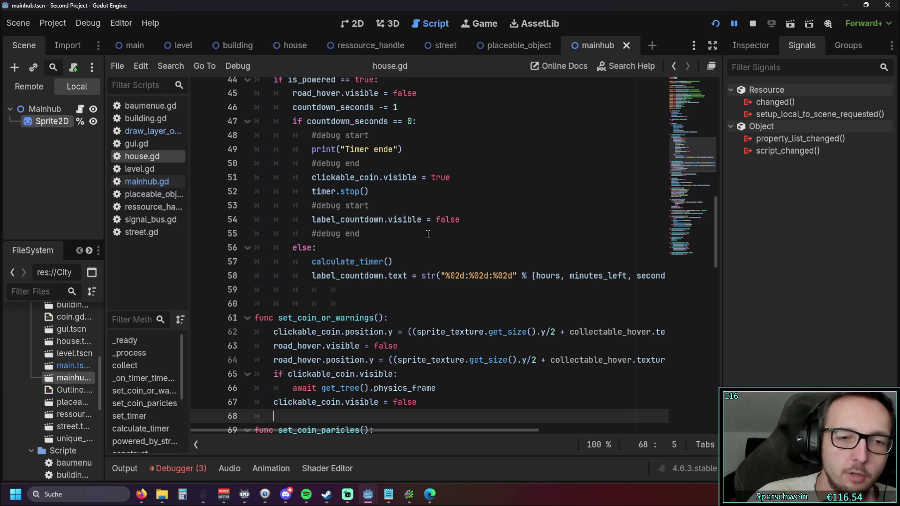
pyautogui.scroll(-3, 426, 233)
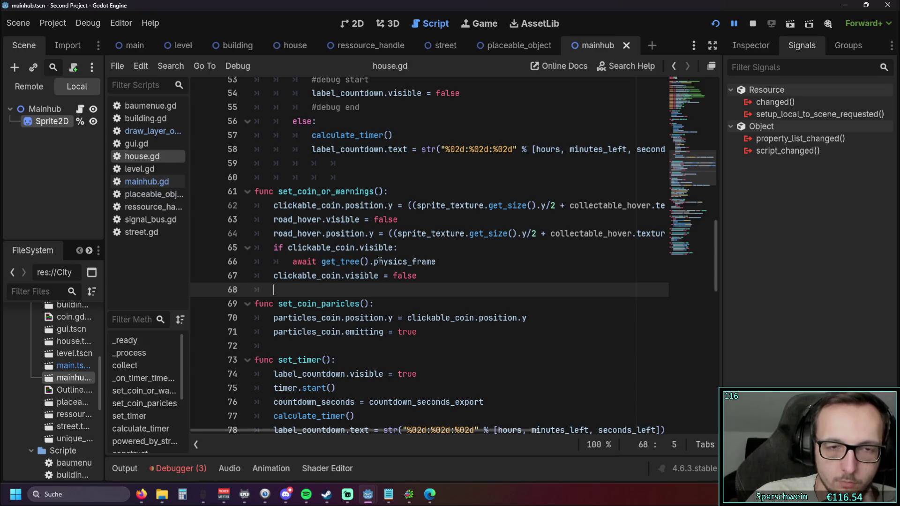
pyautogui.scroll(9, 360, 278)
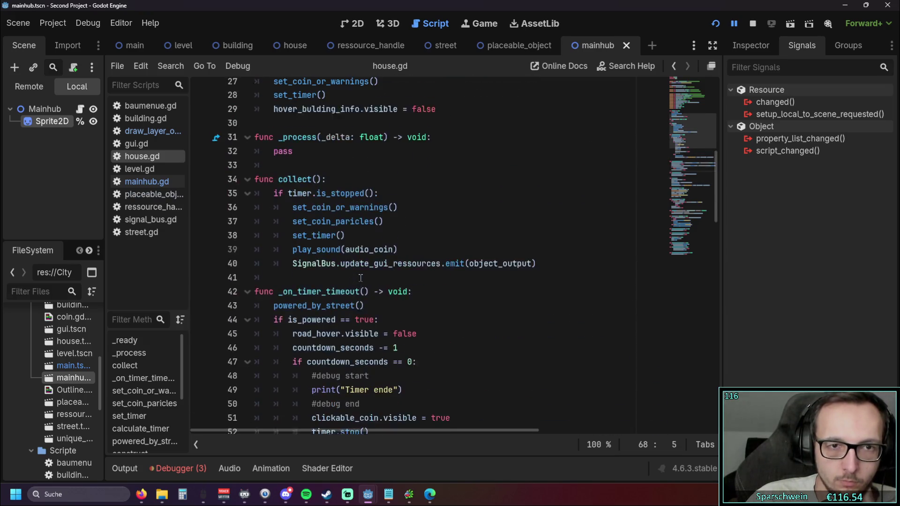
pyautogui.scroll(-7, 363, 277)
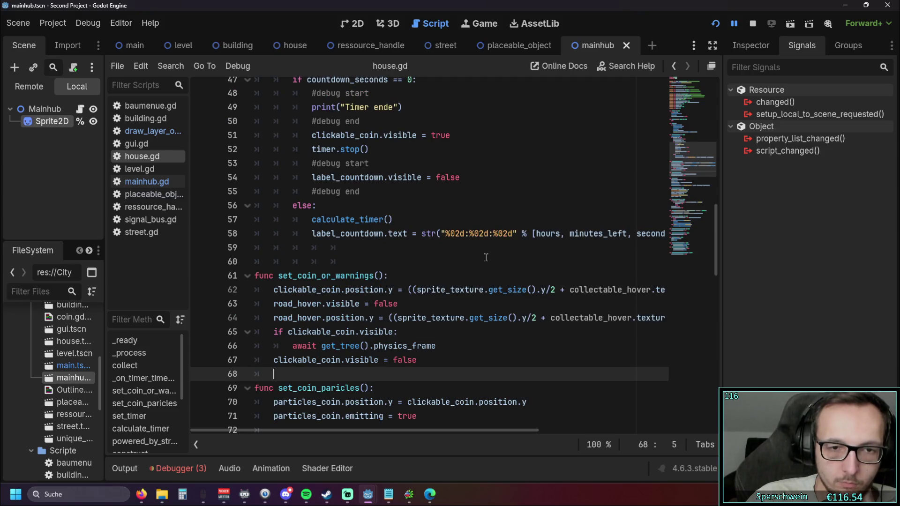
pyautogui.scroll(8, 479, 257)
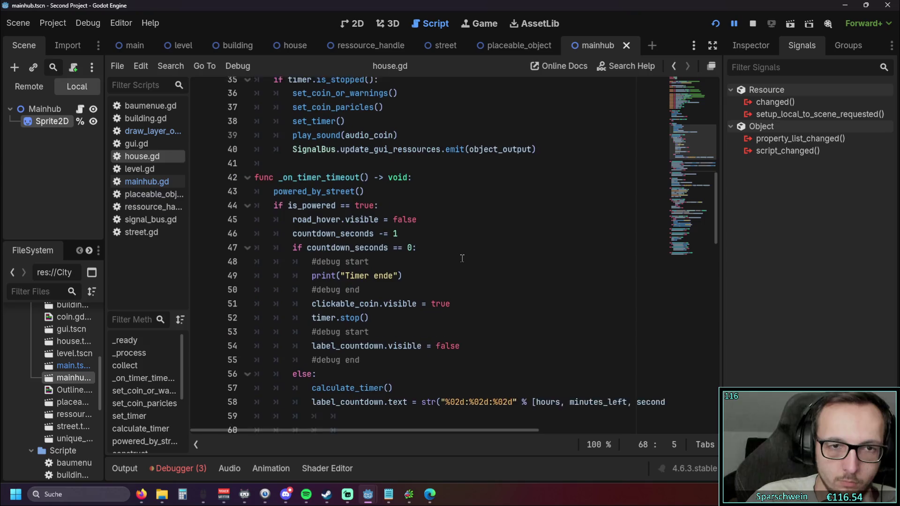
pyautogui.scroll(1, 453, 259)
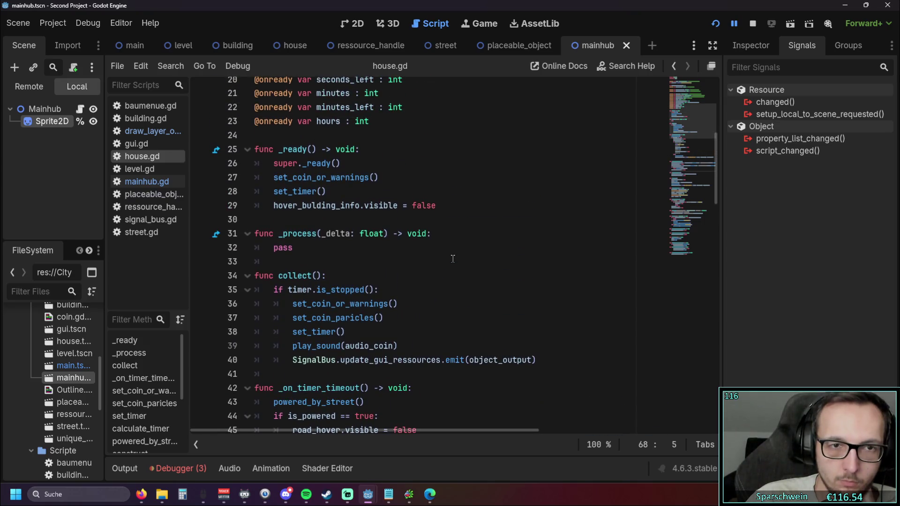
pyautogui.scroll(-1, 452, 259)
# Delete the set_coin_or_warnings() call from collect() and run the game.
pyautogui.moveTo(405, 261); pyautogui.dragTo(253, 262)
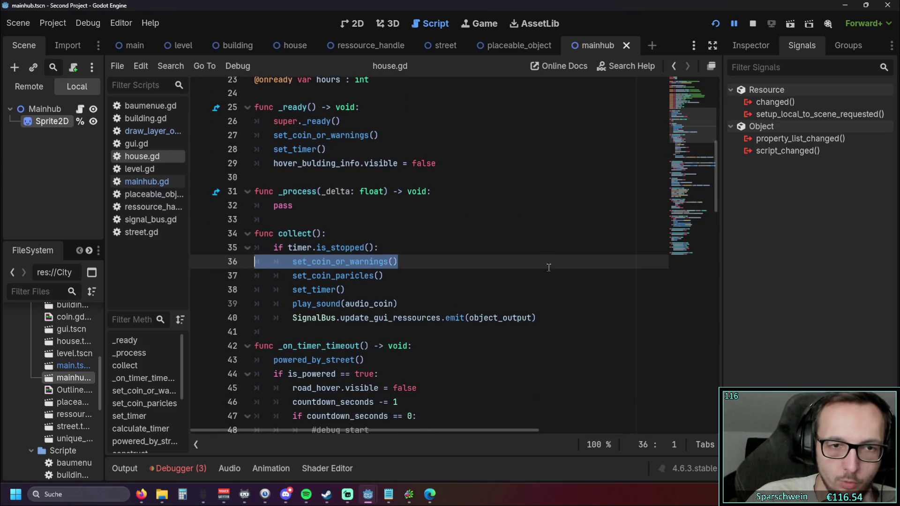
pyautogui.press('BackSpace')
pyautogui.press('BackSpace')
pyautogui.click(511, 205)
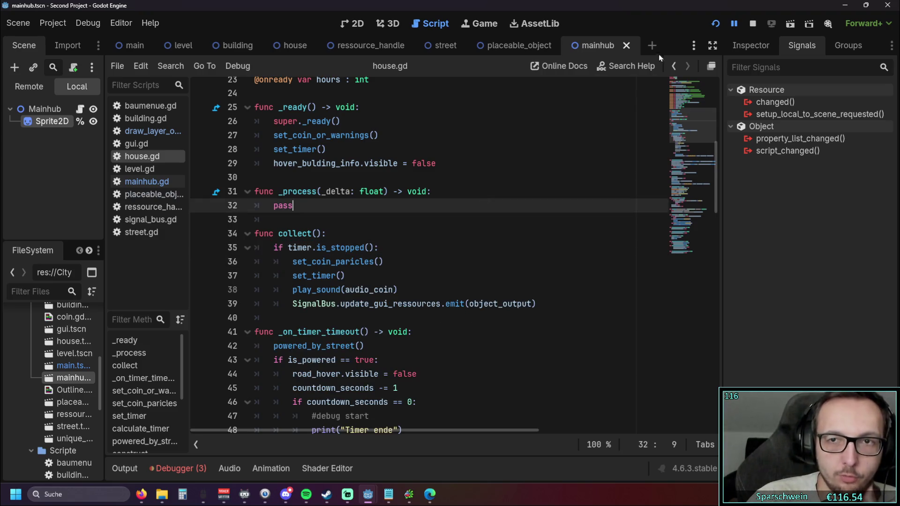
pyautogui.click(713, 22)
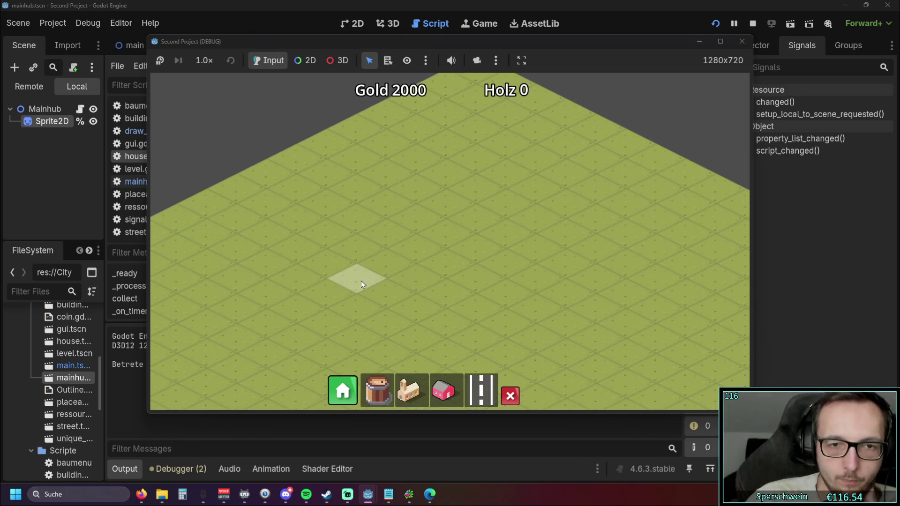
# Lay a six-tile diagonal street, with a church beside it and four houses along it.
pyautogui.moveTo(361, 281); pyautogui.dragTo(507, 218)
pyautogui.click(411, 390)
pyautogui.click(380, 299)
pyautogui.click(443, 390)
pyautogui.click(453, 199)
pyautogui.click(483, 179)
pyautogui.click(515, 164)
pyautogui.click(419, 209)
pyautogui.rightClick(511, 220)
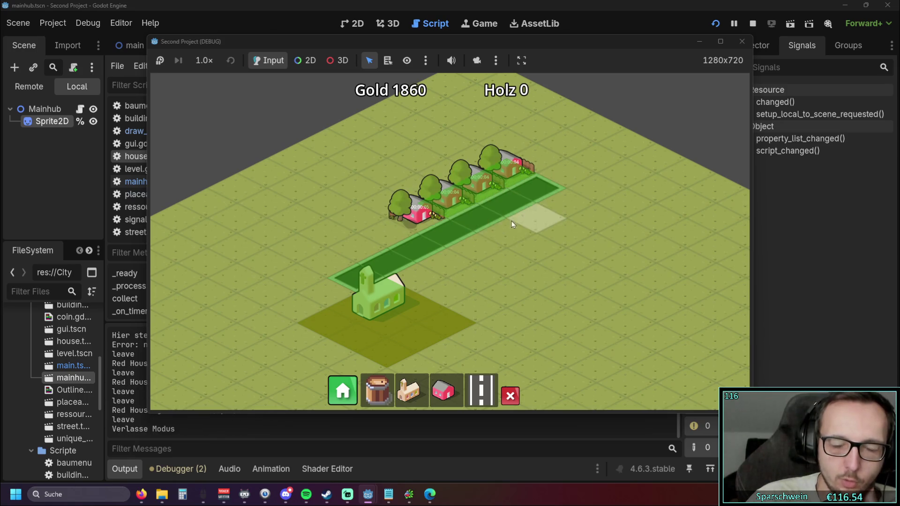
# Pan the map to view the houses, then stop the game with F8.
pyautogui.scroll(2, 486, 263)
pyautogui.moveTo(485, 263); pyautogui.dragTo(486, 280)
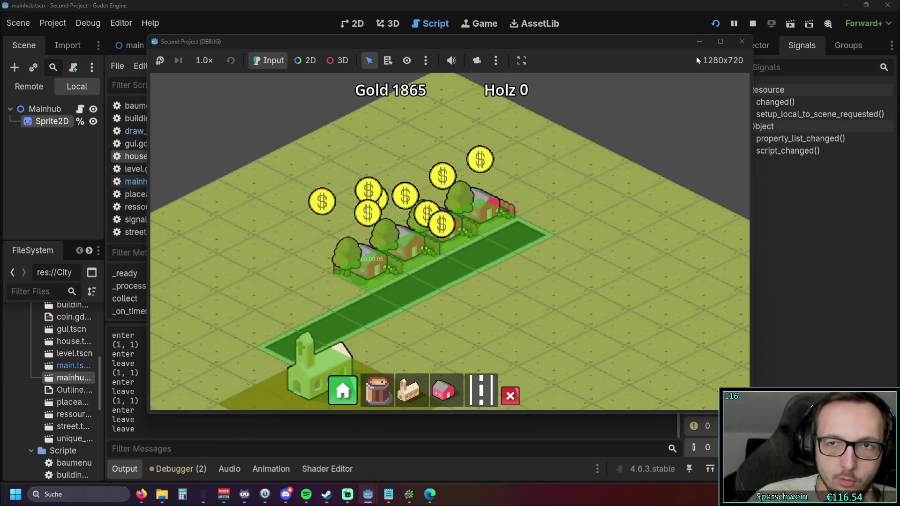
pyautogui.press('F8')
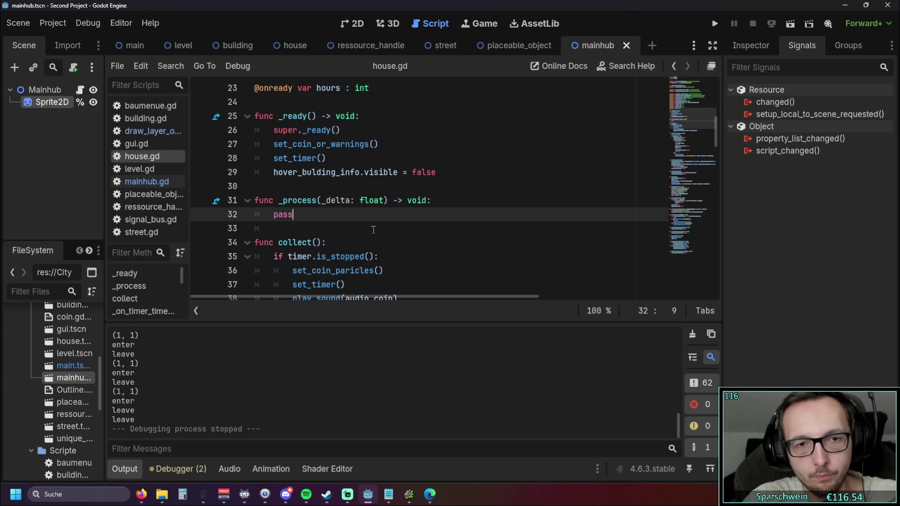
# Find and select the clickable_coin.visible = false line in house.gd.
pyautogui.scroll(-1, 373, 229)
pyautogui.scroll(-5, 398, 233)
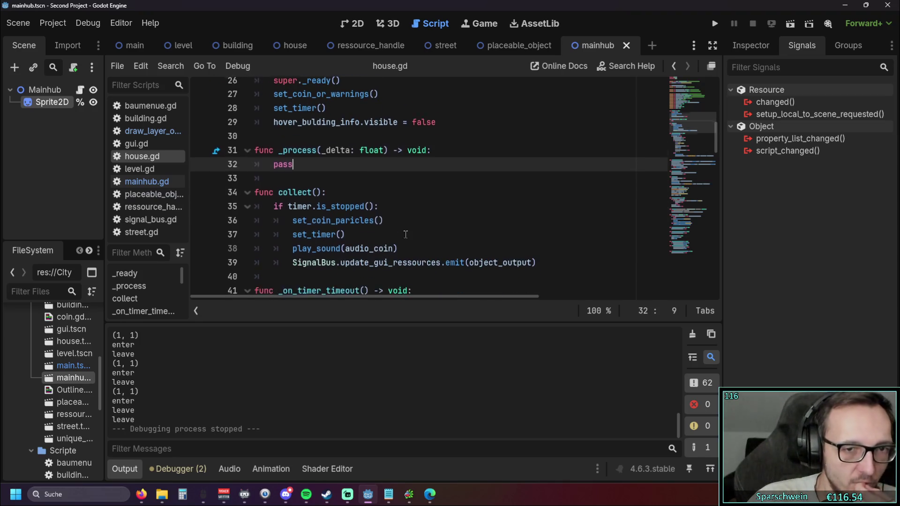
pyautogui.scroll(-4, 423, 237)
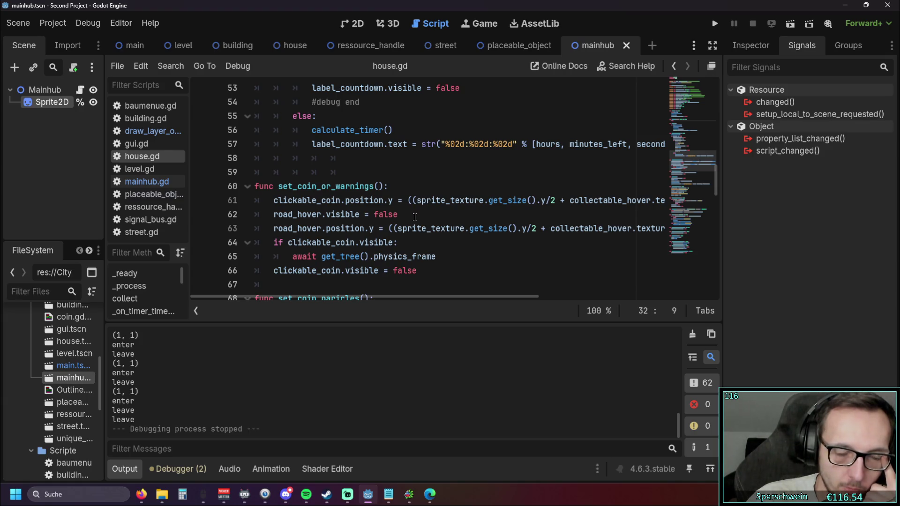
pyautogui.moveTo(401, 214); pyautogui.dragTo(275, 214)
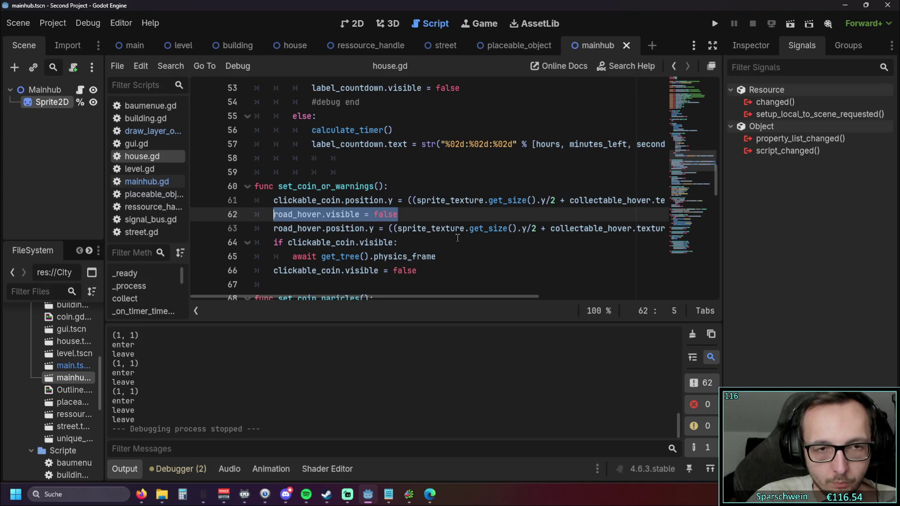
pyautogui.click(433, 254)
pyautogui.moveTo(421, 270); pyautogui.dragTo(266, 270)
pyautogui.hotkey('ctrl', 'c')
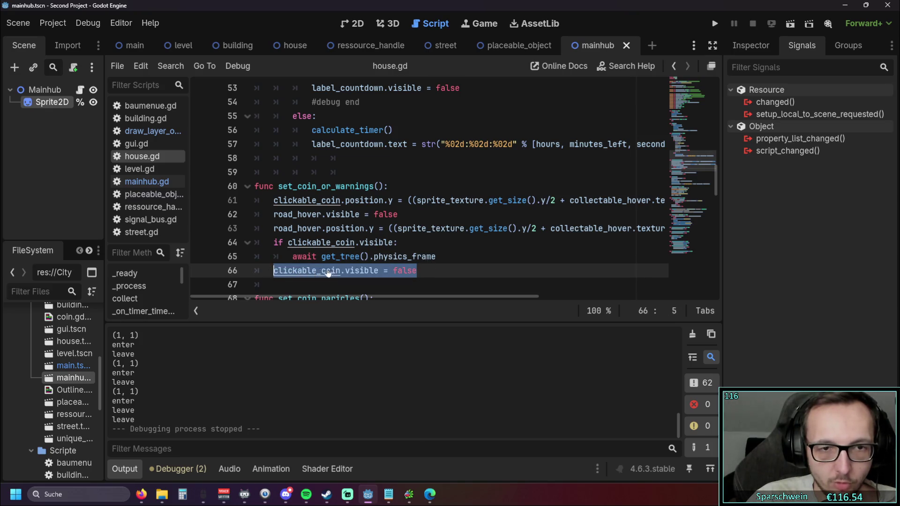
# Paste clickable_coin.visible = false on a new line after set_timer() in collect(), then run the game.
pyautogui.scroll(8, 364, 250)
pyautogui.scroll(1, 364, 249)
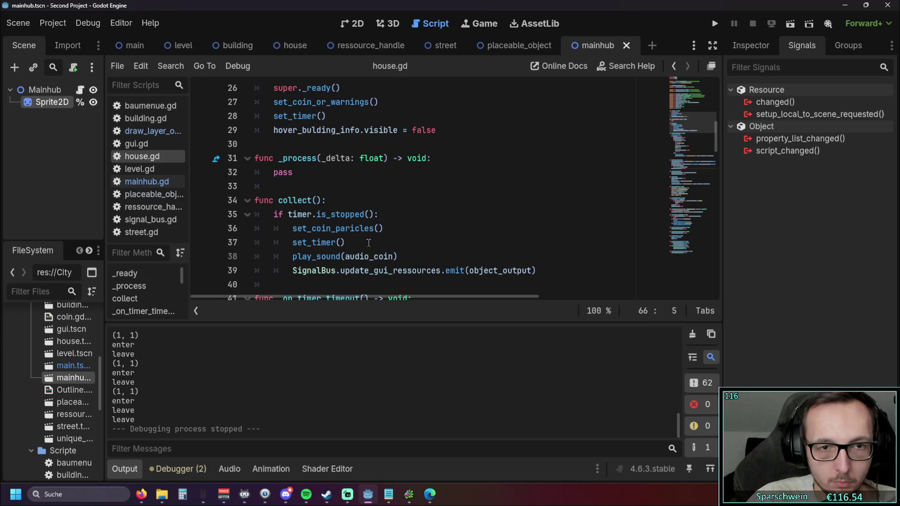
pyautogui.click(369, 242)
pyautogui.press('Return')
pyautogui.hotkey('ctrl', 'v')
pyautogui.click(417, 230)
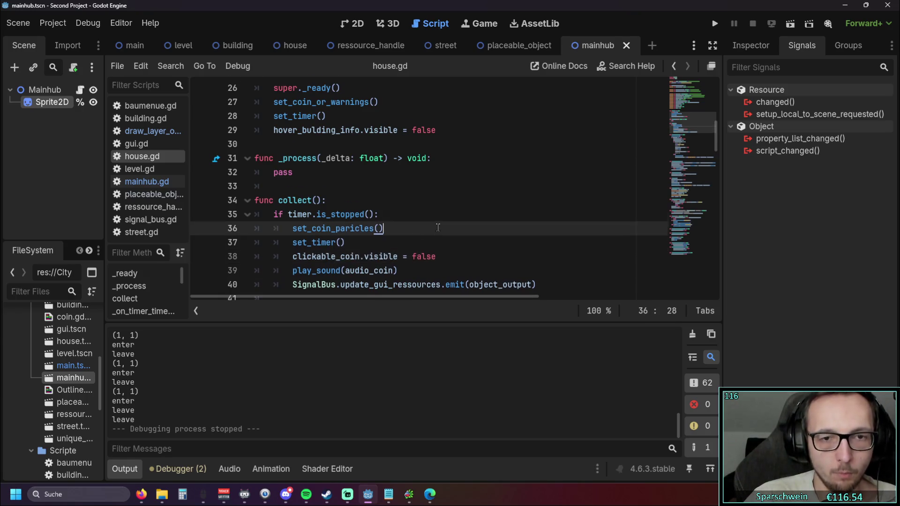
pyautogui.scroll(-1, 433, 227)
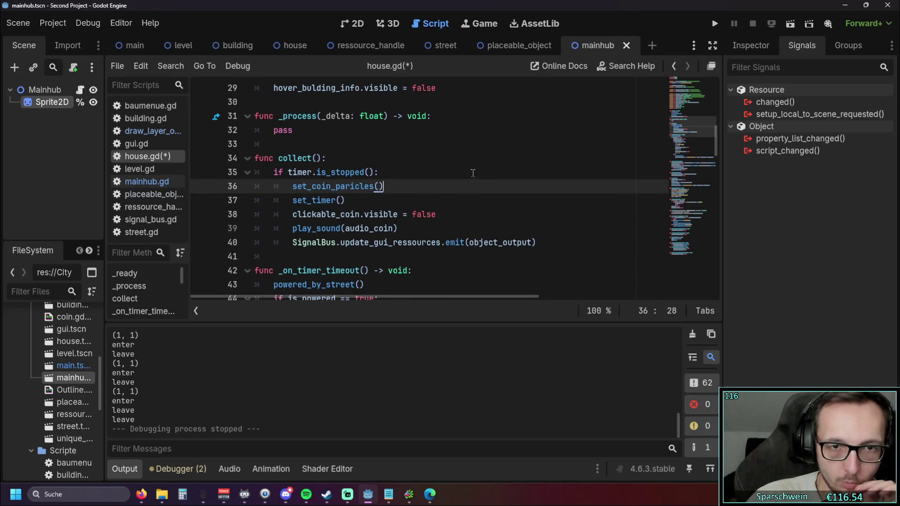
pyautogui.click(708, 23)
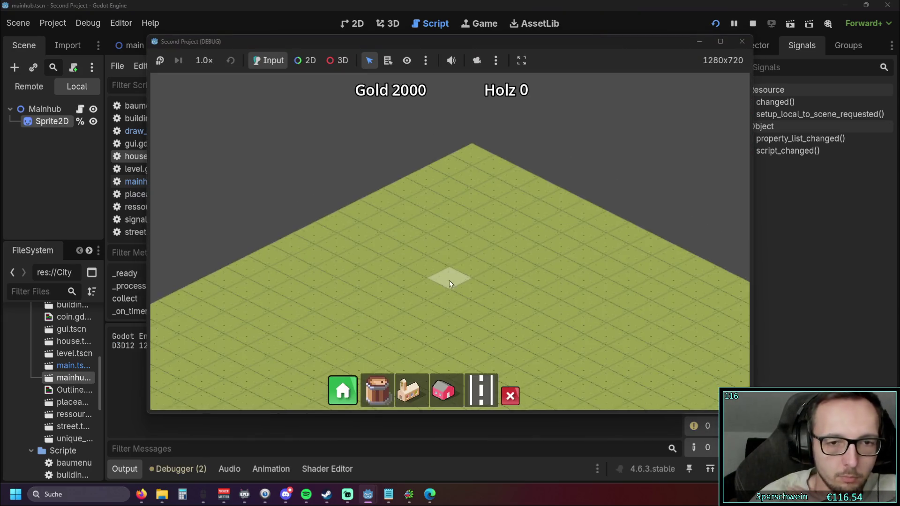
# Lay a diagonal street, with a church at its lower end and a red house beside it.
pyautogui.click(480, 390)
pyautogui.moveTo(338, 313); pyautogui.dragTo(554, 200)
pyautogui.click(443, 390)
pyautogui.rightClick(466, 224)
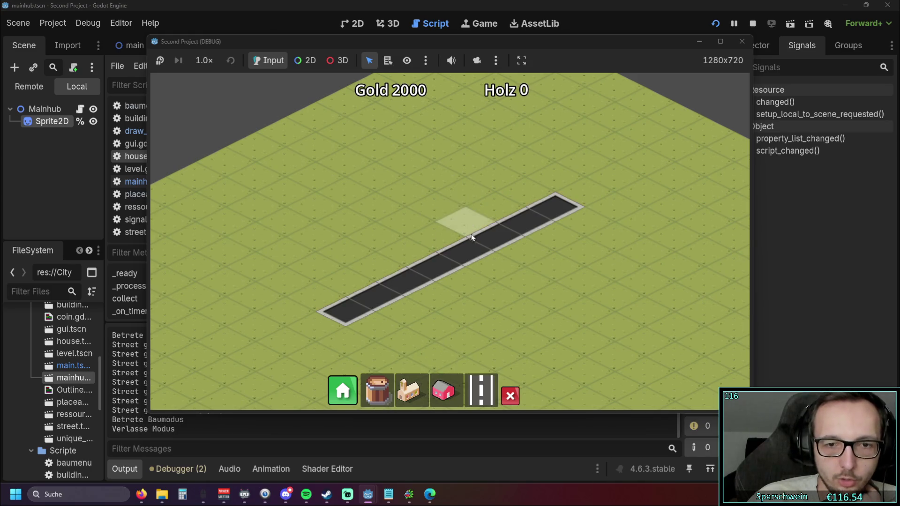
pyautogui.click(418, 390)
pyautogui.click(389, 325)
pyautogui.click(444, 391)
pyautogui.click(465, 225)
pyautogui.rightClick(523, 271)
# Demolish and rebuild a middle street tile, collect the house's coins, and close the game.
pyautogui.click(510, 395)
pyautogui.click(442, 285)
pyautogui.click(481, 390)
pyautogui.click(444, 264)
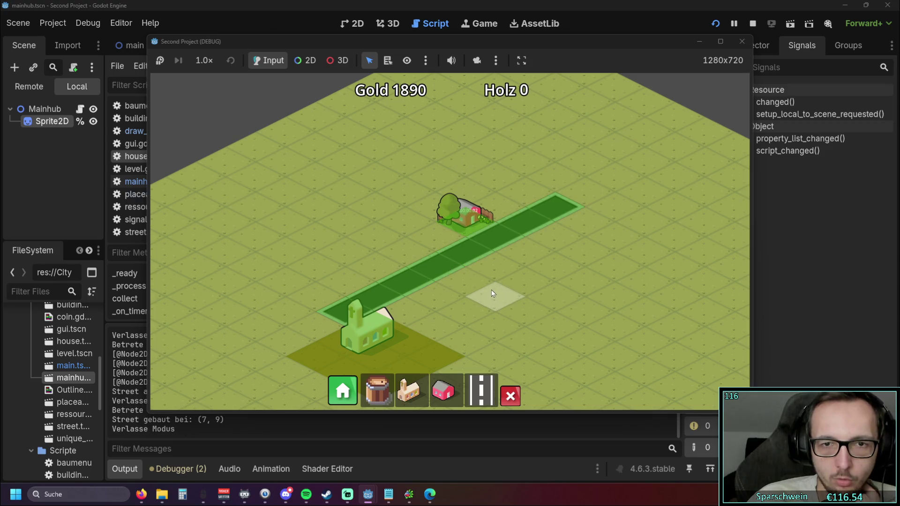
pyautogui.scroll(2, 518, 246)
pyautogui.moveTo(518, 246); pyautogui.dragTo(507, 306)
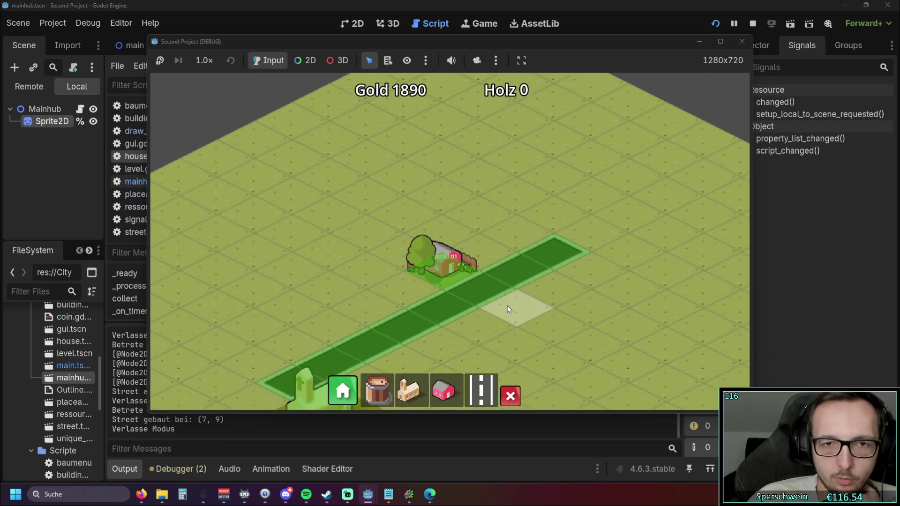
pyautogui.click(442, 245)
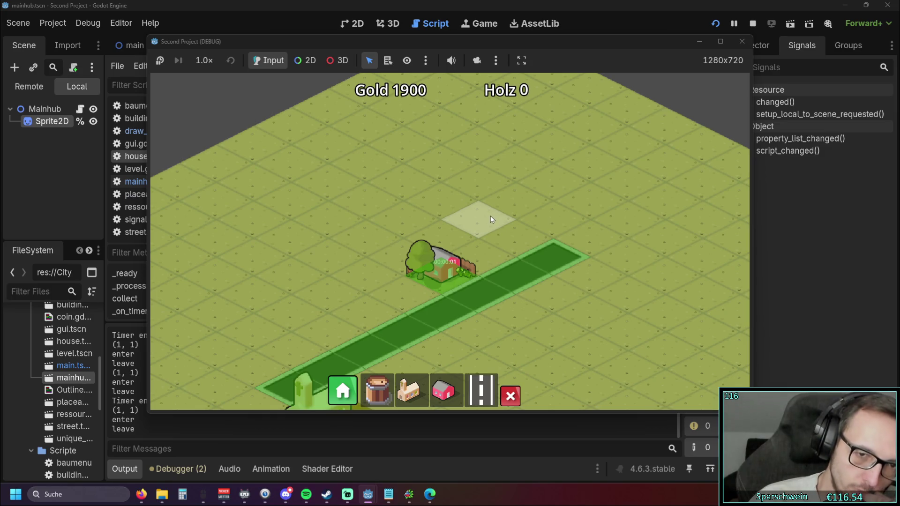
pyautogui.click(446, 266)
pyautogui.click(735, 44)
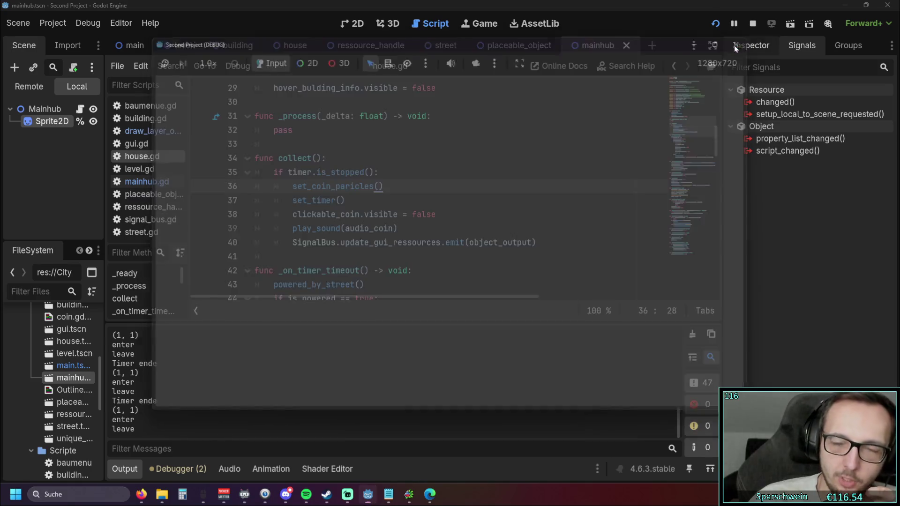
pyautogui.click(492, 213)
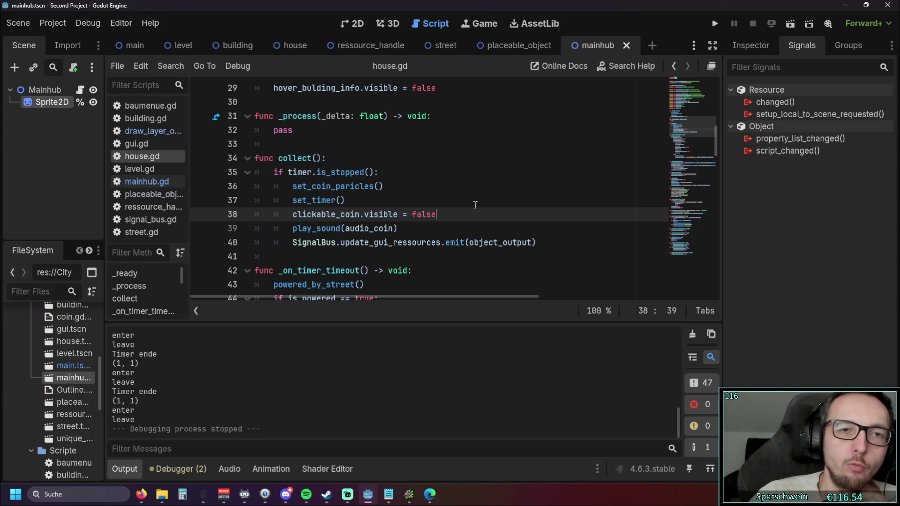
pyautogui.scroll(2, 474, 204)
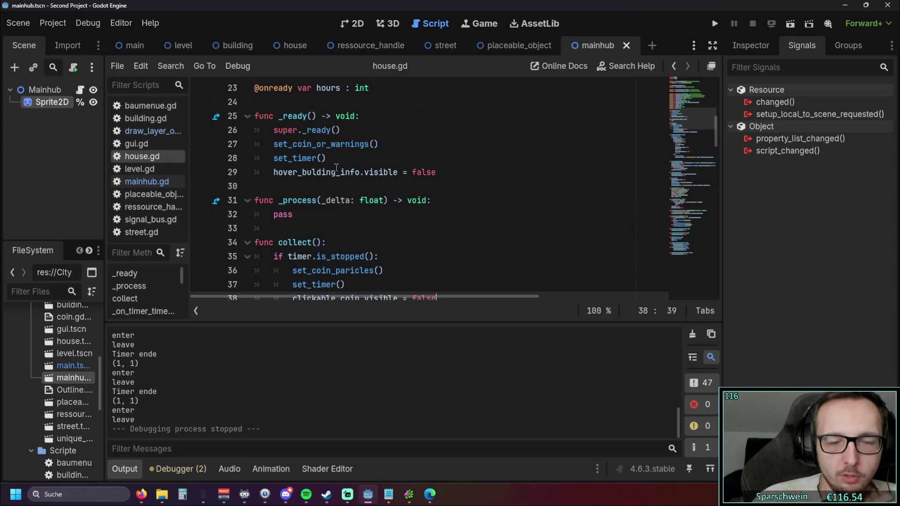
pyautogui.moveTo(336, 165)
pyautogui.mouseDown()
pyautogui.moveTo(279, 143)
pyautogui.moveTo(276, 131)
pyautogui.mouseUp()
pyautogui.click(435, 185)
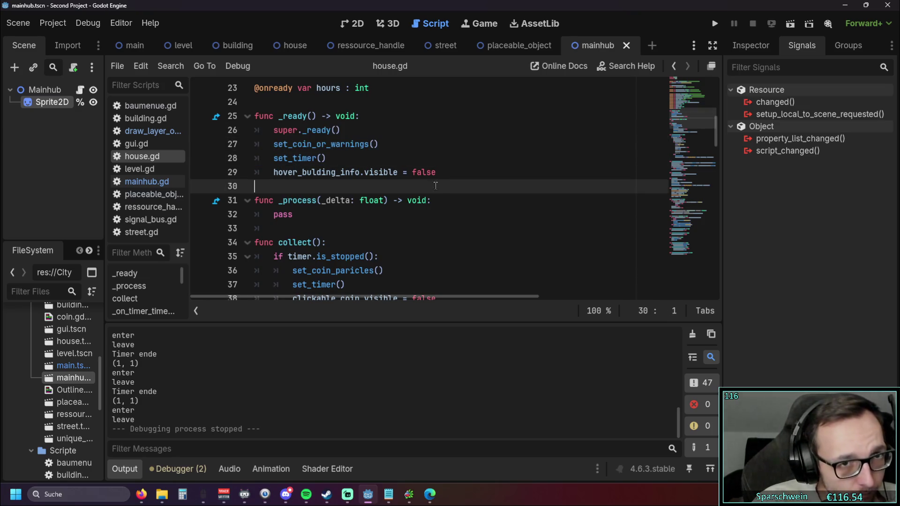
pyautogui.scroll(-2, 402, 194)
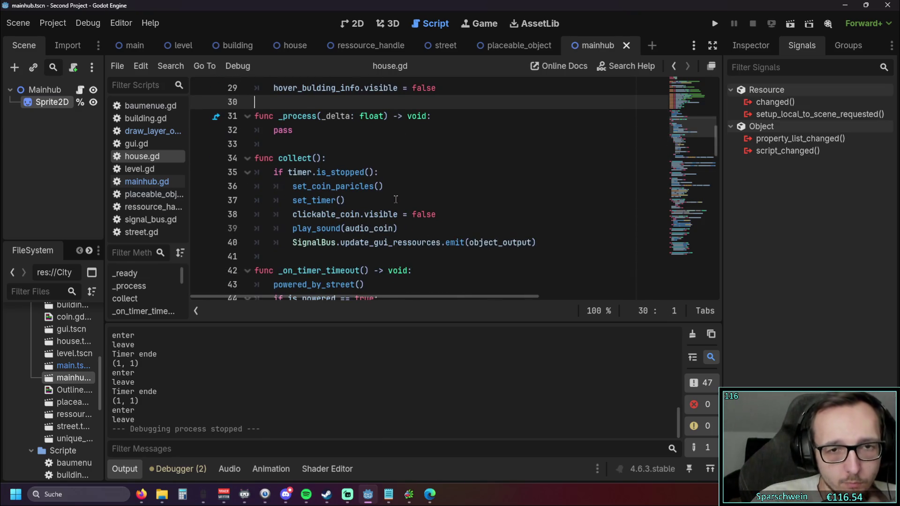
pyautogui.scroll(-3, 396, 199)
pyautogui.scroll(2, 395, 196)
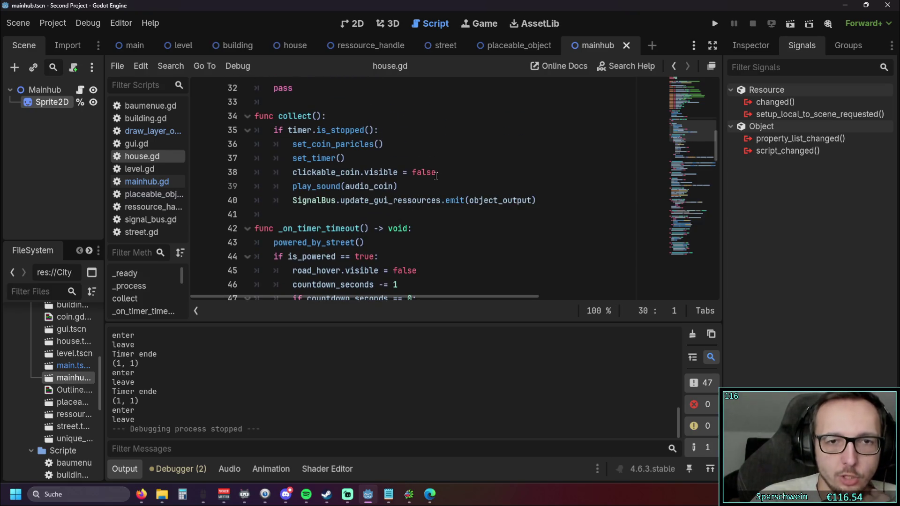
pyautogui.scroll(-8, 443, 182)
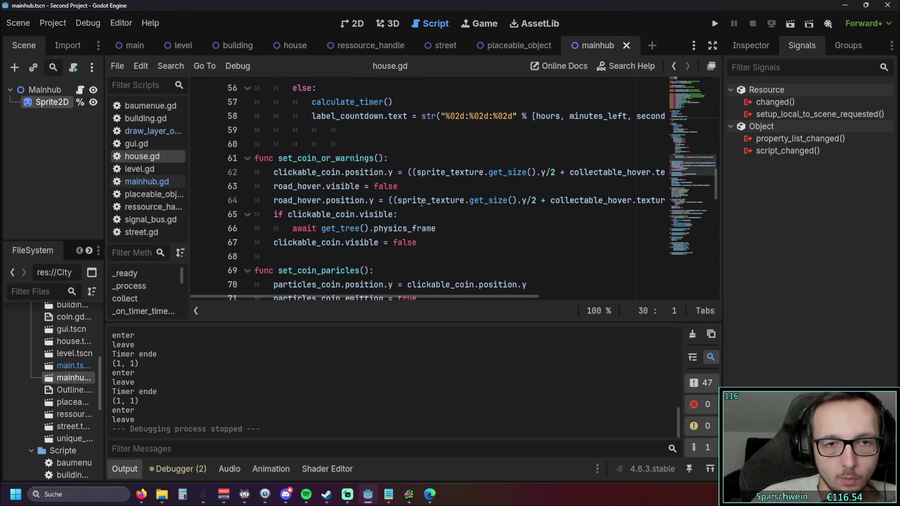
pyautogui.moveTo(384, 158); pyautogui.dragTo(279, 158)
pyautogui.hotkey('ctrl', 'c')
pyautogui.scroll(7, 370, 199)
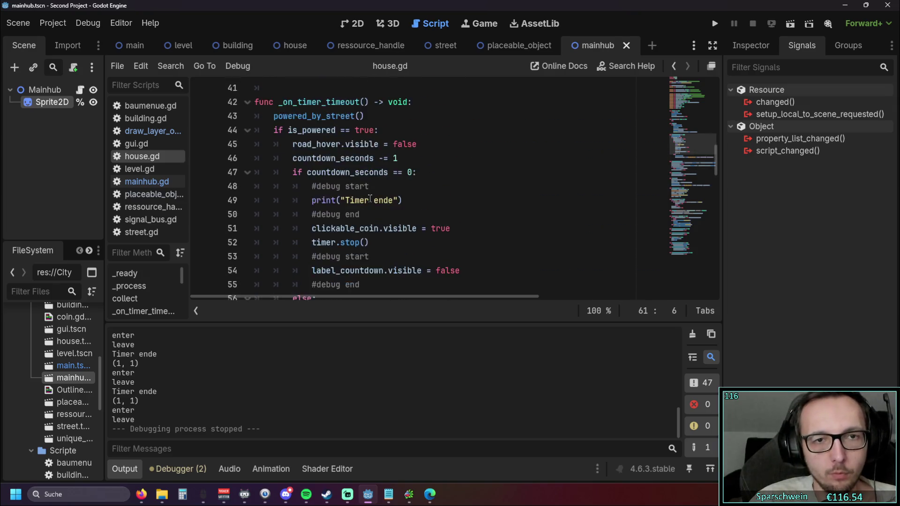
pyautogui.scroll(2, 370, 198)
pyautogui.moveTo(437, 214); pyautogui.dragTo(294, 214)
pyautogui.hotkey('ctrl', 'v')
# Hide the Output log to give the house.gd script more room.
pyautogui.click(428, 231)
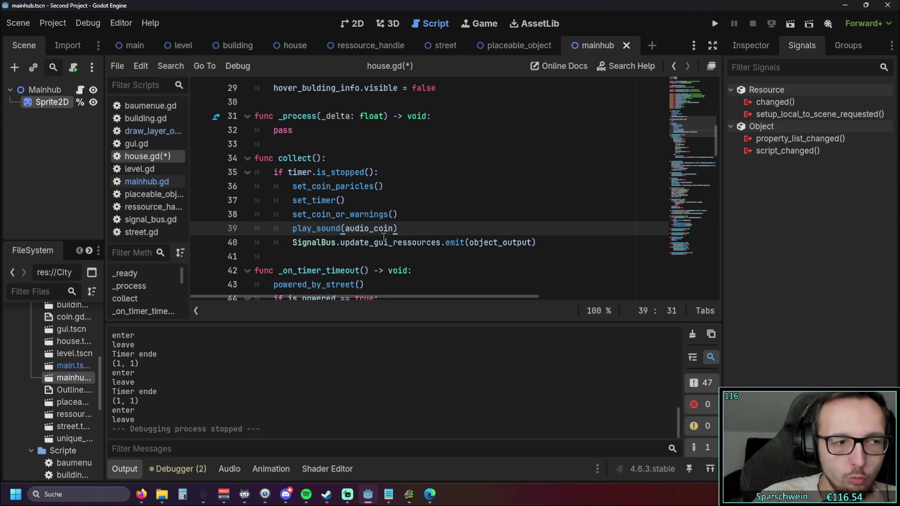
pyautogui.scroll(-4, 397, 240)
pyautogui.scroll(3, 396, 240)
pyautogui.scroll(-7, 396, 240)
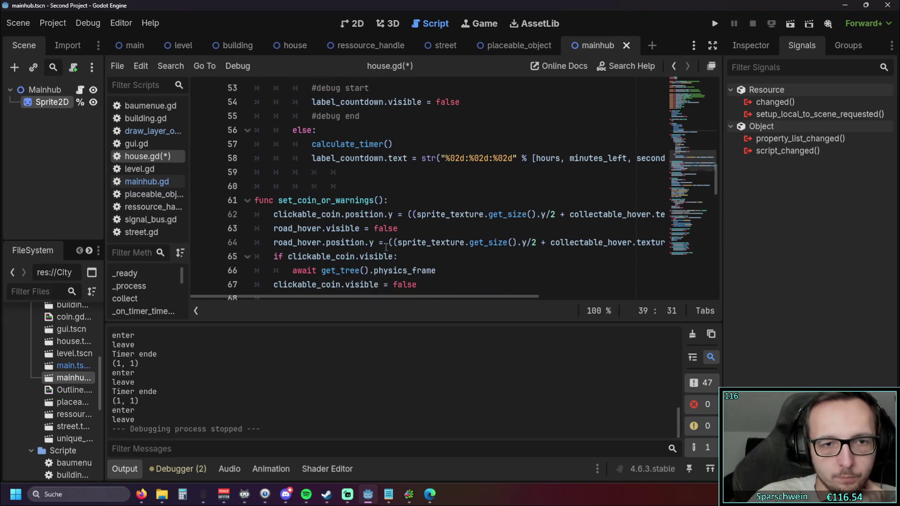
pyautogui.click(125, 469)
# Inspect set_coin_or_warnings() and select its if-block on lines 65–66.
pyautogui.click(422, 285)
pyautogui.scroll(1, 281, 425)
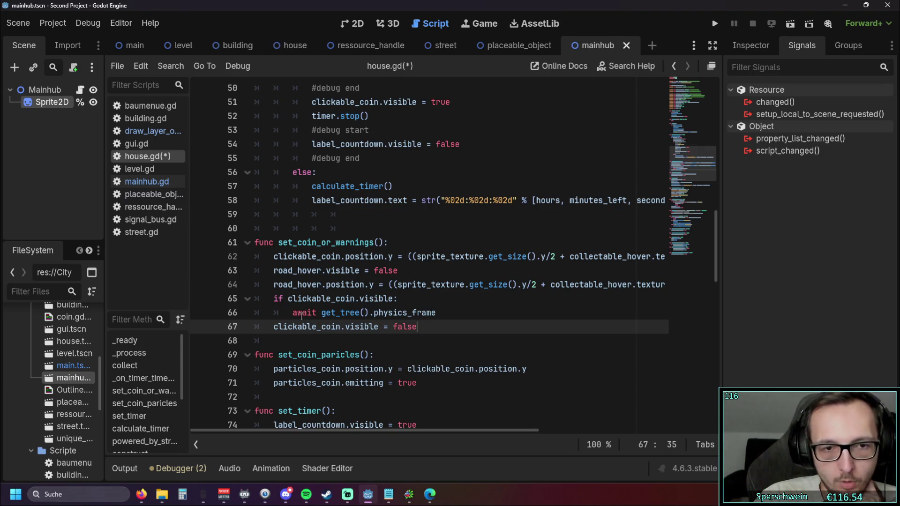
pyautogui.click(303, 354)
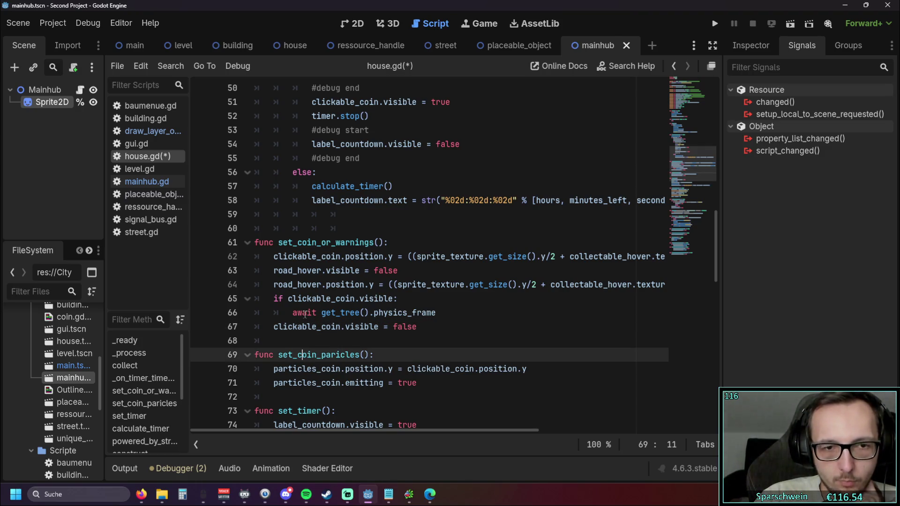
pyautogui.hotkey('alt', 'Tab')
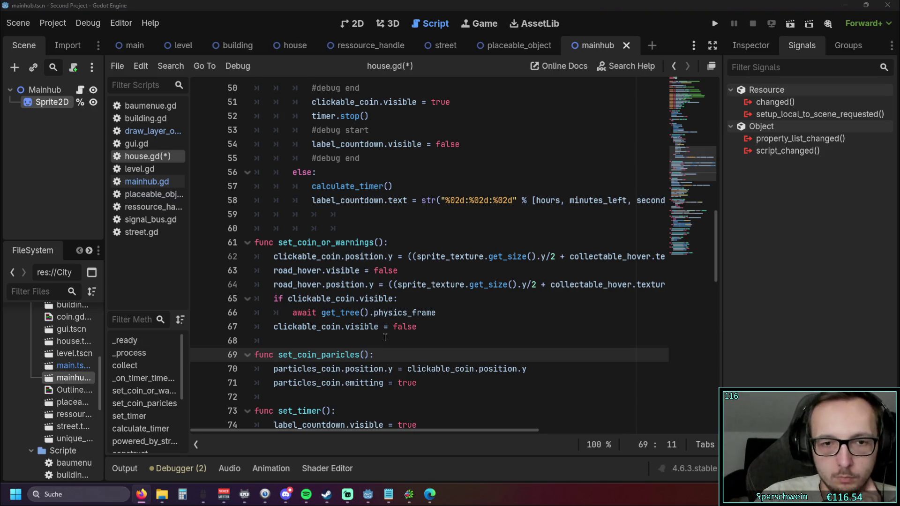
pyautogui.moveTo(393, 299); pyautogui.dragTo(307, 298)
pyautogui.moveTo(437, 313); pyautogui.dragTo(230, 303)
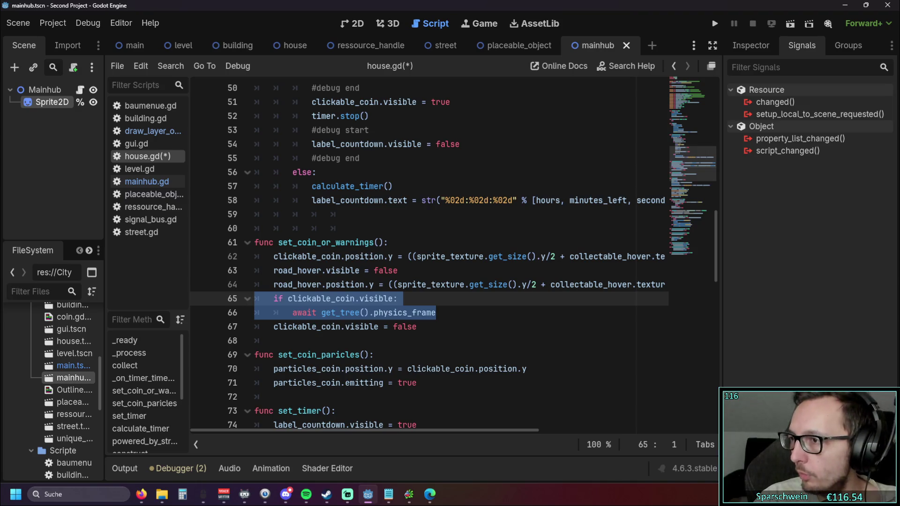
pyautogui.hotkey('alt', 'Tab')
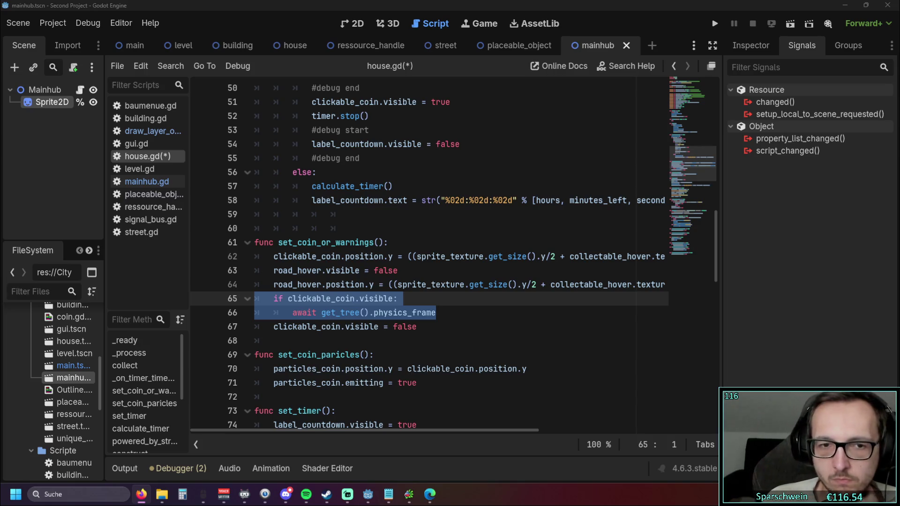
# Select and review the clickable_coin.visible = false line 67 in set_coin_or_warnings().
pyautogui.click(378, 344)
pyautogui.doubleClick(393, 327)
pyautogui.click(436, 341)
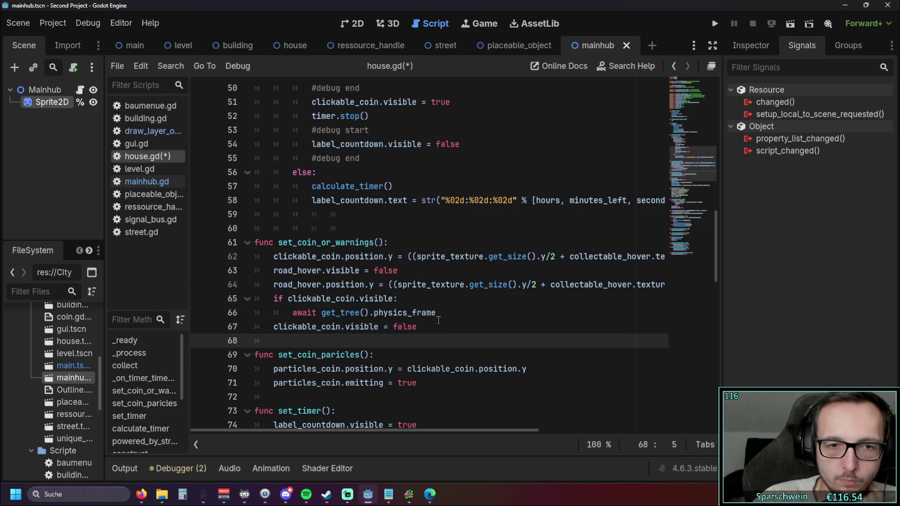
pyautogui.click(422, 326)
pyautogui.moveTo(351, 327); pyautogui.dragTo(270, 328)
pyautogui.hotkey('alt', 'Tab')
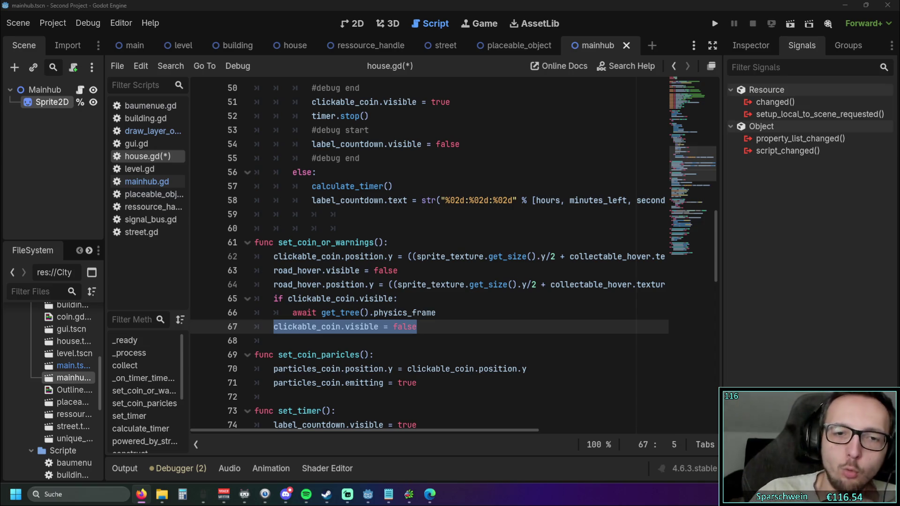
pyautogui.click(424, 358)
pyautogui.scroll(-1, 412, 342)
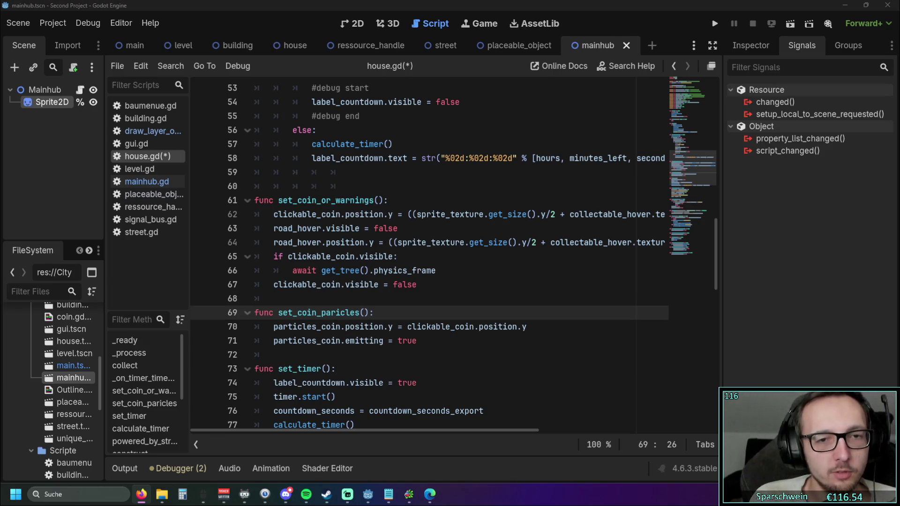
# Delete the if clickable_coin.visible check and await lines from set_coin_or_warnings().
pyautogui.moveTo(485, 271); pyautogui.dragTo(226, 261)
pyautogui.press('BackSpace')
pyautogui.press('BackSpace')
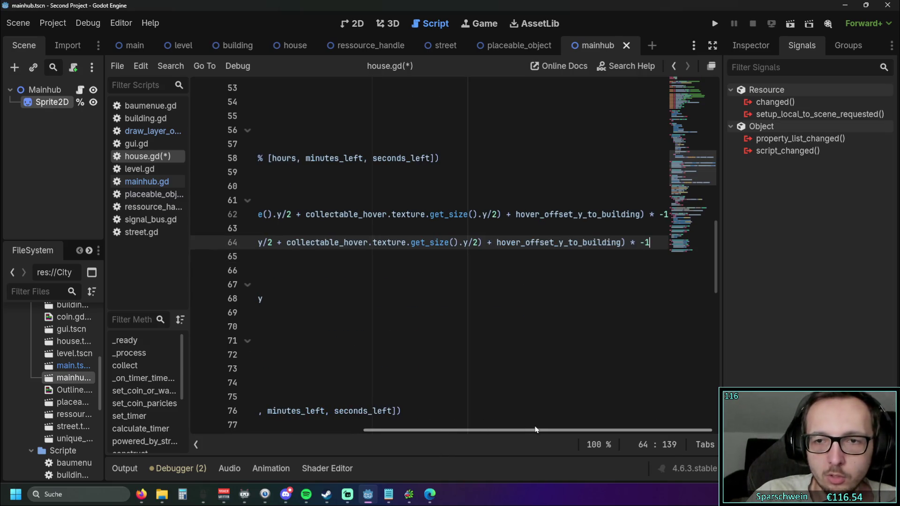
pyautogui.moveTo(538, 431); pyautogui.dragTo(365, 431)
pyautogui.click(562, 299)
# Launch the game, close it, and run the project again from house.gd.
pyautogui.click(714, 26)
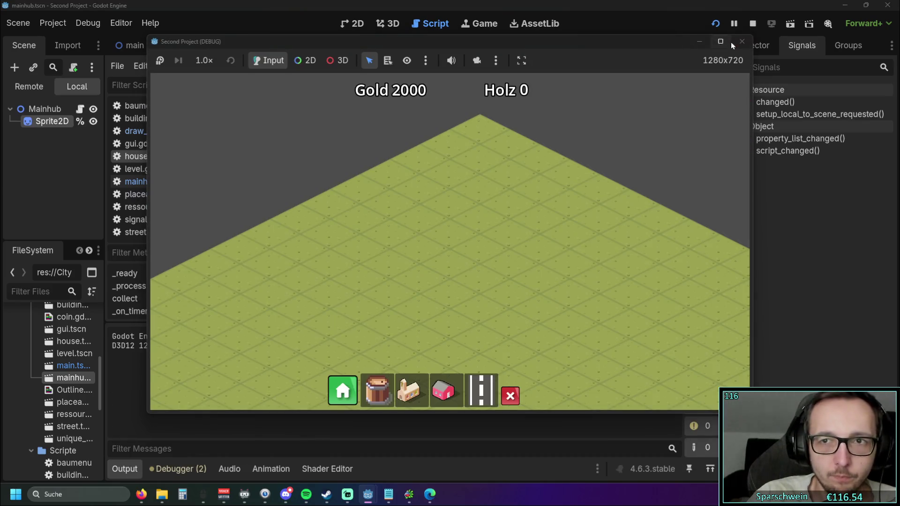
pyautogui.click(731, 41)
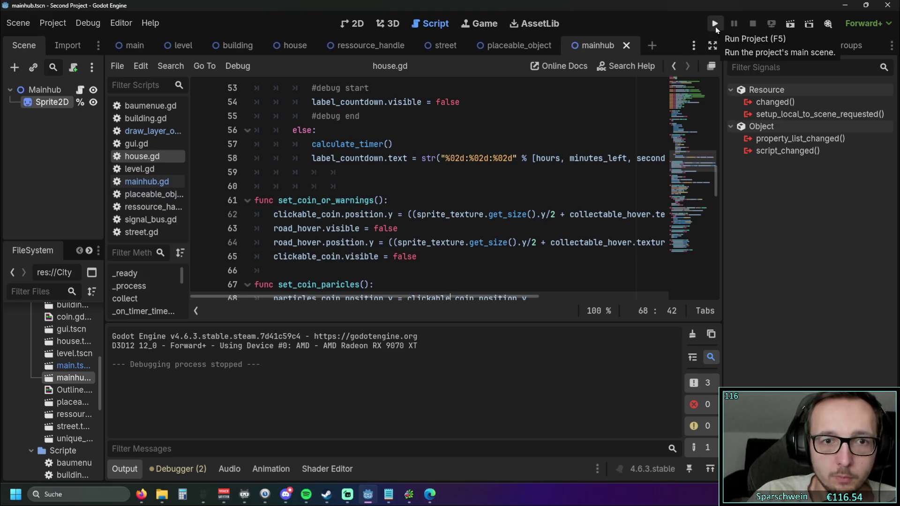
pyautogui.click(273, 243)
pyautogui.click(716, 22)
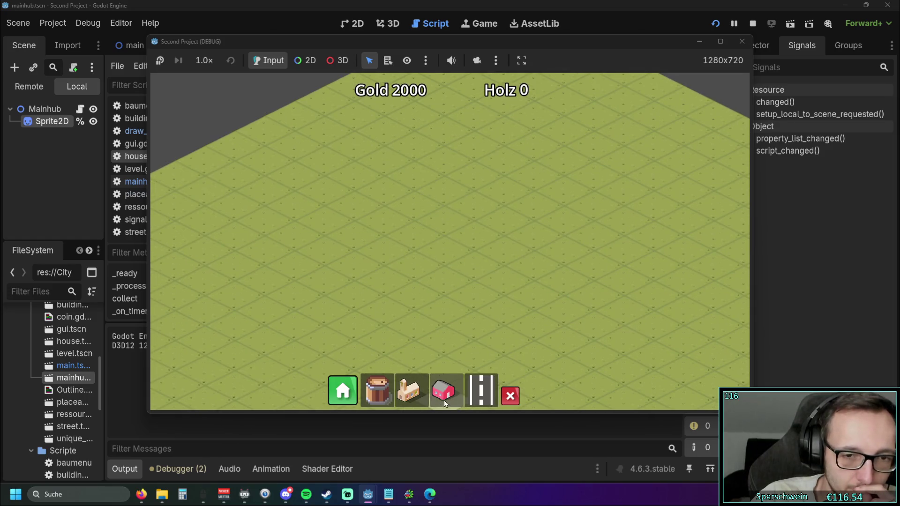
# Lay a long diagonal street, line it with houses, and place a church below it.
pyautogui.moveTo(359, 261); pyautogui.dragTo(568, 159)
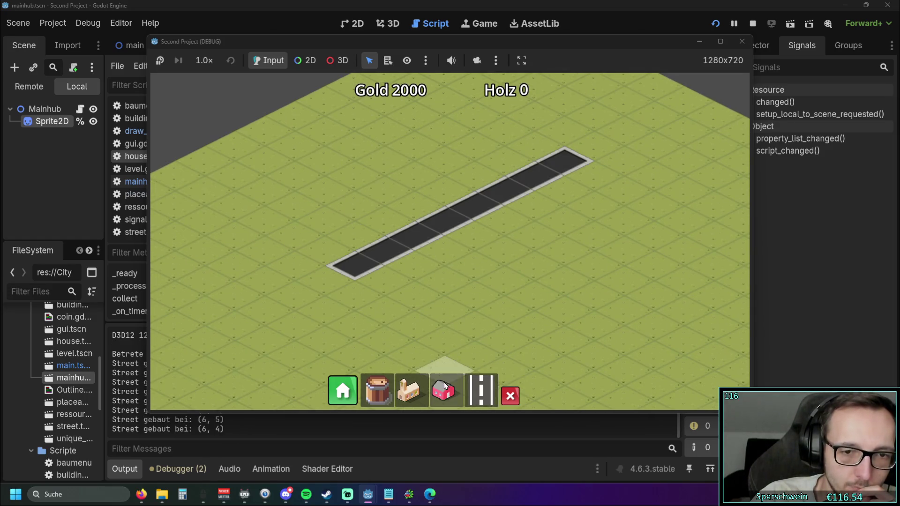
pyautogui.moveTo(458, 192); pyautogui.dragTo(546, 138)
pyautogui.click(409, 390)
pyautogui.click(431, 257)
pyautogui.moveTo(549, 233)
pyautogui.mouseDown()
pyautogui.moveTo(491, 315)
pyautogui.moveTo(467, 309)
pyautogui.mouseUp()
pyautogui.scroll(2, 491, 315)
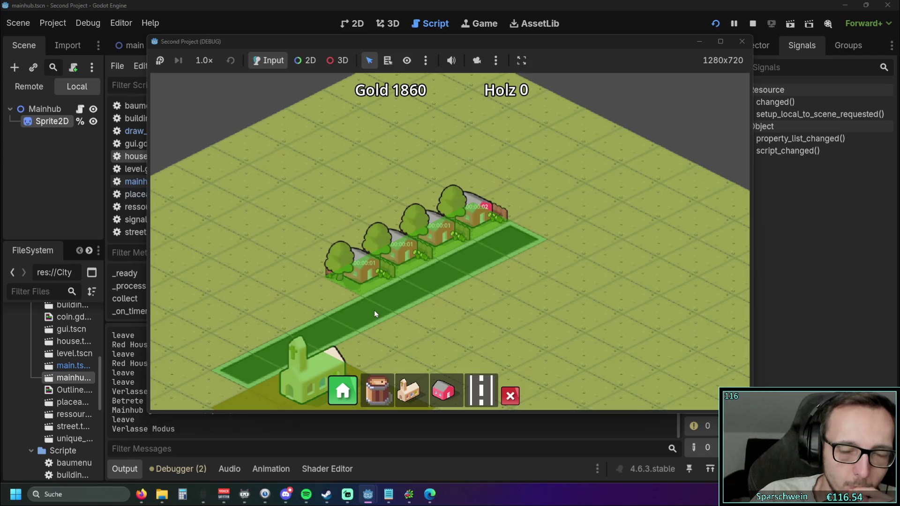
# Collect the houses' coins in repeated rounds, raising Gold to 1920, then close the game.
pyautogui.click(363, 256)
pyautogui.click(398, 249)
pyautogui.click(434, 231)
pyautogui.click(465, 212)
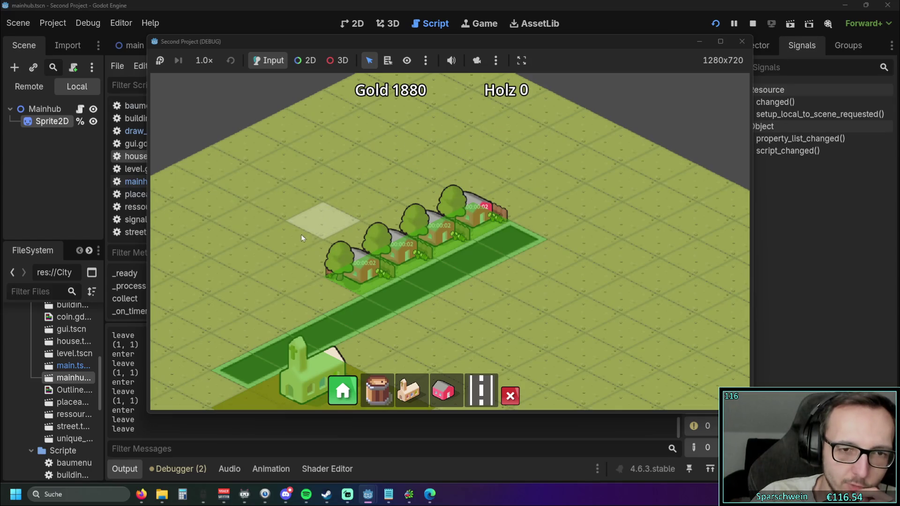
pyautogui.click(359, 217)
pyautogui.click(398, 202)
pyautogui.click(433, 184)
pyautogui.click(471, 165)
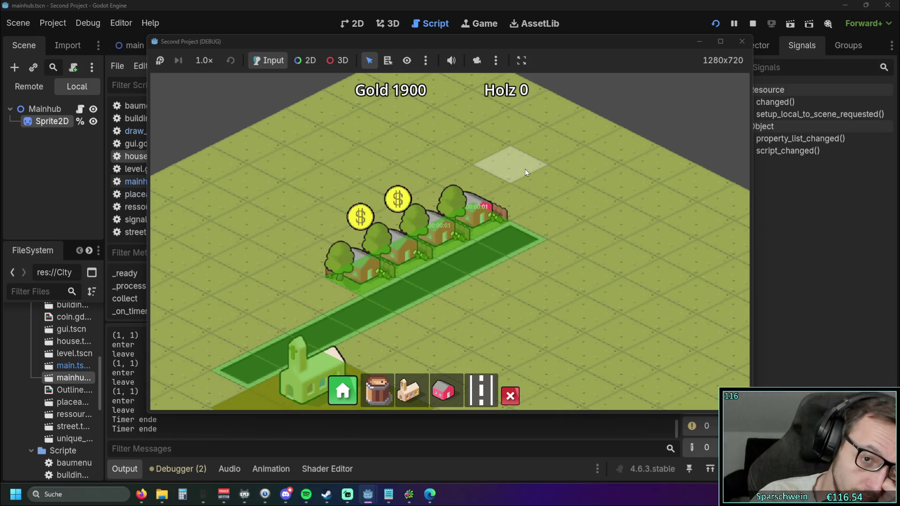
pyautogui.click(473, 161)
pyautogui.click(435, 178)
pyautogui.click(398, 199)
pyautogui.click(359, 220)
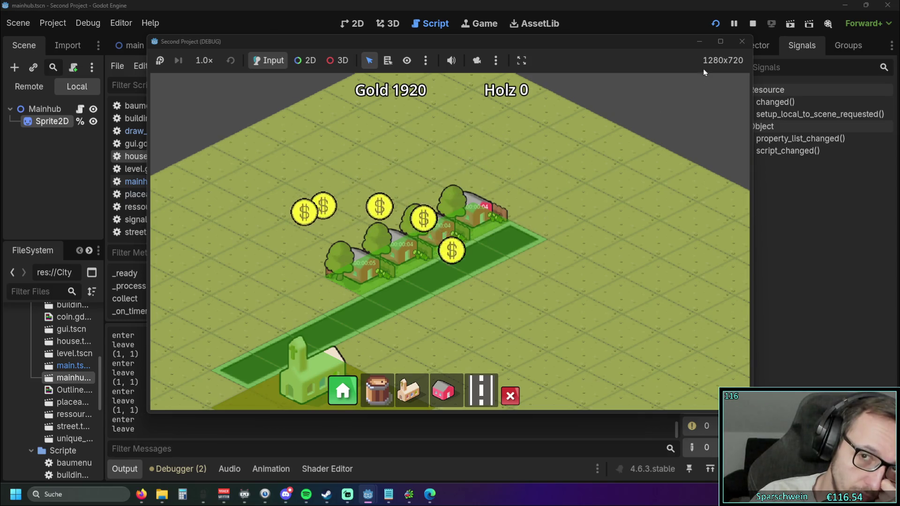
pyautogui.click(742, 41)
pyautogui.click(417, 242)
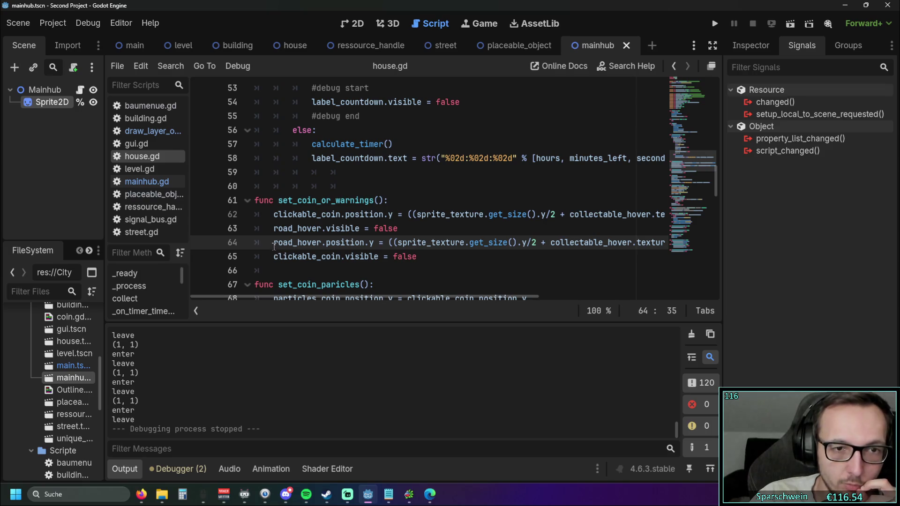
# Swap clickable_coin and road_hover on lines 62 and 64 of house.gd, and save it.
pyautogui.moveTo(274, 242); pyautogui.dragTo(318, 245)
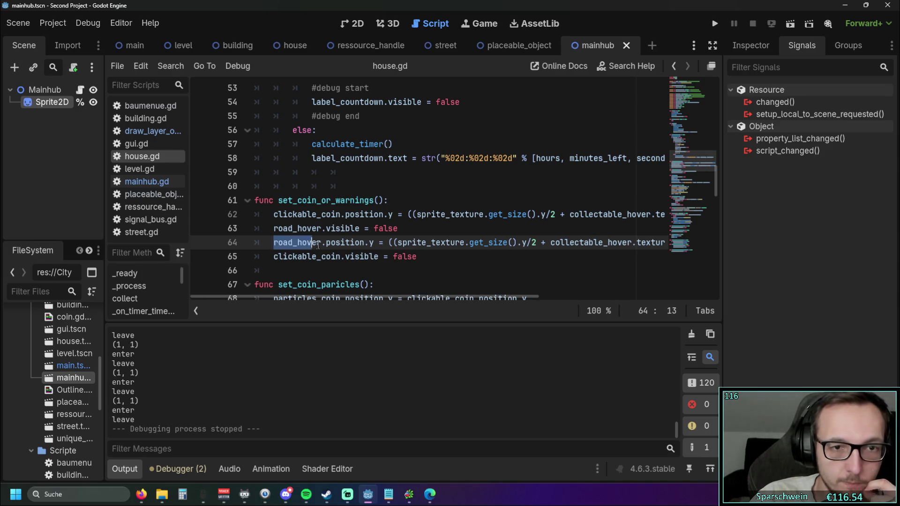
pyautogui.click(273, 215)
pyautogui.moveTo(274, 217); pyautogui.dragTo(342, 217)
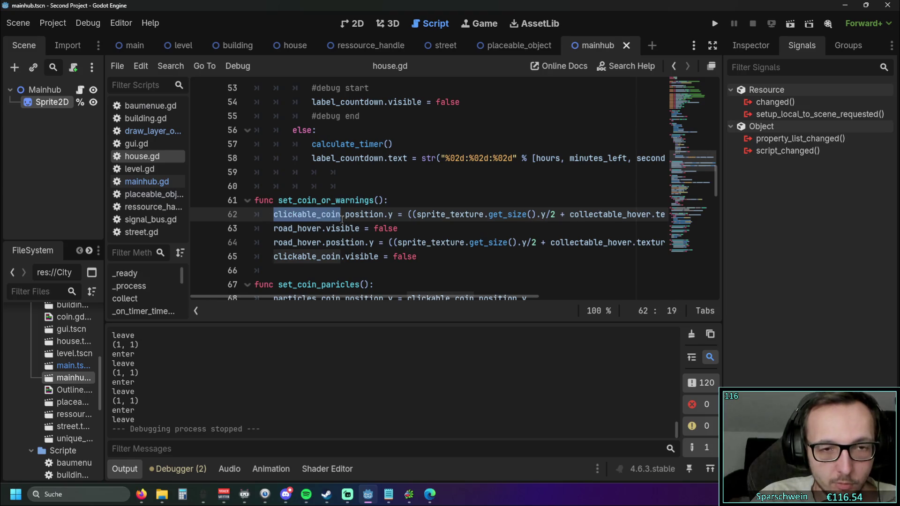
pyautogui.write('road_hover')
pyautogui.moveTo(273, 257); pyautogui.dragTo(342, 256)
pyautogui.hotkey('ctrl', 'c')
pyautogui.moveTo(273, 242); pyautogui.dragTo(312, 243)
pyautogui.hotkey('ctrl', 'v')
pyautogui.click(353, 269)
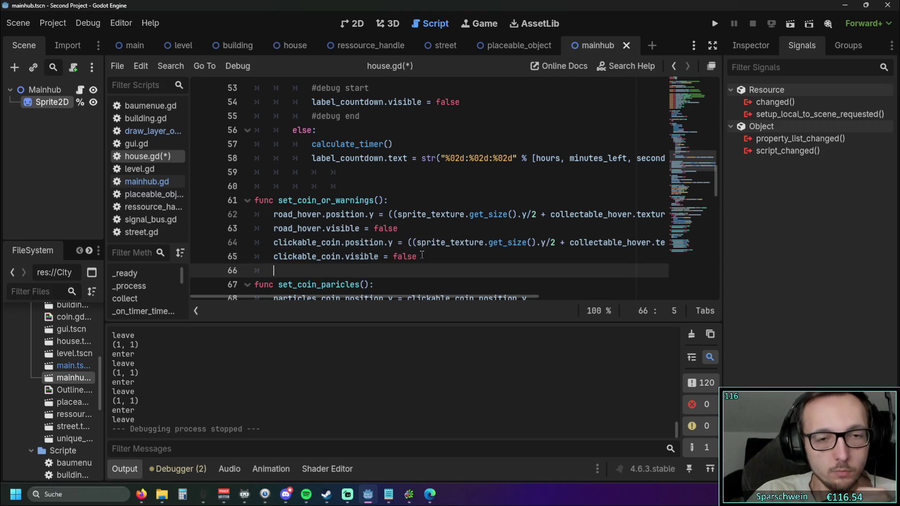
pyautogui.hotkey('ctrl', 's')
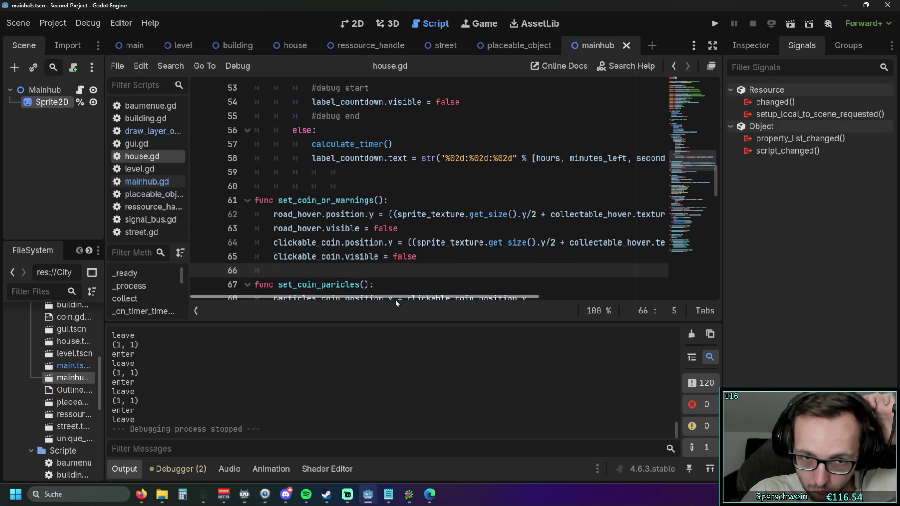
# Collapse the Output console so house.gd's code gets more room.
pyautogui.scroll(1, 407, 255)
pyautogui.scroll(-3, 407, 256)
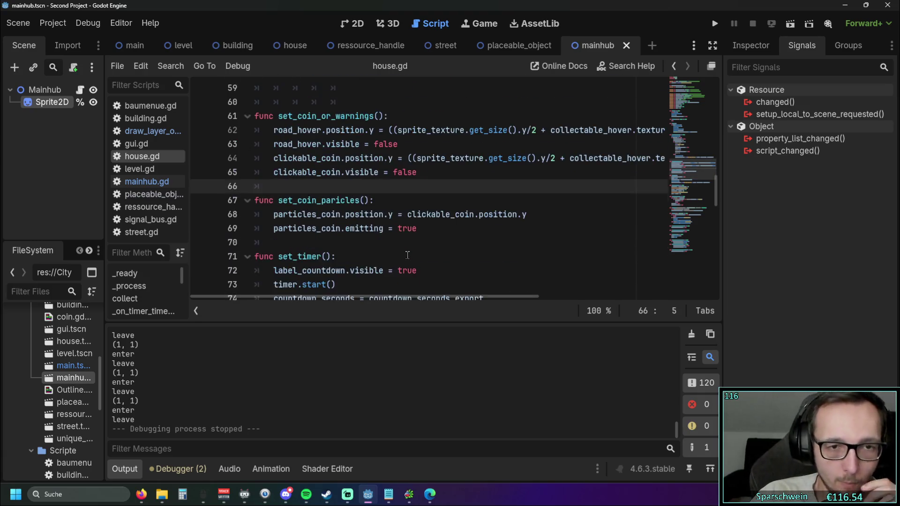
pyautogui.scroll(2, 407, 253)
pyautogui.scroll(-3, 405, 250)
pyautogui.scroll(-9, 406, 250)
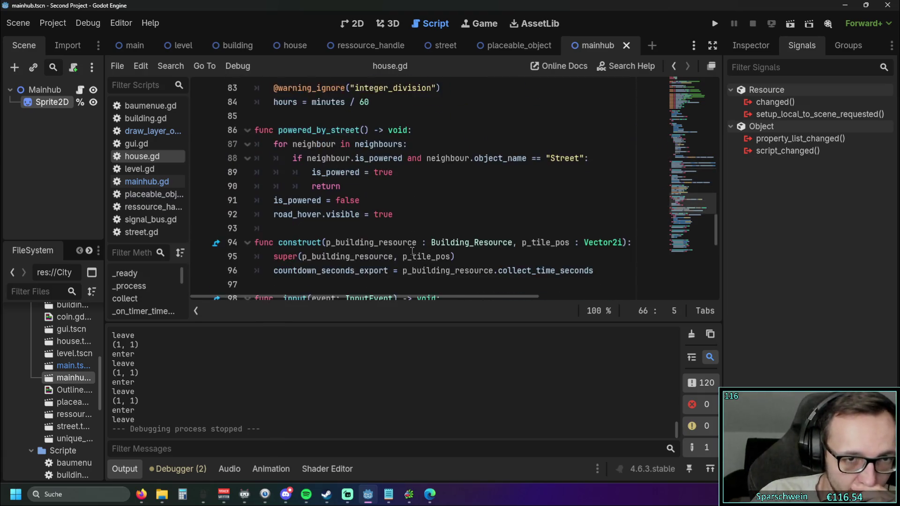
pyautogui.moveTo(410, 246)
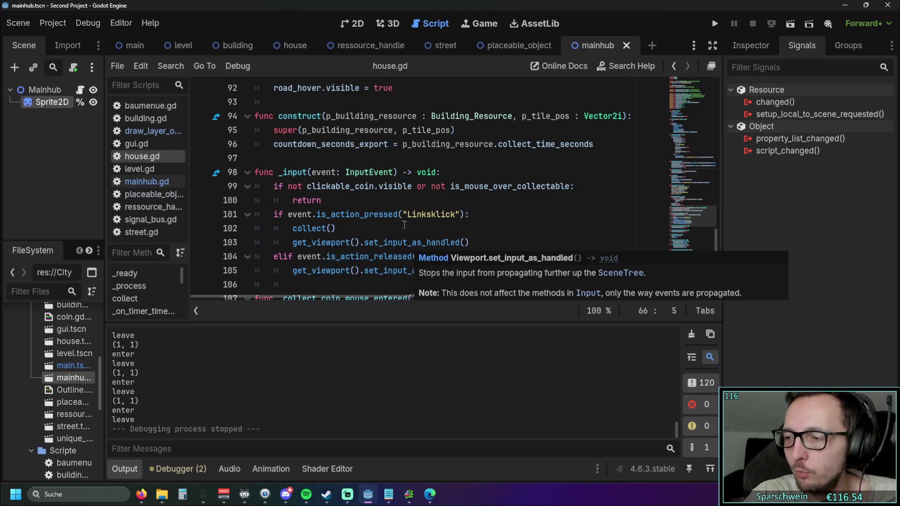
pyautogui.click(125, 468)
# Review play_sound and show_hover_building_info in house.gd, ending on blank line 106.
pyautogui.scroll(-2, 314, 303)
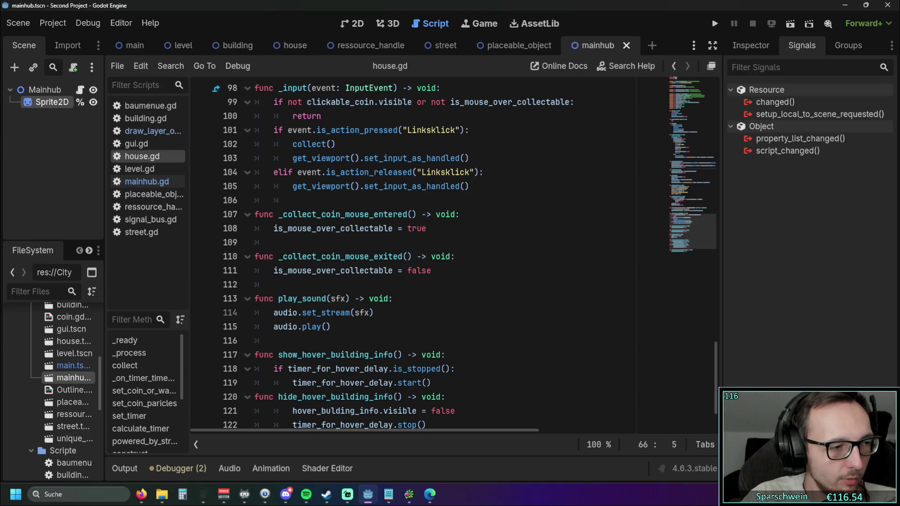
pyautogui.click(374, 312)
pyautogui.scroll(-1, 398, 310)
pyautogui.click(422, 310)
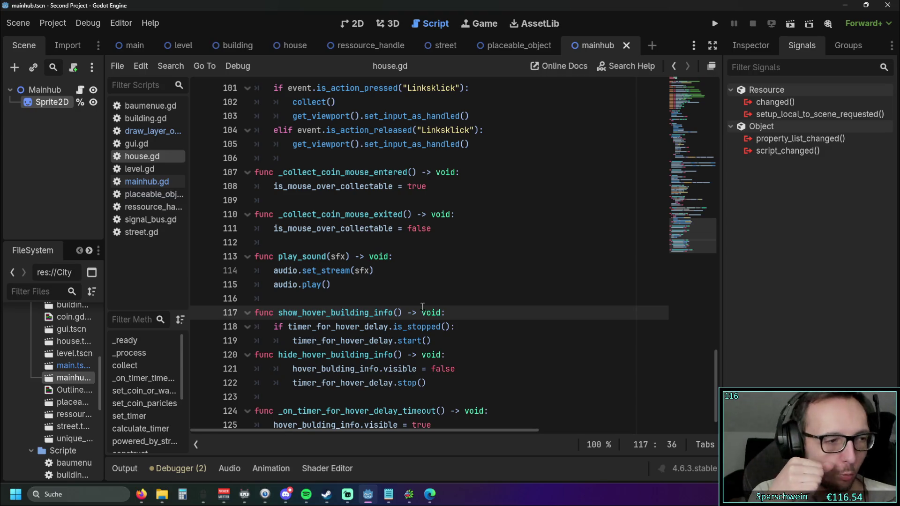
pyautogui.scroll(-1, 421, 309)
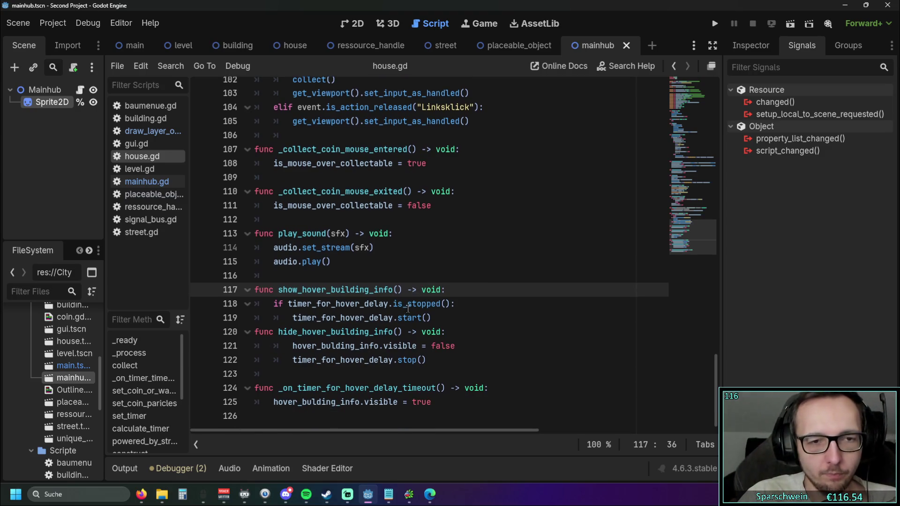
pyautogui.scroll(5, 408, 319)
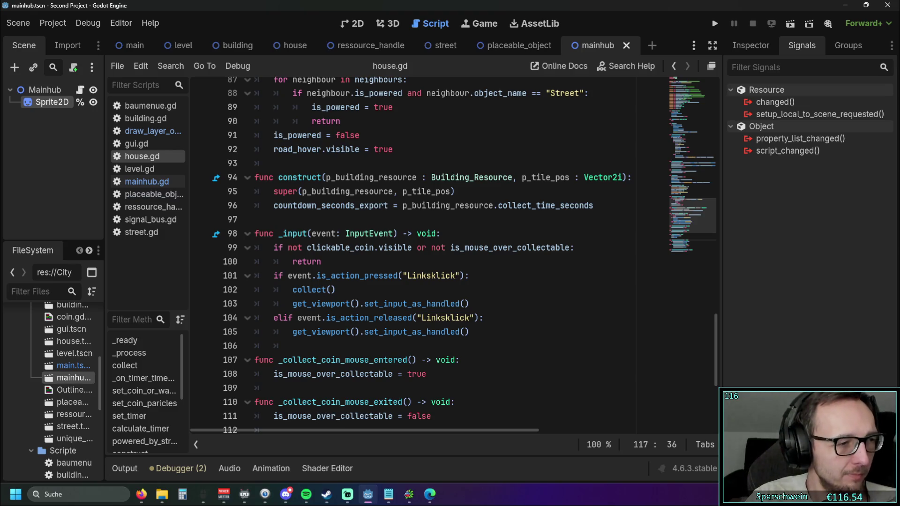
pyautogui.scroll(2, 443, 303)
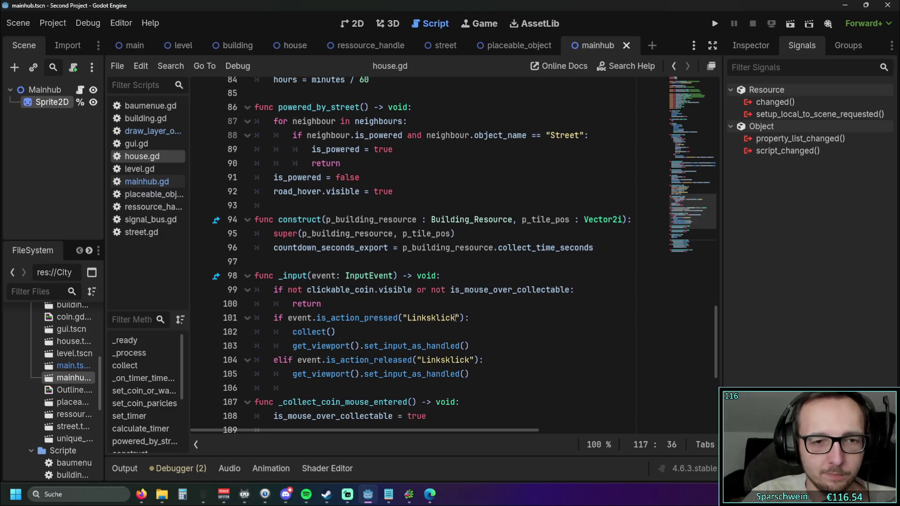
pyautogui.scroll(3, 443, 302)
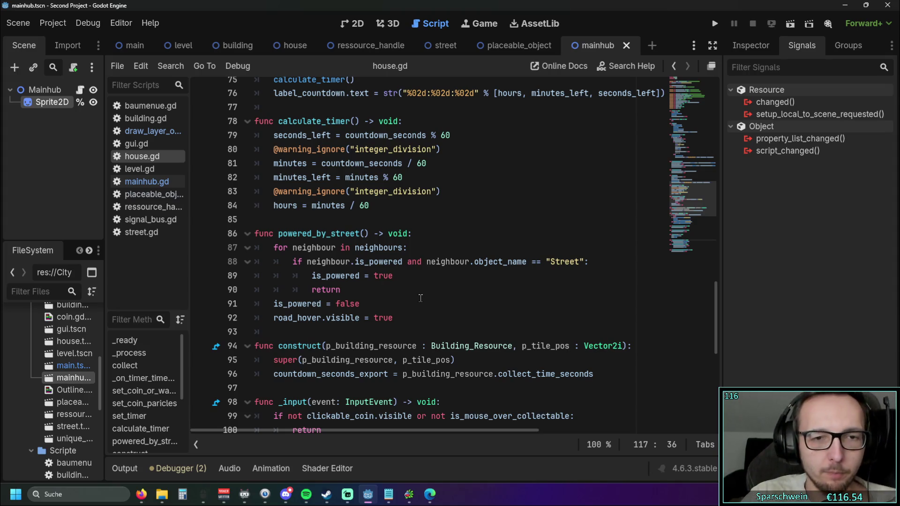
pyautogui.scroll(-2, 394, 276)
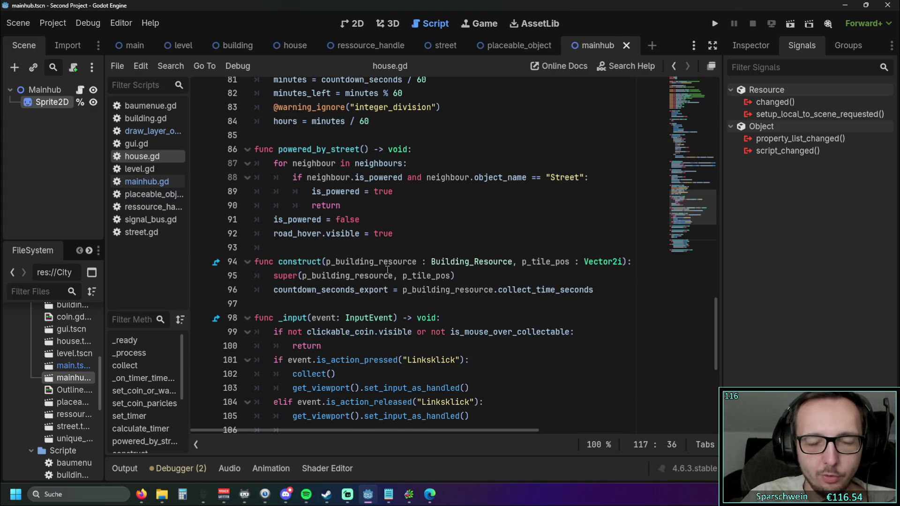
pyautogui.scroll(-7, 387, 270)
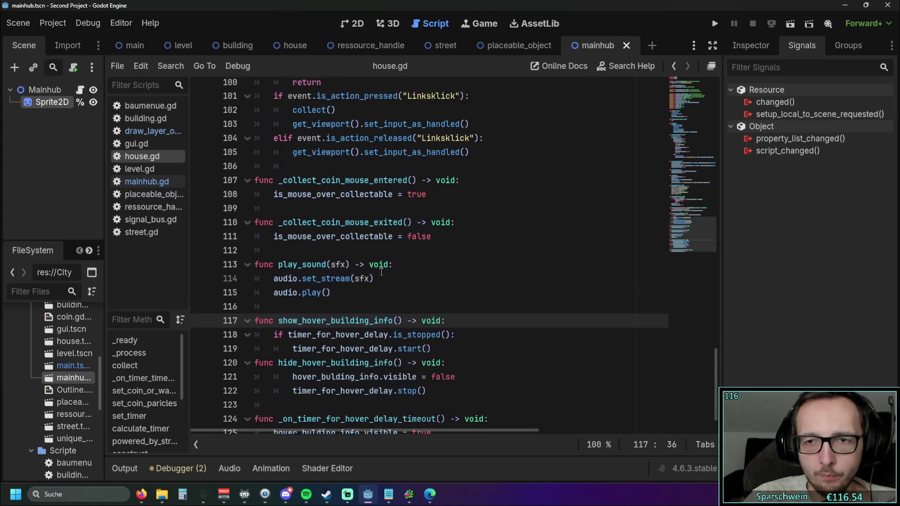
pyautogui.scroll(5, 381, 272)
pyautogui.scroll(-1, 371, 271)
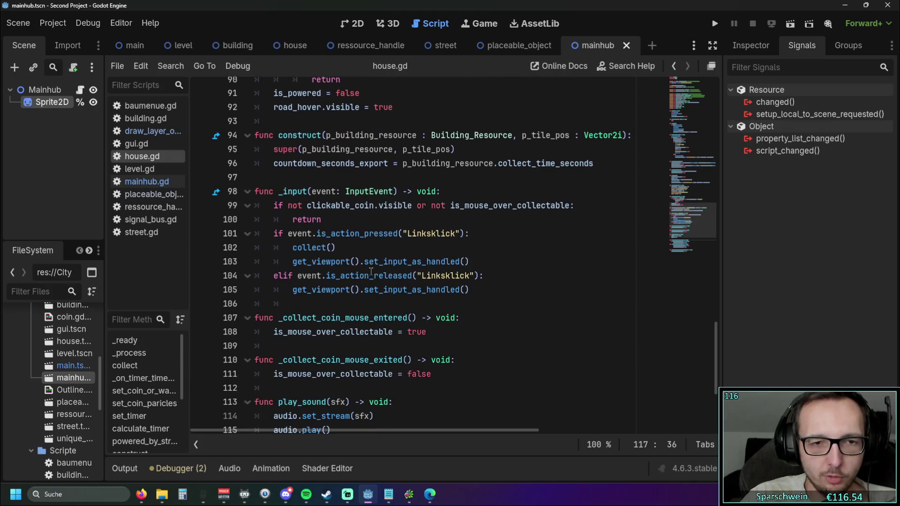
pyautogui.click(313, 300)
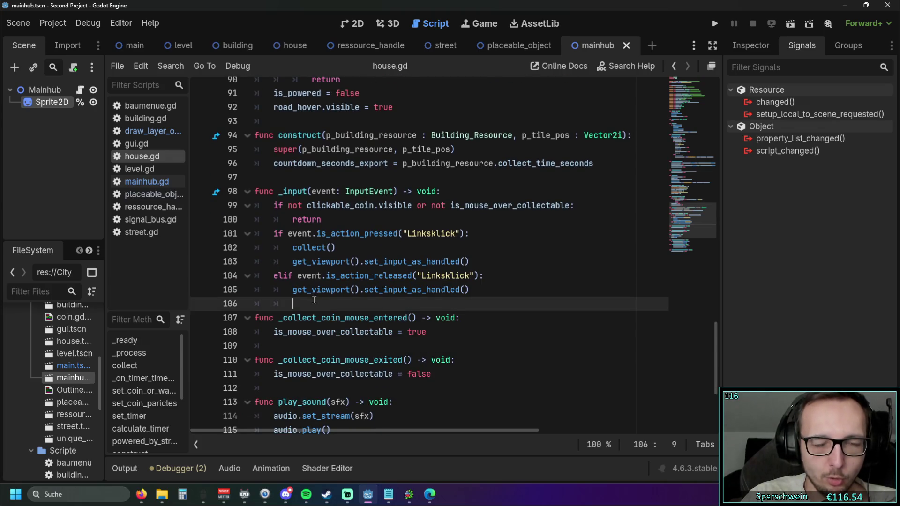
pyautogui.press('BackSpace')
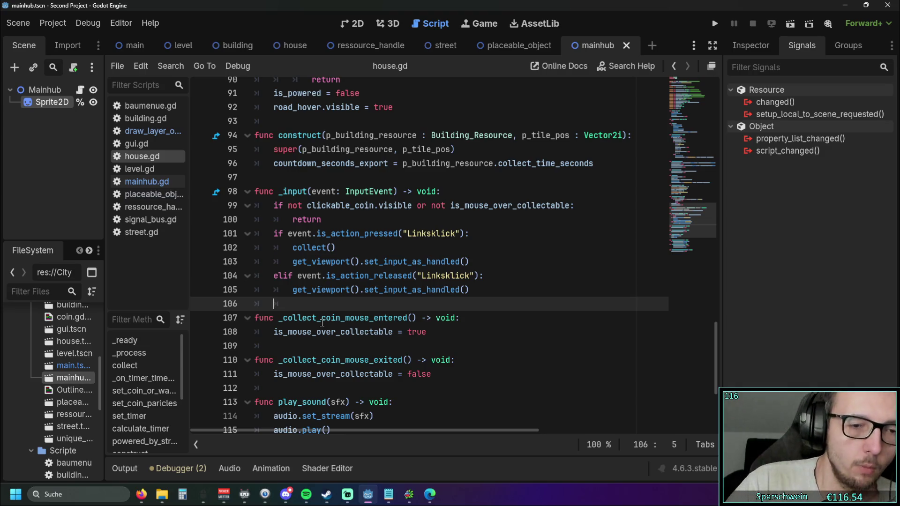
pyautogui.scroll(5, 322, 322)
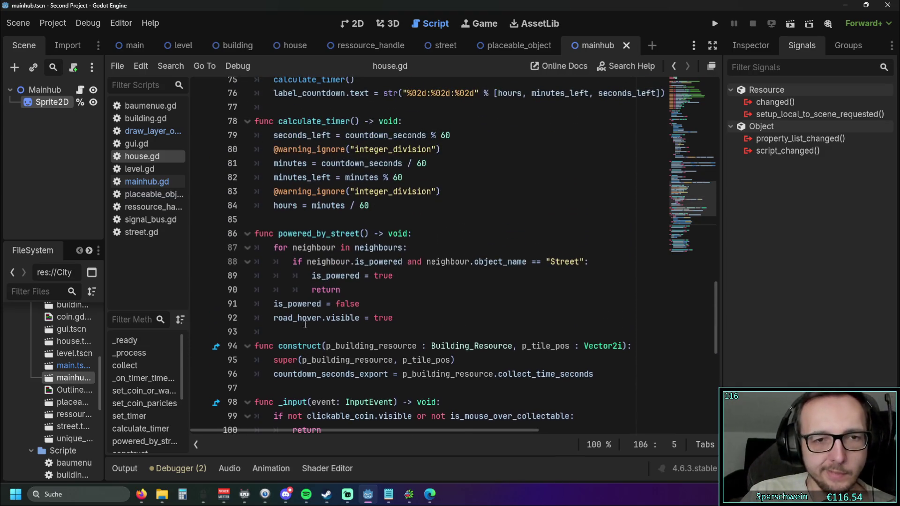
pyautogui.scroll(-1, 389, 309)
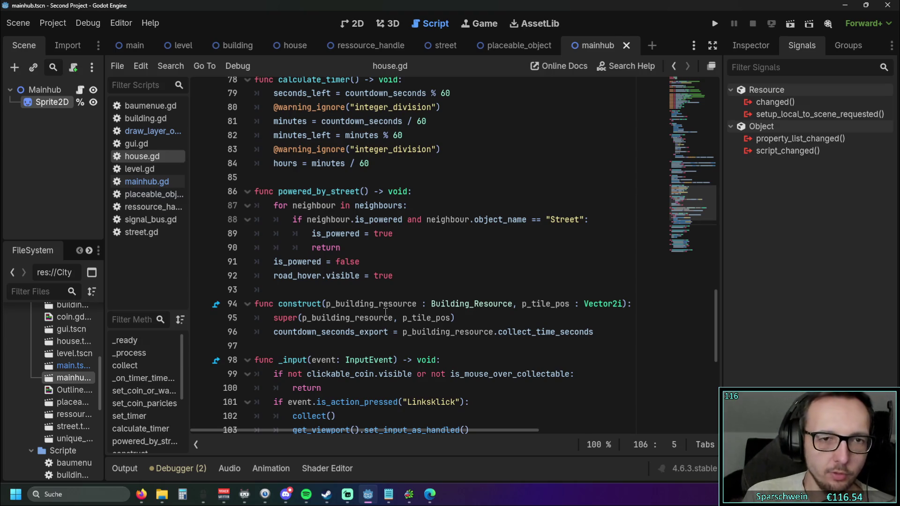
pyautogui.moveTo(385, 311)
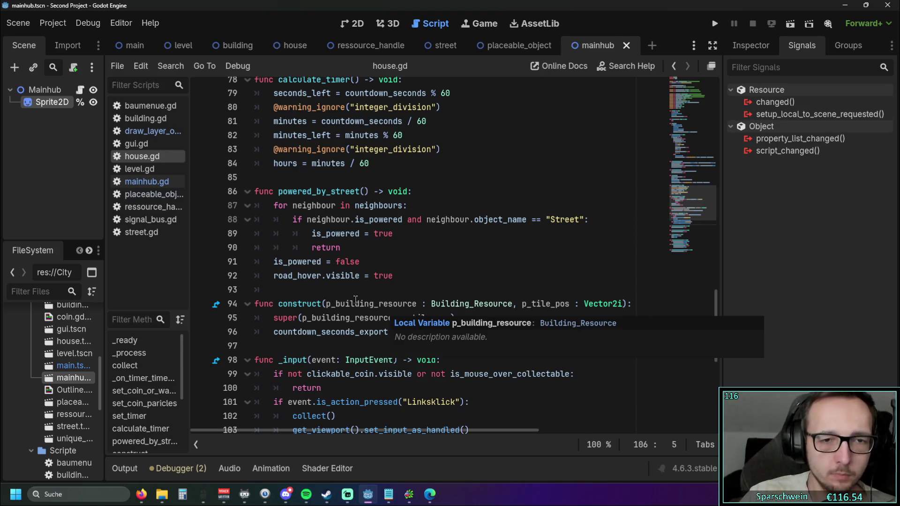
pyautogui.scroll(7, 353, 293)
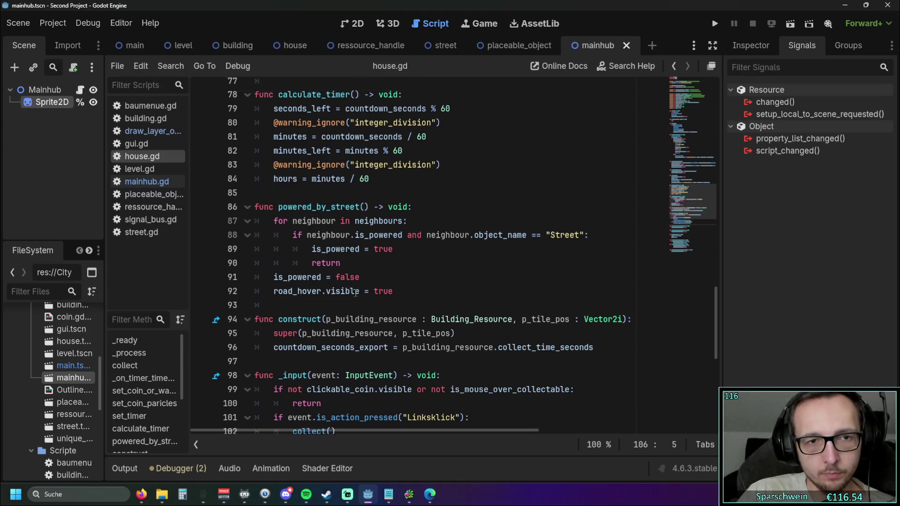
pyautogui.scroll(1, 385, 287)
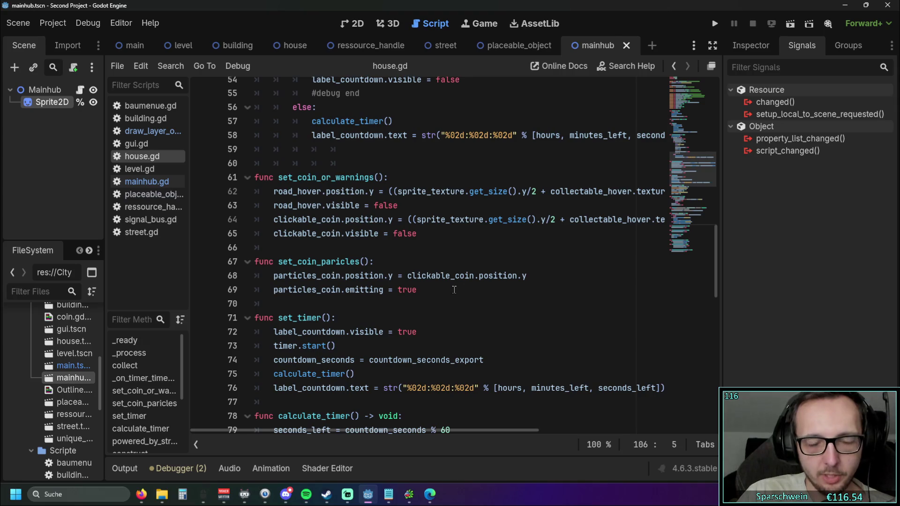
pyautogui.scroll(5, 452, 290)
pyautogui.scroll(5, 452, 290)
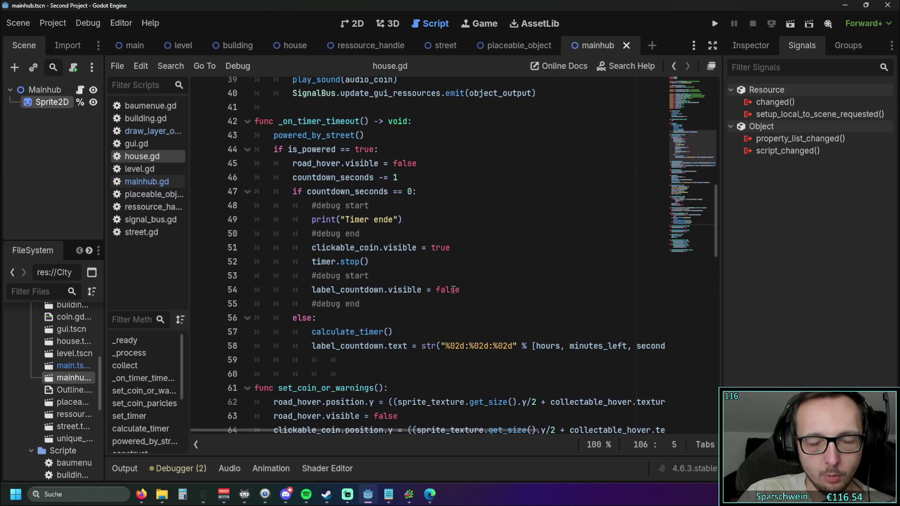
pyautogui.scroll(8, 452, 290)
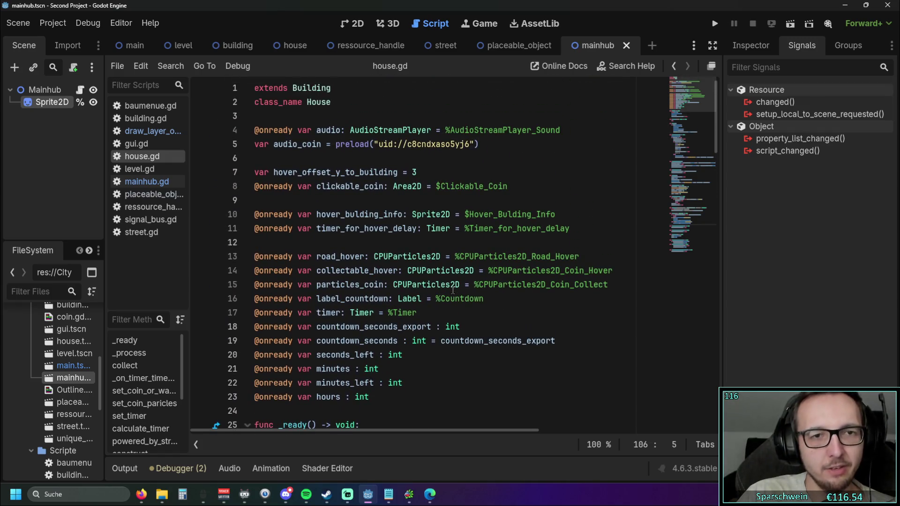
pyautogui.scroll(-1, 416, 285)
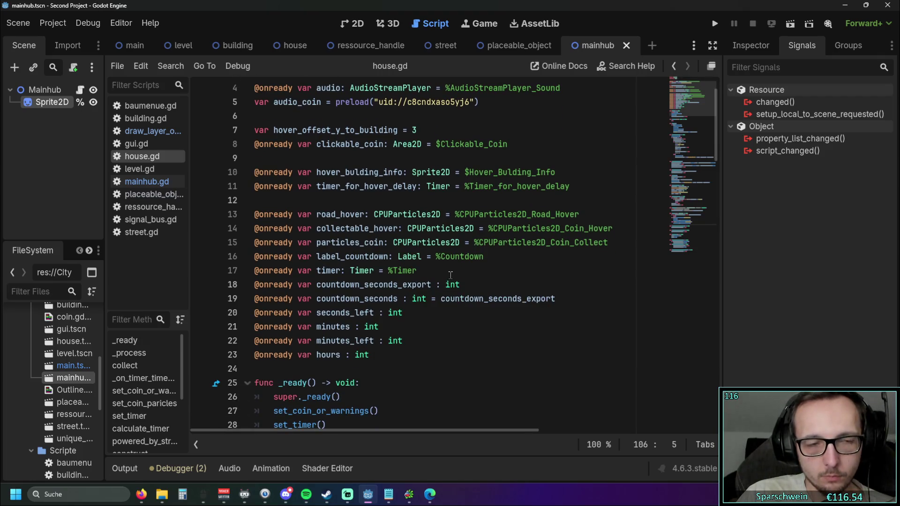
# Open mainhub.gd and step through its opening lines 4–6, starting at the shader comment.
pyautogui.click(147, 181)
pyautogui.scroll(1, 357, 200)
pyautogui.scroll(1, 357, 201)
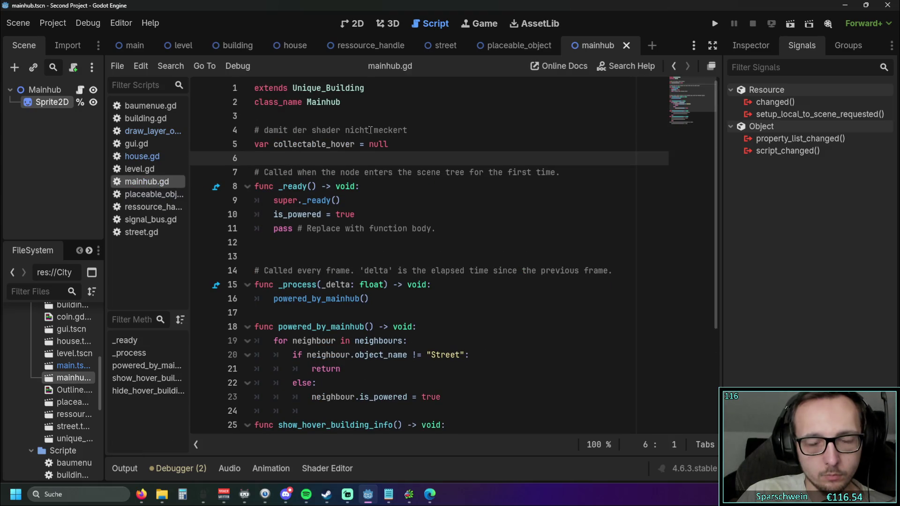
pyautogui.click(415, 130)
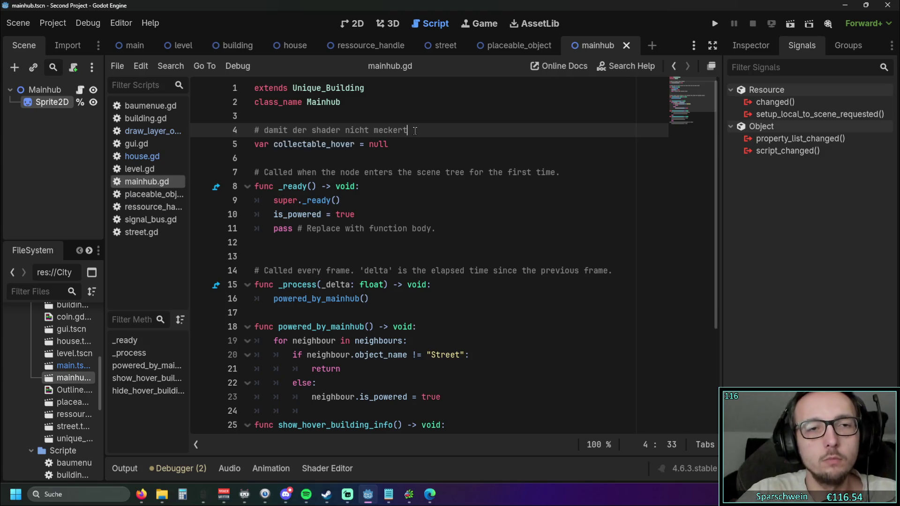
pyautogui.click(319, 144)
pyautogui.click(312, 158)
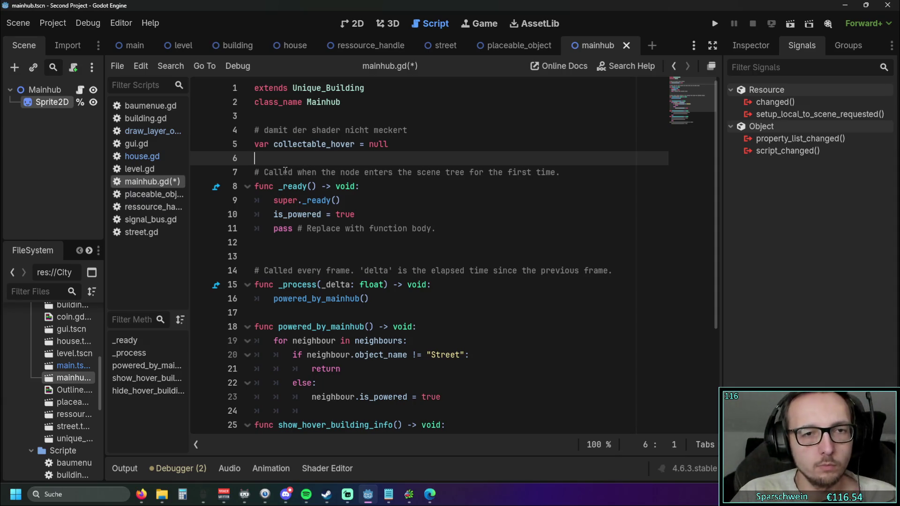
# Glance at street.gd and ressource_handle.gd, return to mainhub.gd, then bring up house.gd.
pyautogui.click(146, 232)
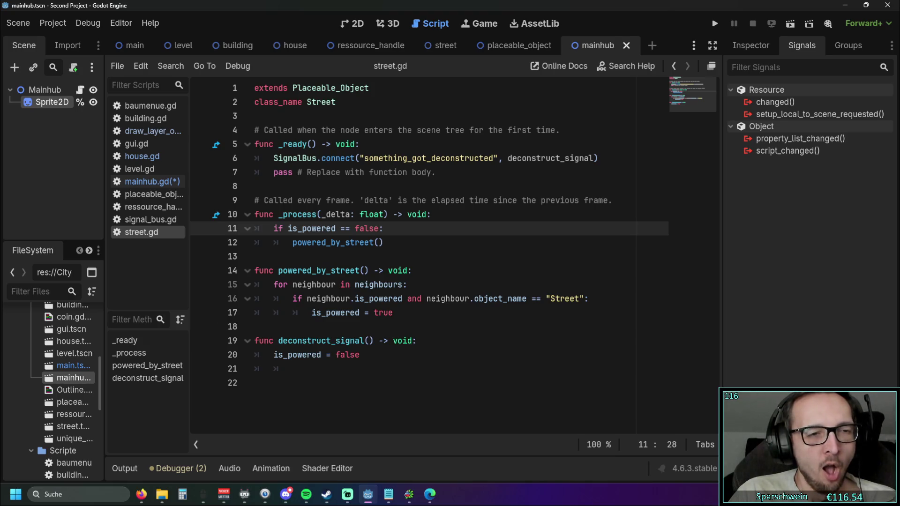
pyautogui.click(146, 207)
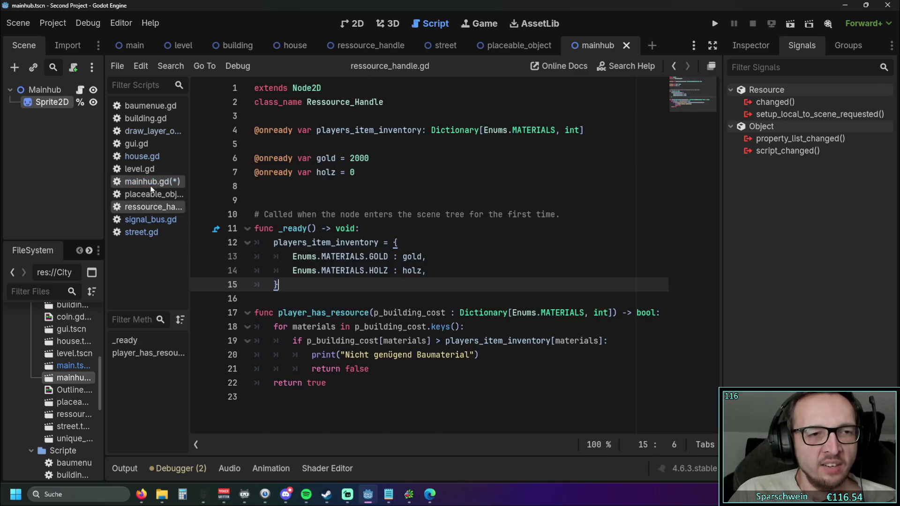
pyautogui.click(150, 182)
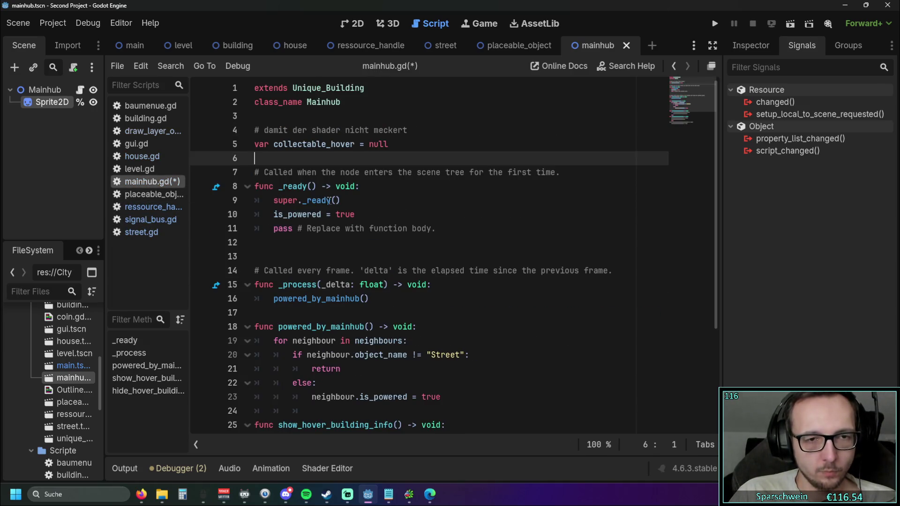
pyautogui.click(142, 156)
# Scroll through house.gd to inspect _input() and the hover-info functions near the end.
pyautogui.scroll(-10, 374, 235)
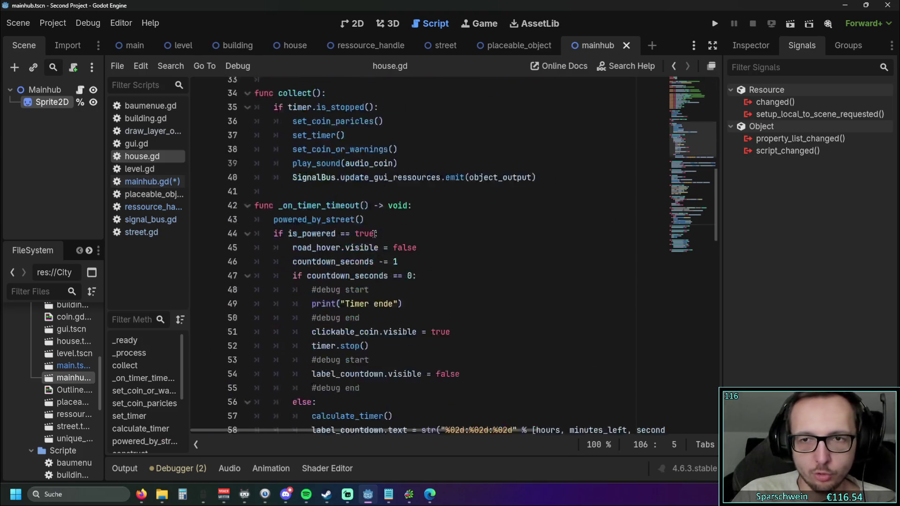
pyautogui.scroll(-20, 373, 235)
pyautogui.scroll(1, 452, 241)
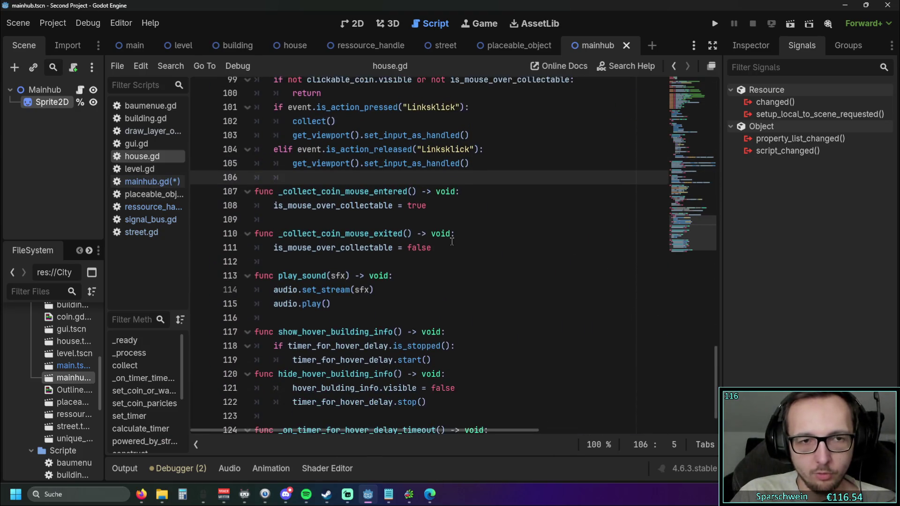
pyautogui.scroll(1, 452, 241)
pyautogui.scroll(-2, 452, 241)
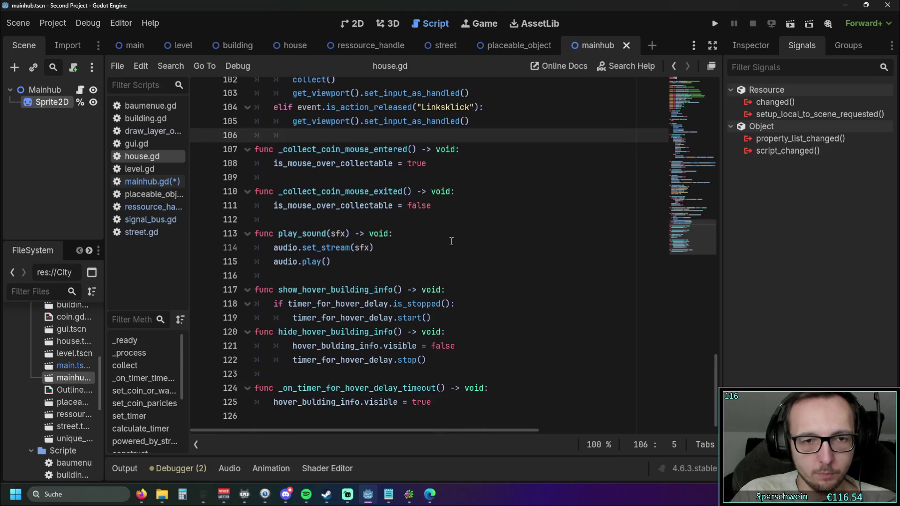
pyautogui.scroll(4, 495, 240)
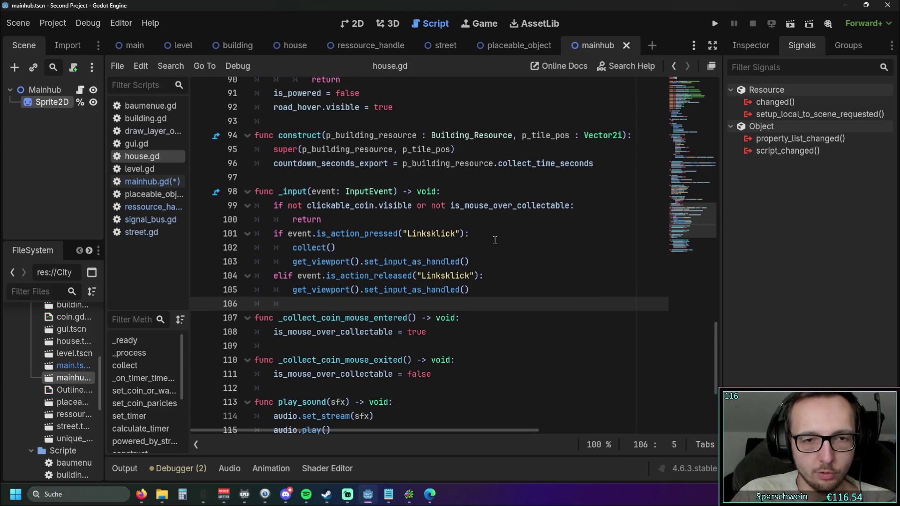
pyautogui.scroll(-2, 494, 240)
pyautogui.scroll(-1, 494, 240)
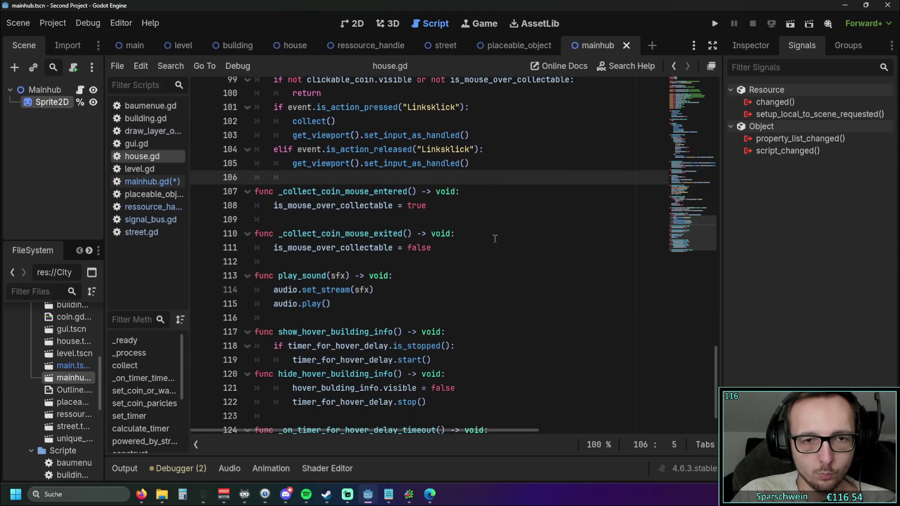
pyautogui.scroll(3, 495, 237)
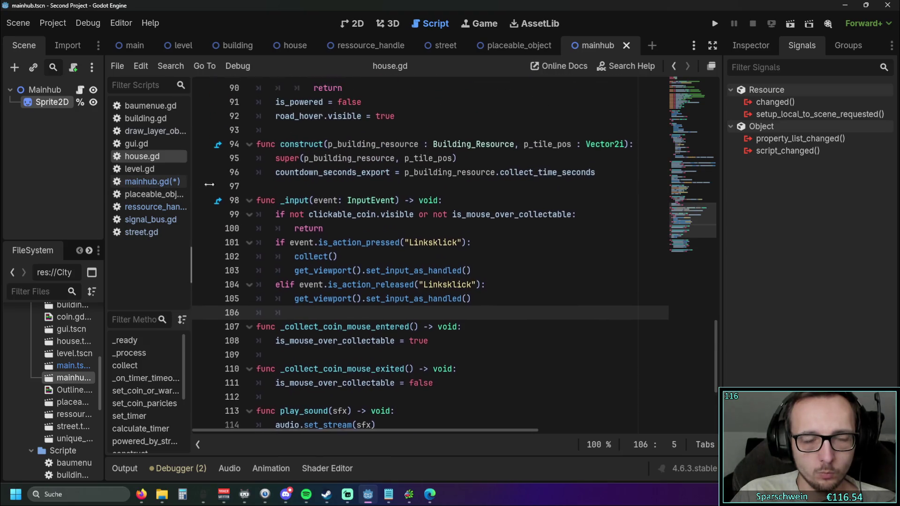
# Widen the script list, check draw_layer_oben.gd's outline code around line 39, then save mainhub.gd.
pyautogui.moveTo(189, 186); pyautogui.dragTo(241, 186)
pyautogui.click(161, 131)
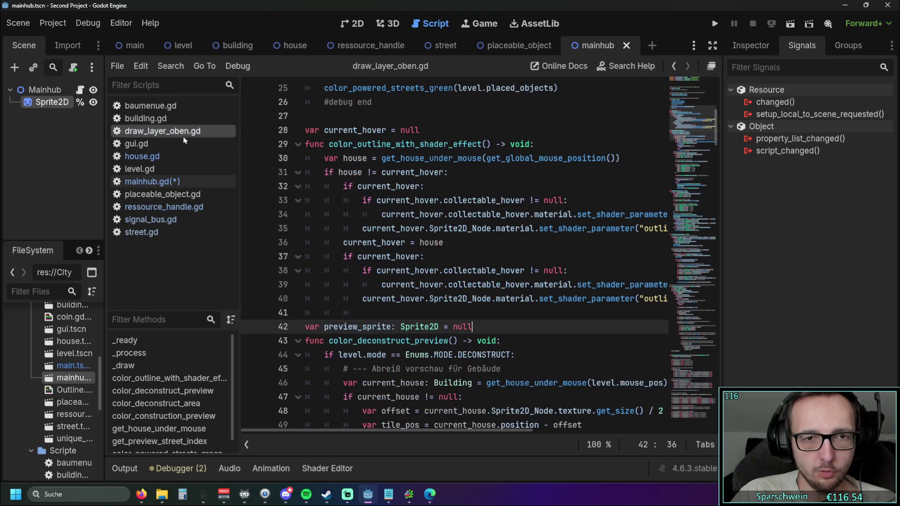
pyautogui.click(474, 368)
pyautogui.moveTo(352, 429)
pyautogui.mouseDown()
pyautogui.moveTo(485, 435)
pyautogui.moveTo(456, 430)
pyautogui.moveTo(479, 430)
pyautogui.mouseUp()
pyautogui.tripleClick(600, 326)
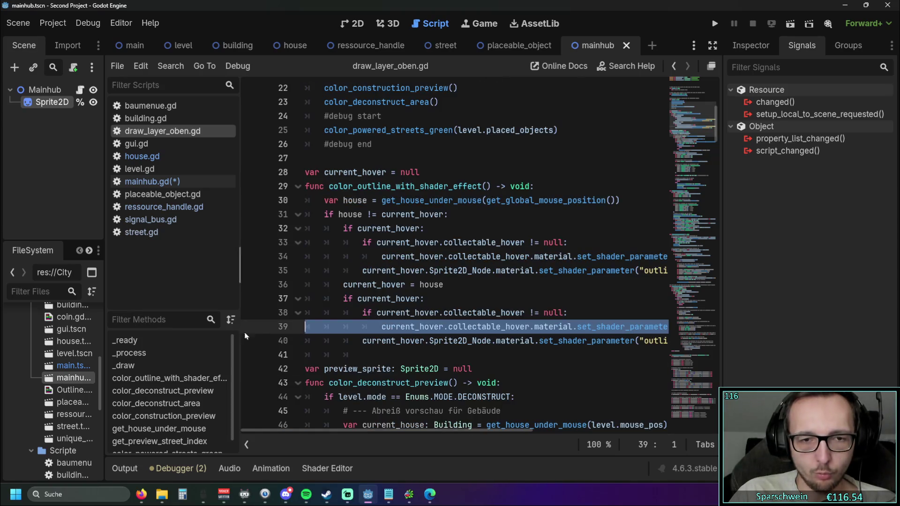
pyautogui.click(494, 344)
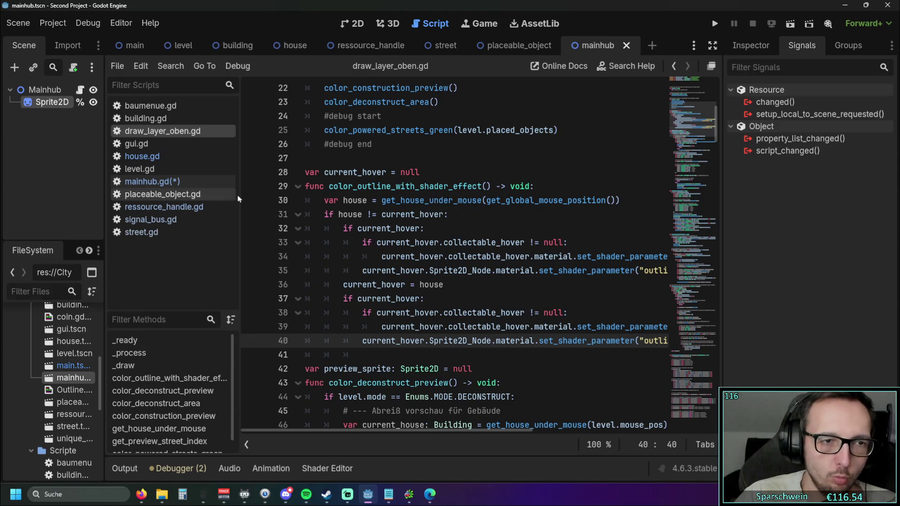
pyautogui.click(172, 186)
pyautogui.hotkey('ctrl', 's')
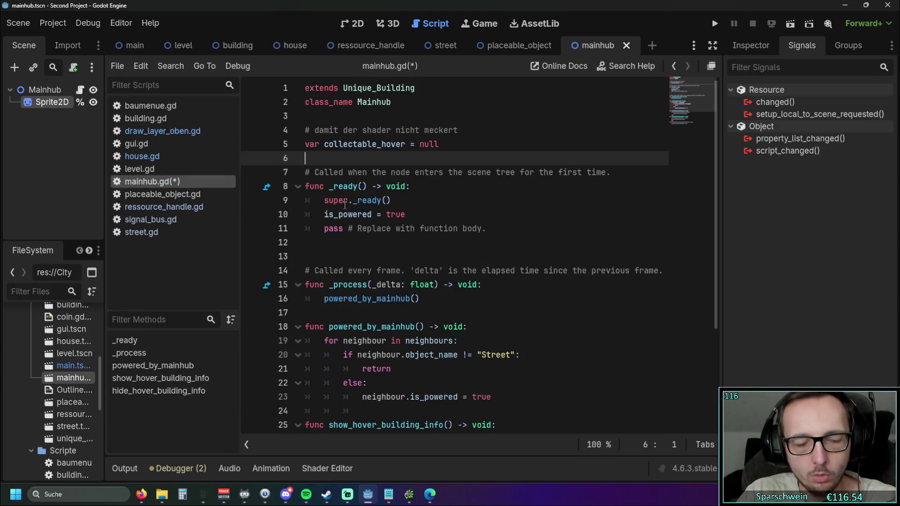
pyautogui.click(355, 256)
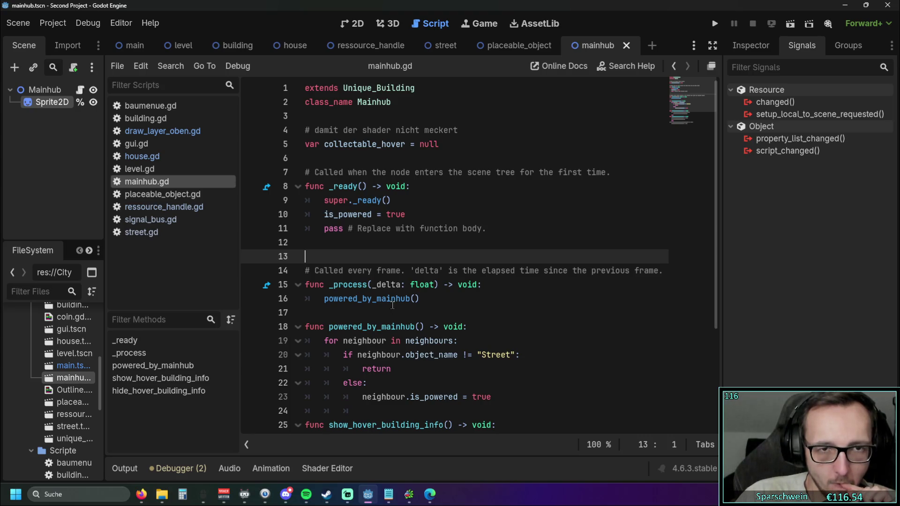
pyautogui.rightClick(155, 183)
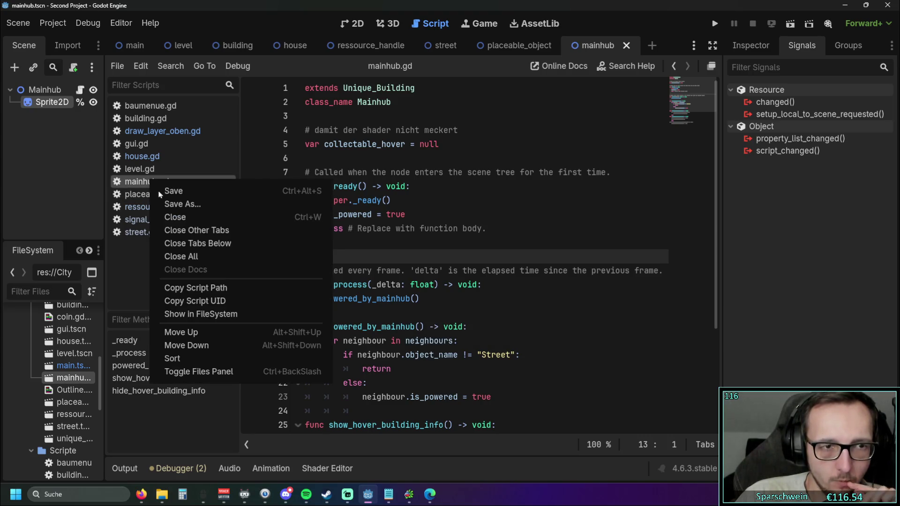
pyautogui.press('Escape')
pyautogui.scroll(-3, 473, 211)
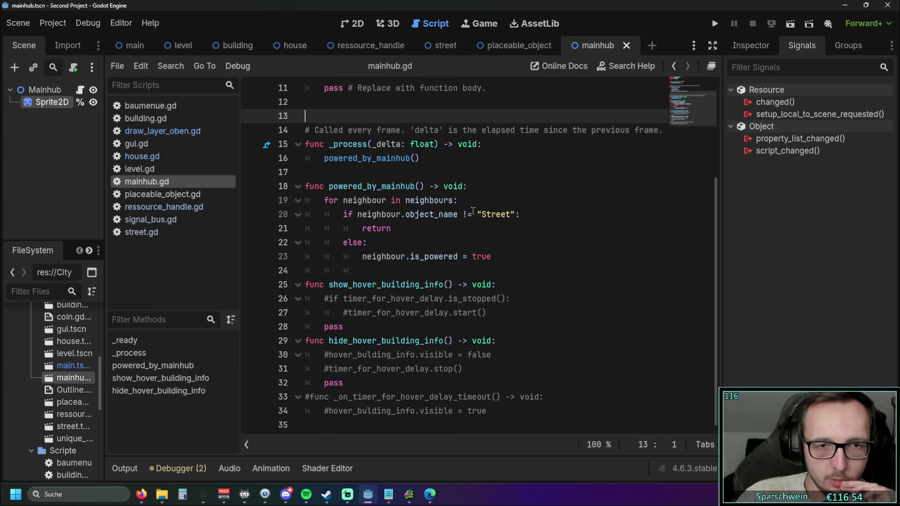
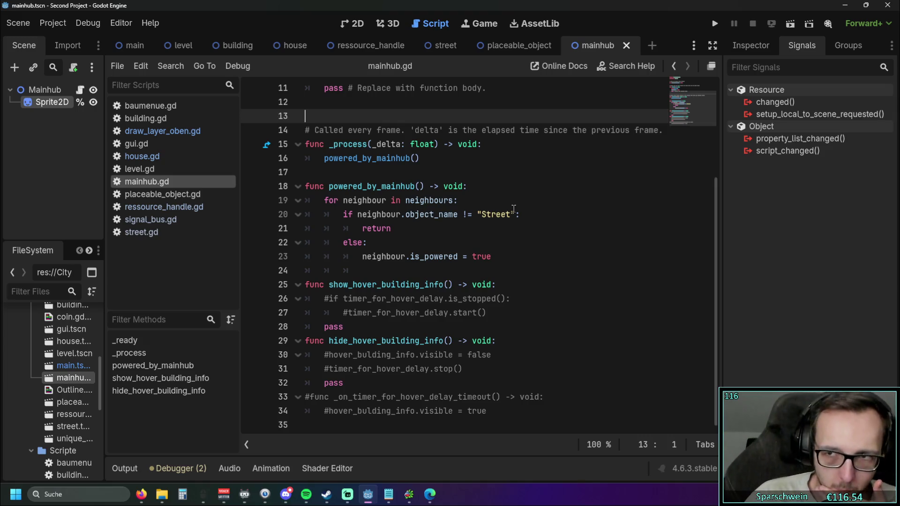
# In mainhub.gd, add the line 'sollte noch gefüllt werden' on a new unindented line below the neighbour loop.
pyautogui.click(169, 195)
pyautogui.click(164, 182)
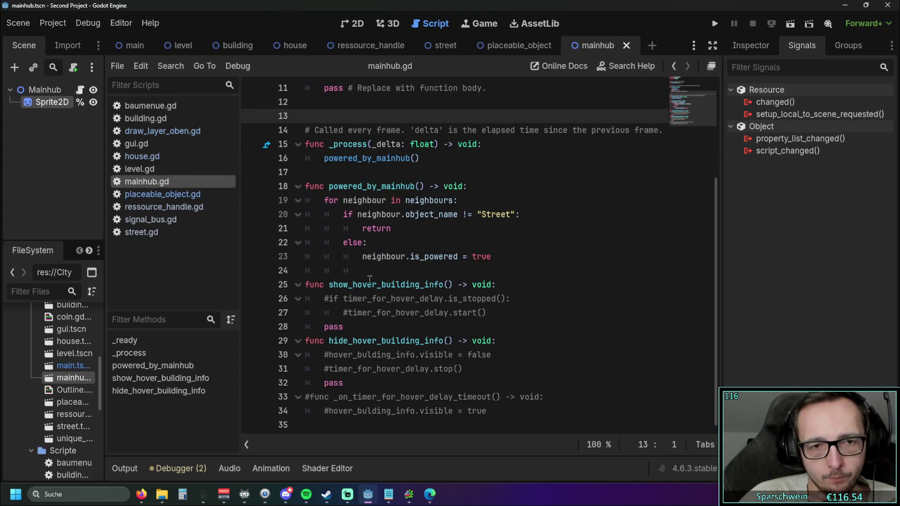
pyautogui.click(385, 274)
pyautogui.press('Return')
pyautogui.press('Return')
pyautogui.press('BackSpace')
pyautogui.press('BackSpace')
pyautogui.press('BackSpace')
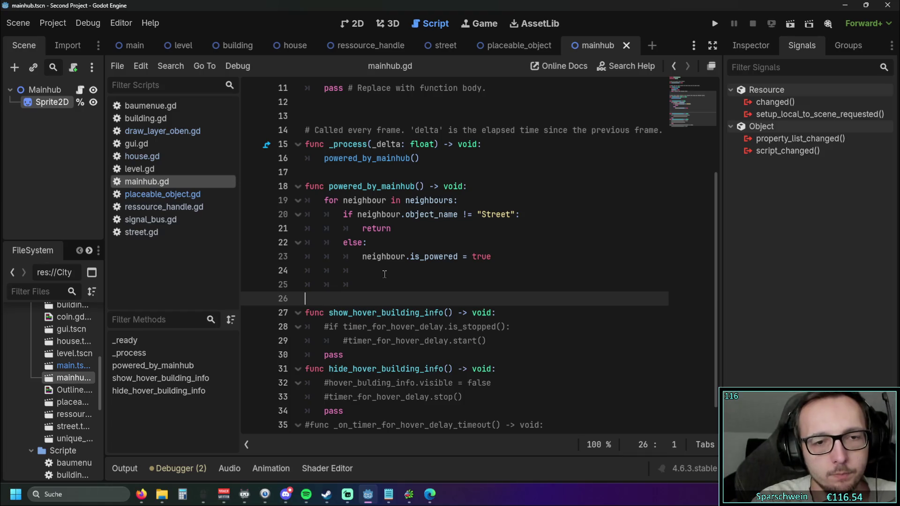
pyautogui.write('sollte ')
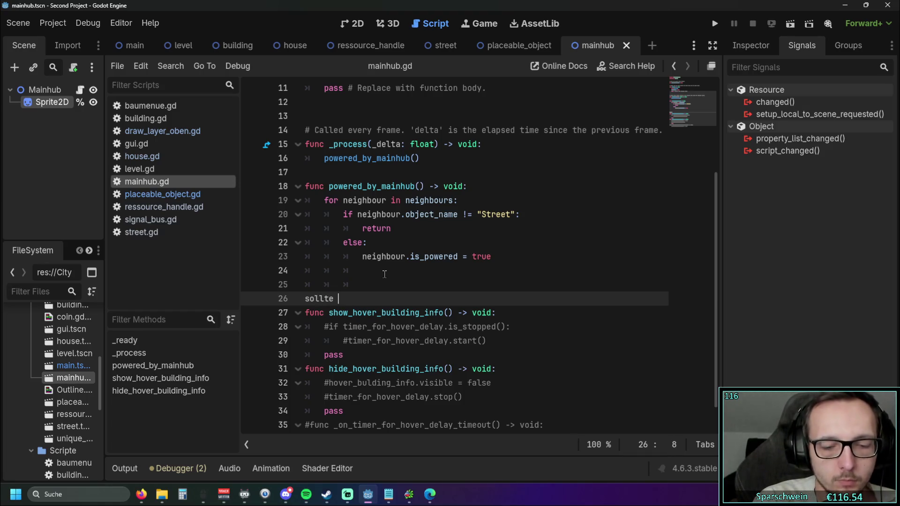
pyautogui.write('noch gefüllt werden')
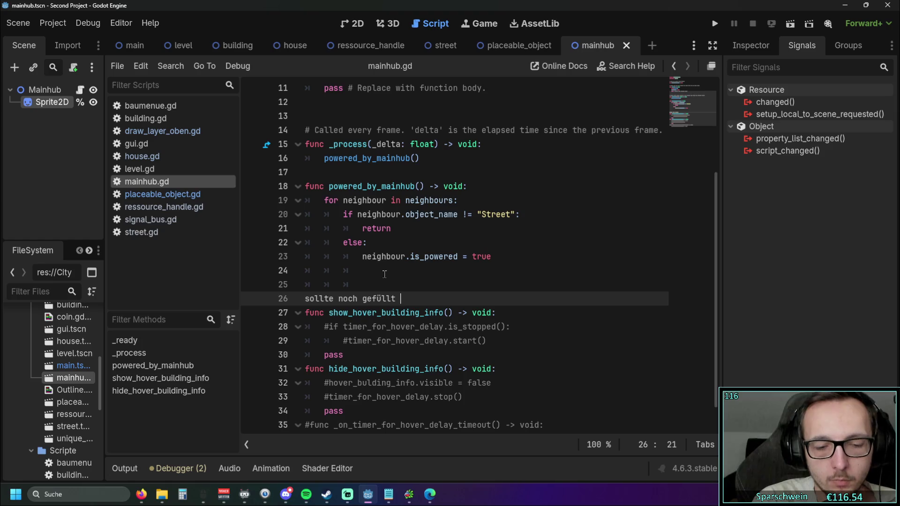
# Prefix that line with '#' to make it a comment, then save.
pyautogui.click(307, 299)
pyautogui.write('#')
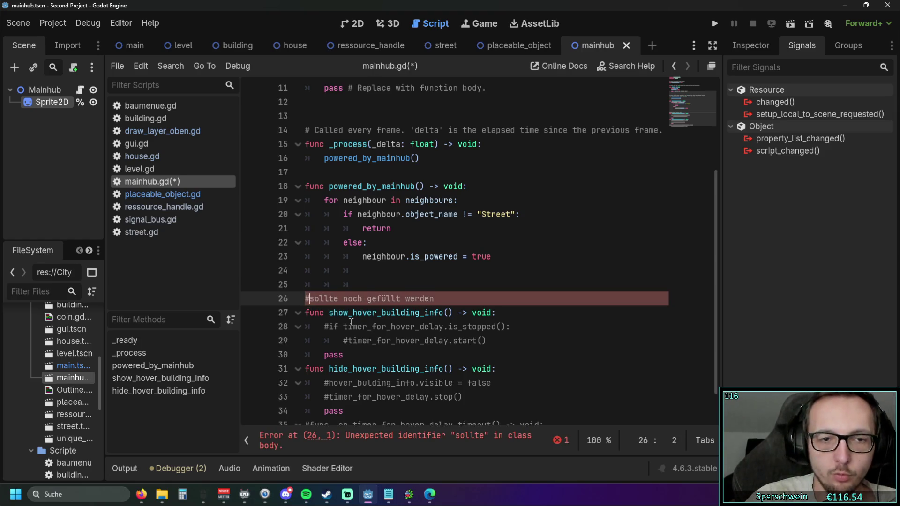
pyautogui.click(482, 299)
pyautogui.scroll(-1, 482, 299)
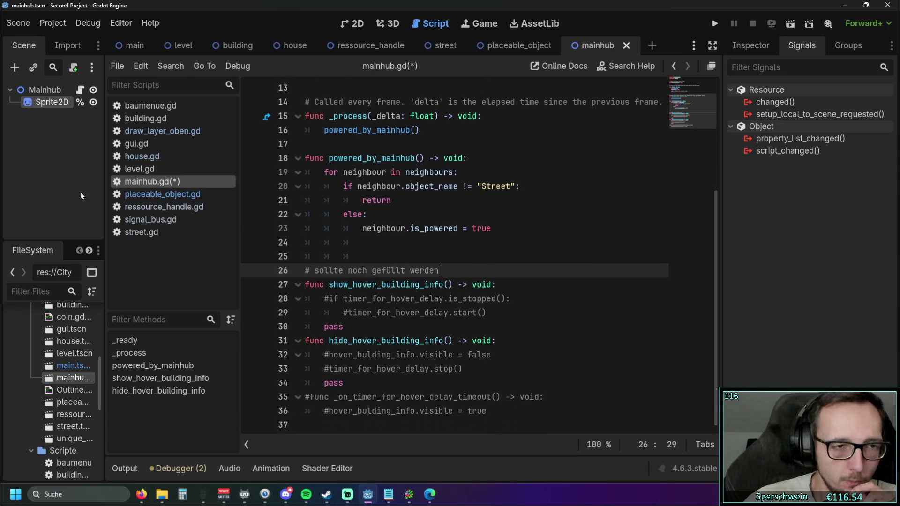
pyautogui.hotkey('ctrl', 's')
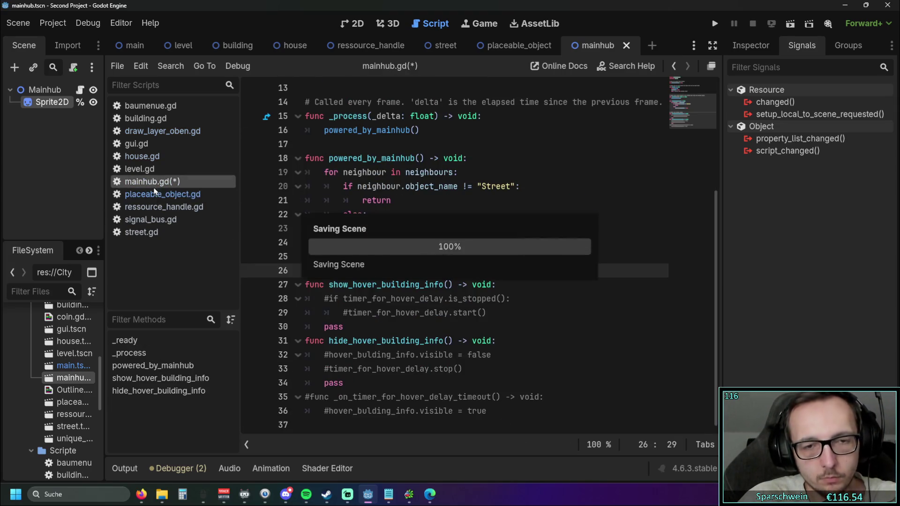
# Insert TODO after the '#' so the comment reads '#TODO sollte noch gefüllt werden'.
pyautogui.click(315, 270)
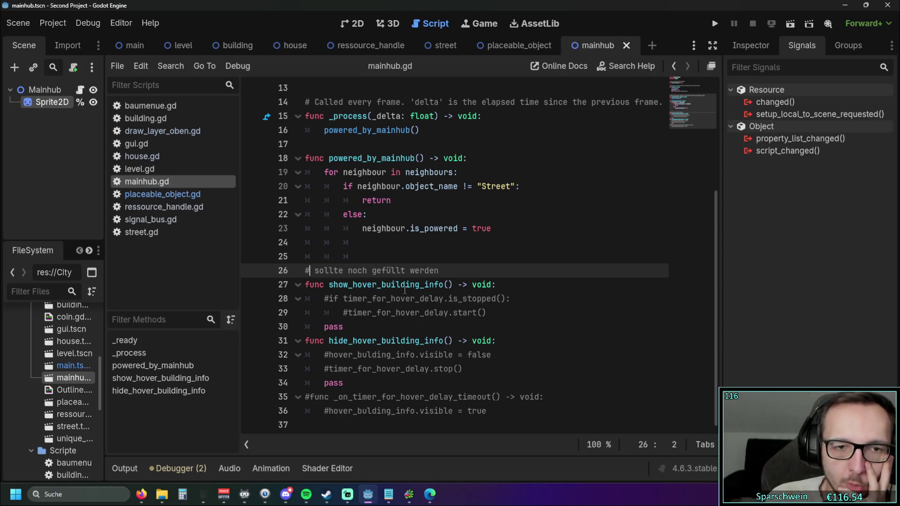
pyautogui.write('TODO')
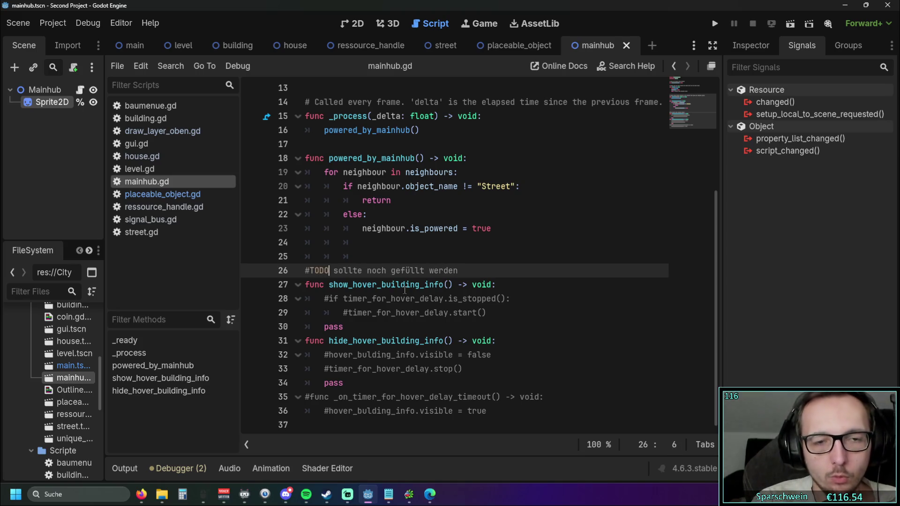
pyautogui.click(381, 312)
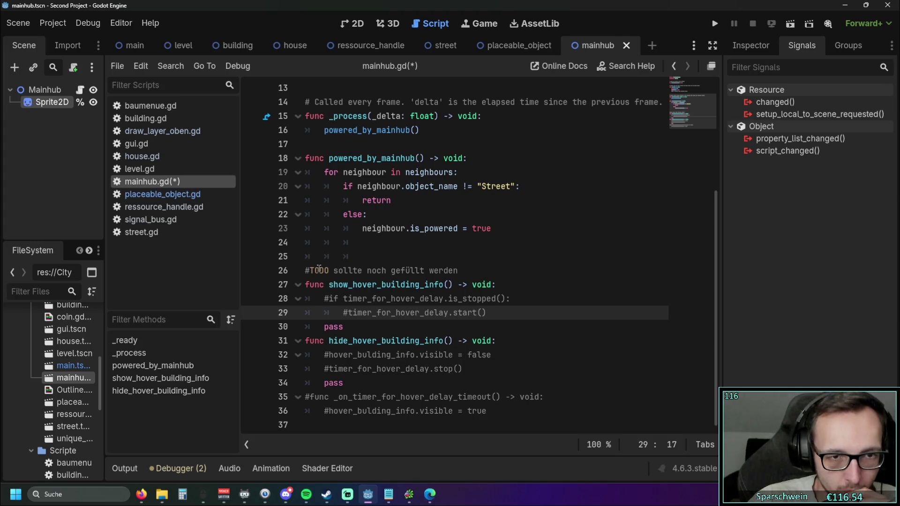
pyautogui.moveTo(311, 270); pyautogui.dragTo(328, 271)
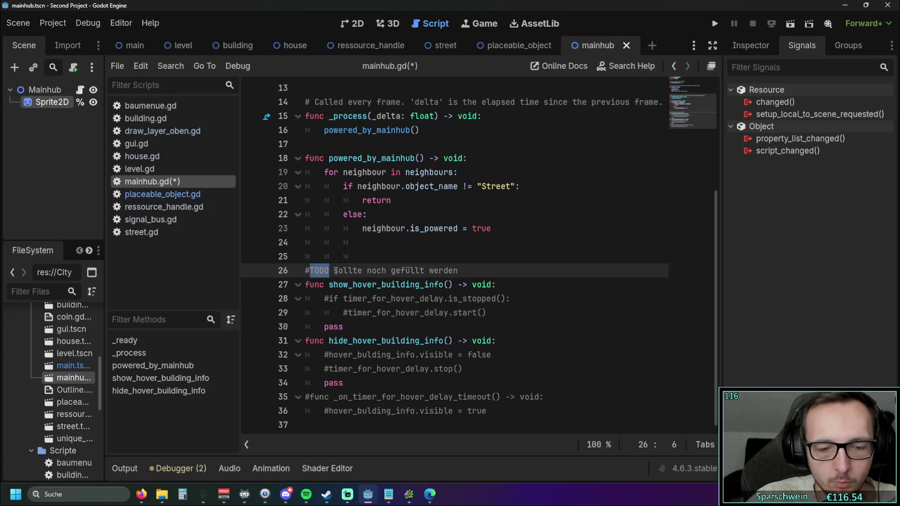
pyautogui.write('todo')
pyautogui.press('BackSpace')
pyautogui.write('FH')
pyautogui.press('BackSpace')
pyautogui.press('BackSpace')
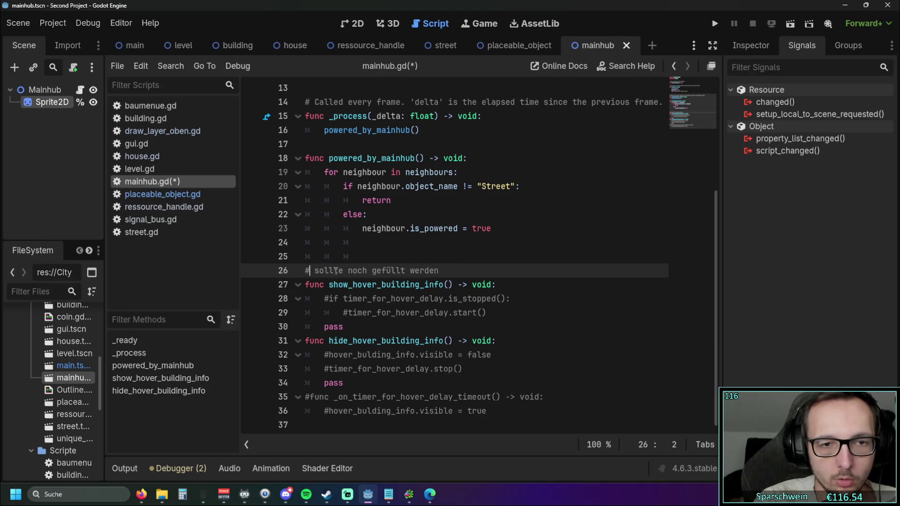
pyautogui.write('TODO')
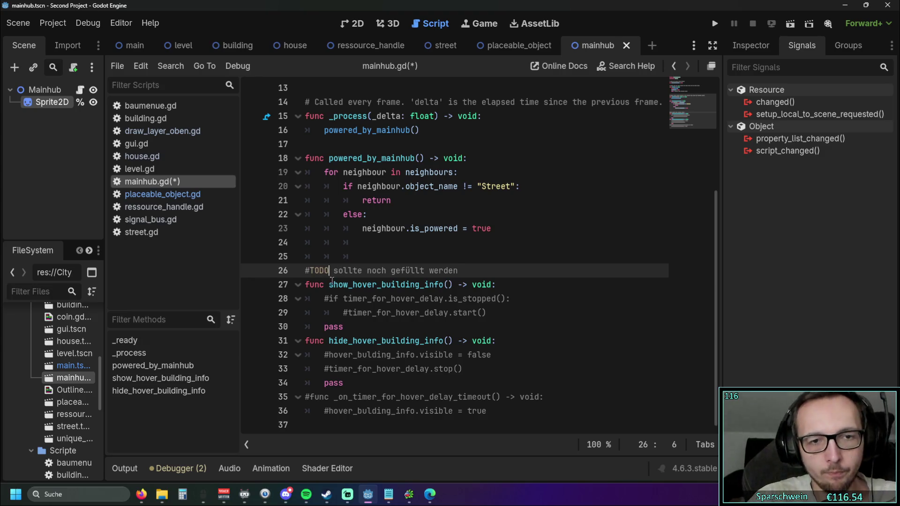
pyautogui.press('Down')
pyautogui.press('Down')
pyautogui.press('Down')
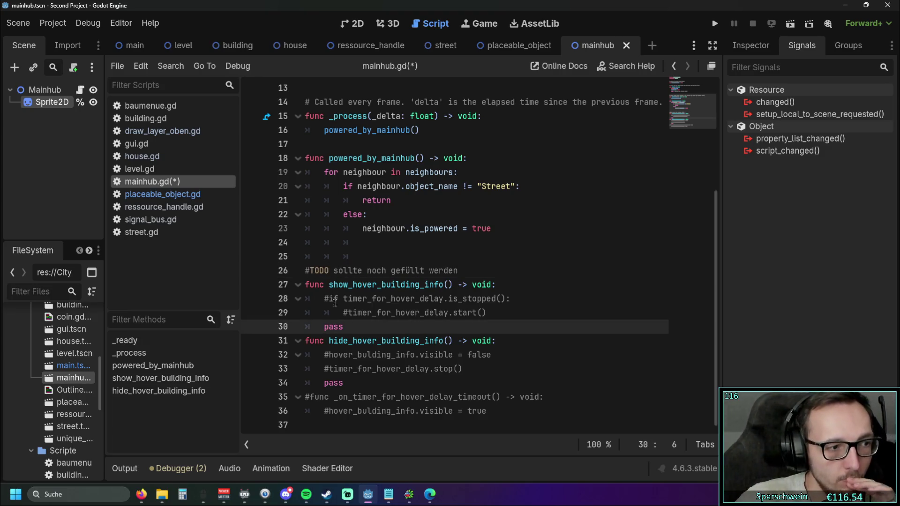
# Review the TODO word alongside the commented timer start and timeout handler lines.
pyautogui.click(326, 314)
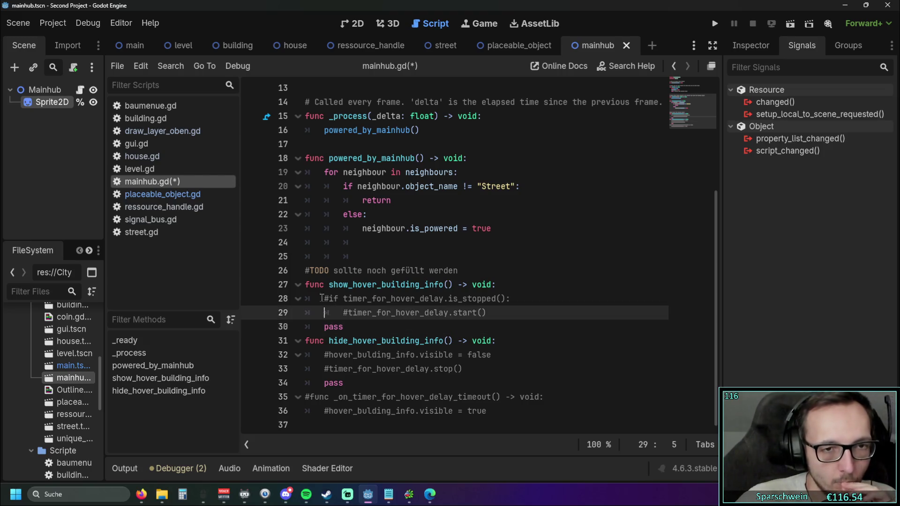
pyautogui.click(310, 270)
pyautogui.doubleClick(315, 270)
pyautogui.click(358, 313)
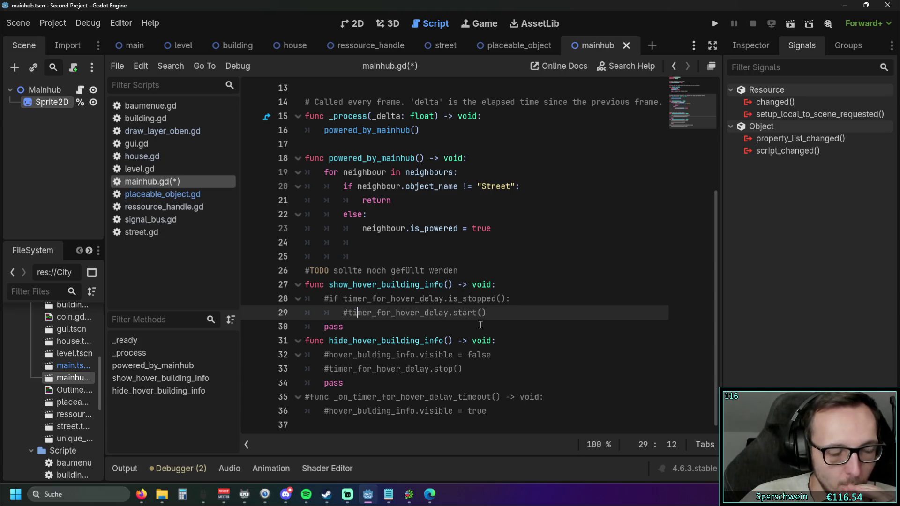
pyautogui.doubleClick(310, 270)
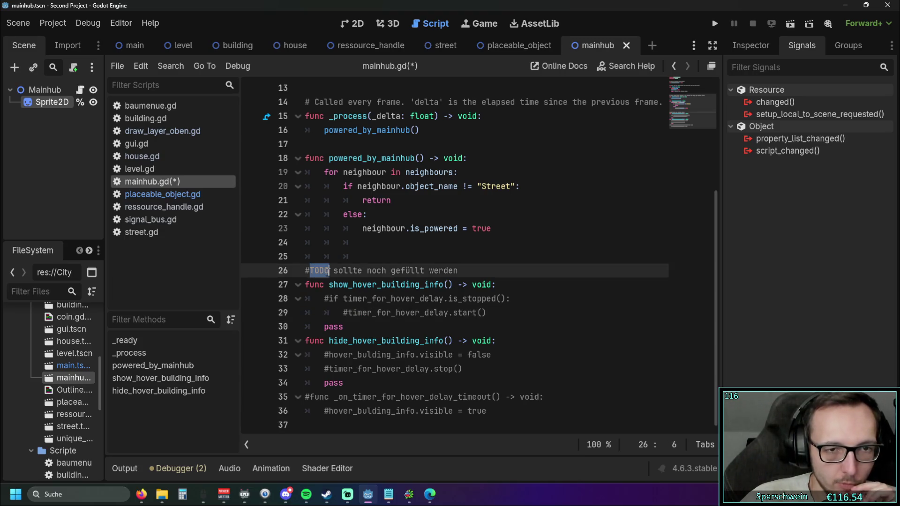
pyautogui.click(324, 312)
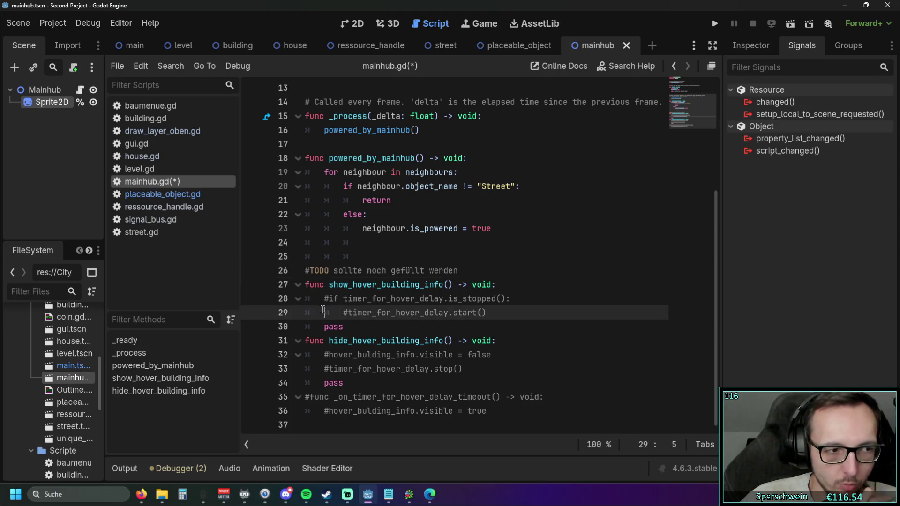
pyautogui.doubleClick(319, 270)
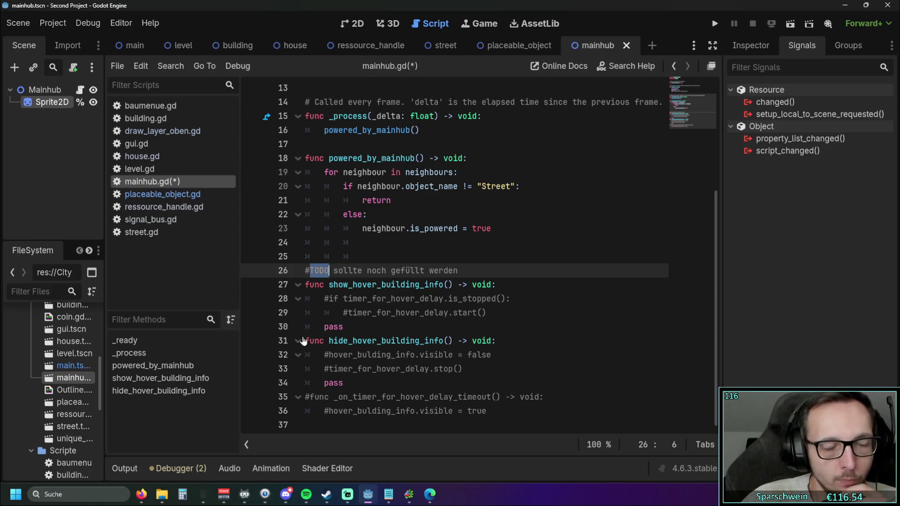
pyautogui.click(348, 383)
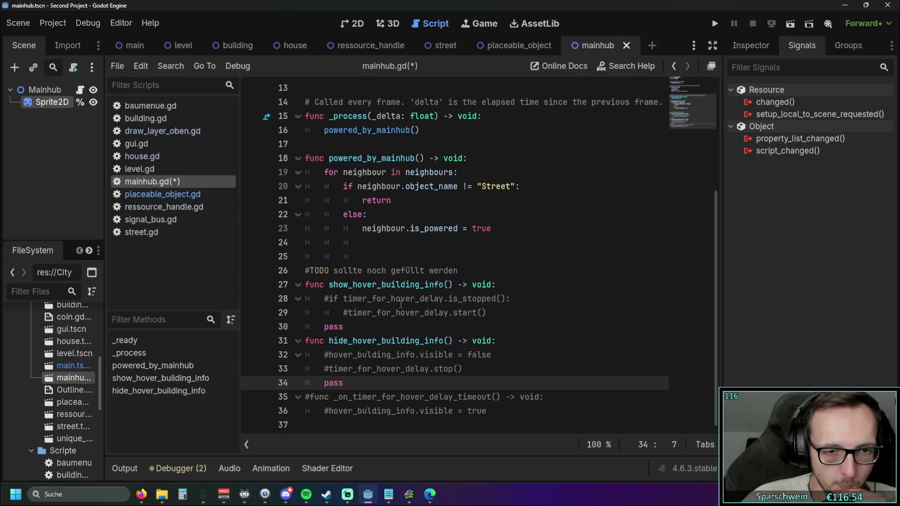
pyautogui.click(312, 398)
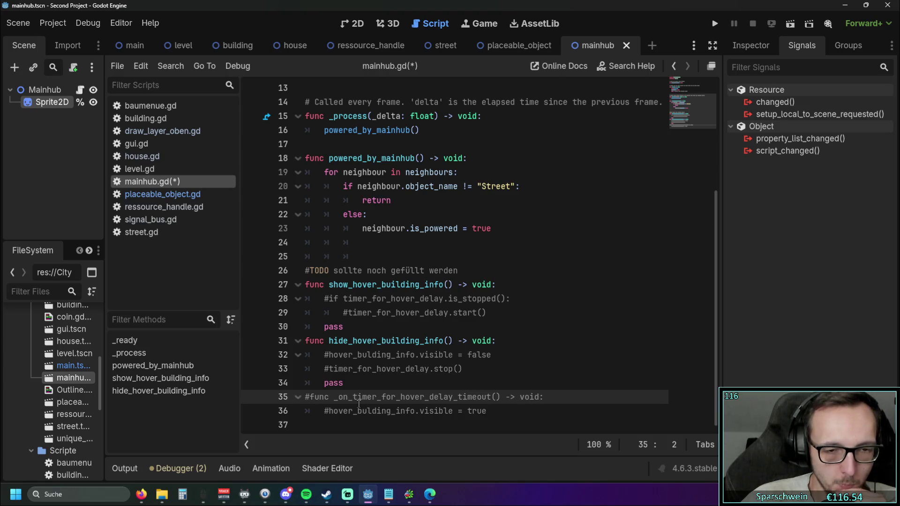
pyautogui.click(64, 201)
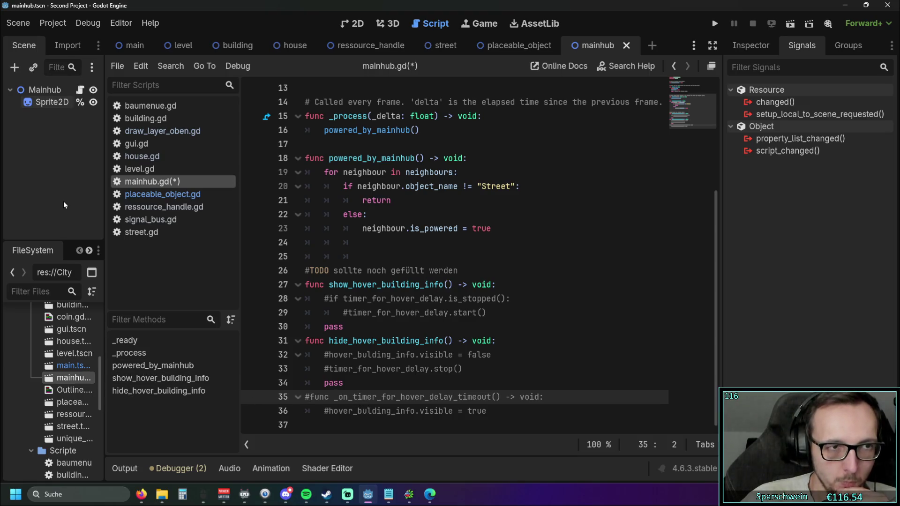
pyautogui.write('pass')
# Add a Timer child node under Mainhub and rename it timer_for_hover_delay.
pyautogui.click(15, 67)
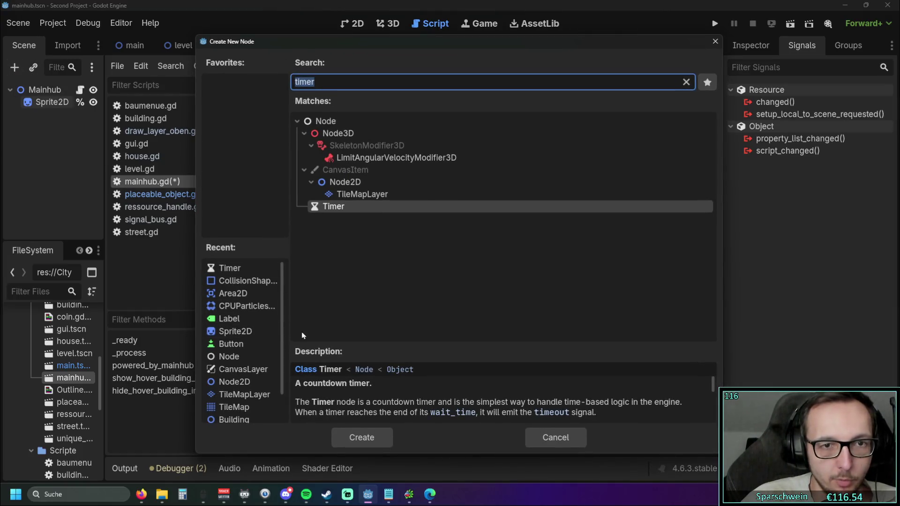
pyautogui.click(362, 438)
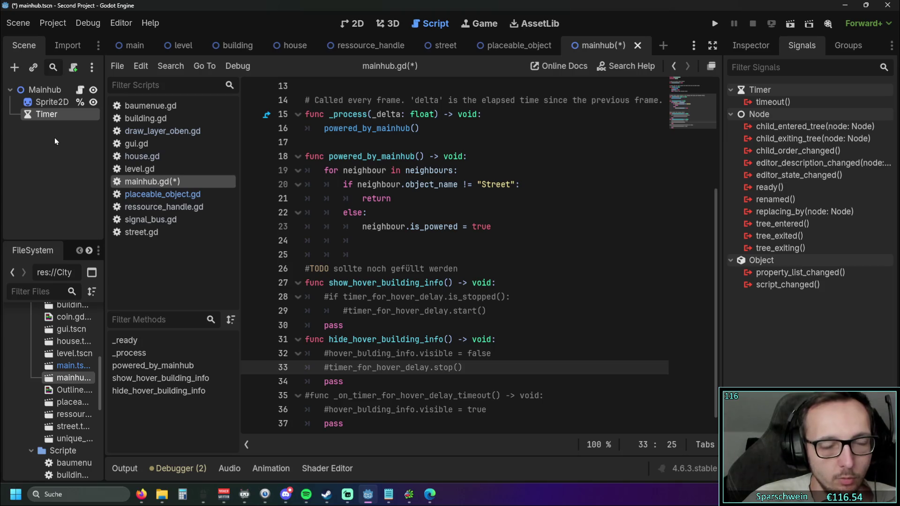
pyautogui.doubleClick(43, 115)
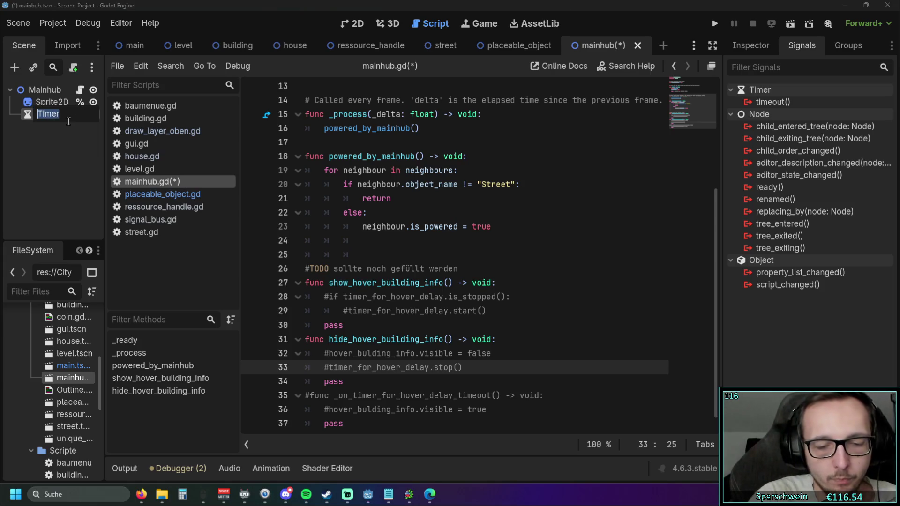
pyautogui.write('h')
pyautogui.press('BackSpace')
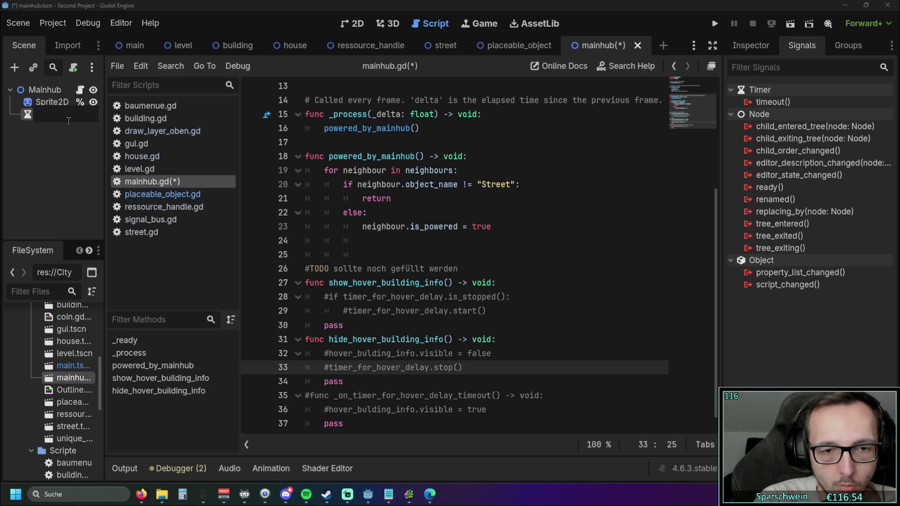
pyautogui.write('timer')
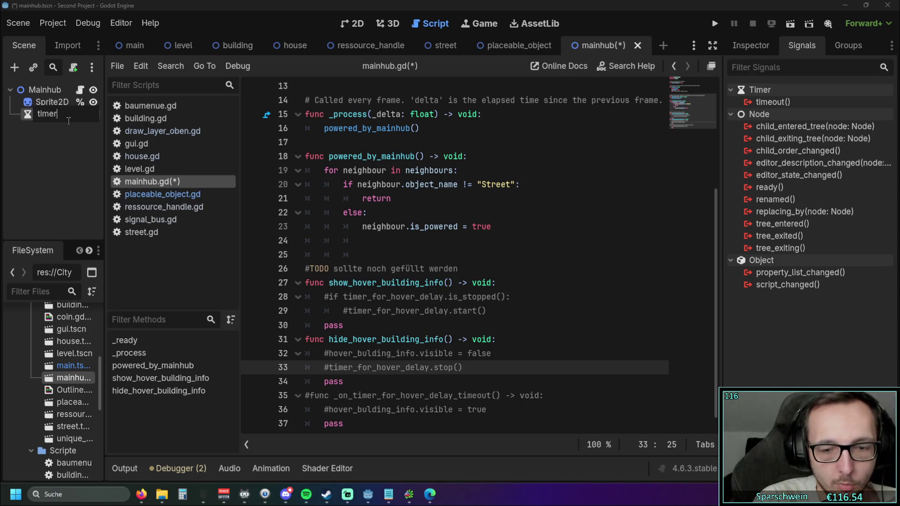
pyautogui.write('_for')
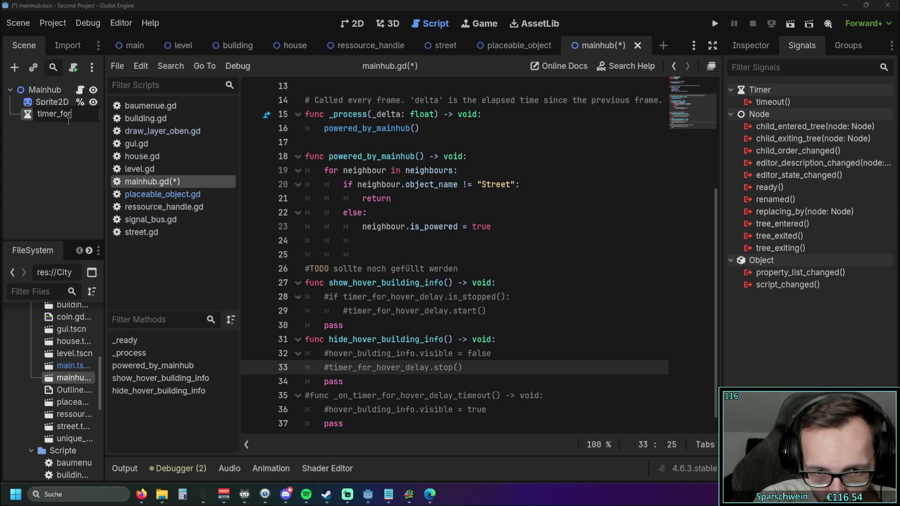
pyautogui.write('_ho')
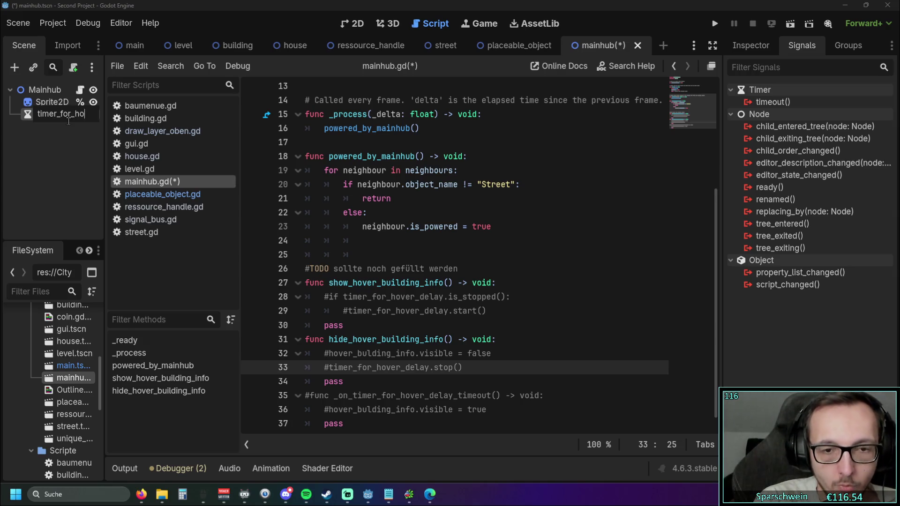
pyautogui.write('ver_dela')
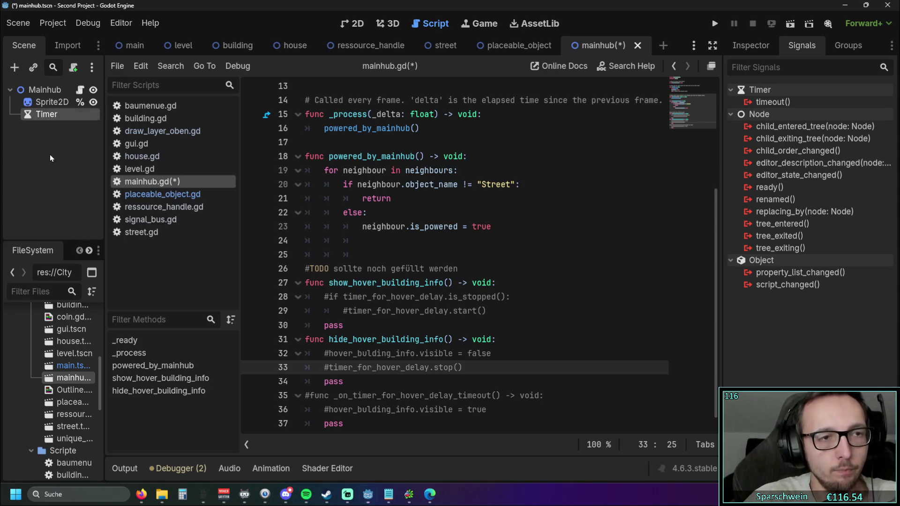
pyautogui.rightClick(37, 117)
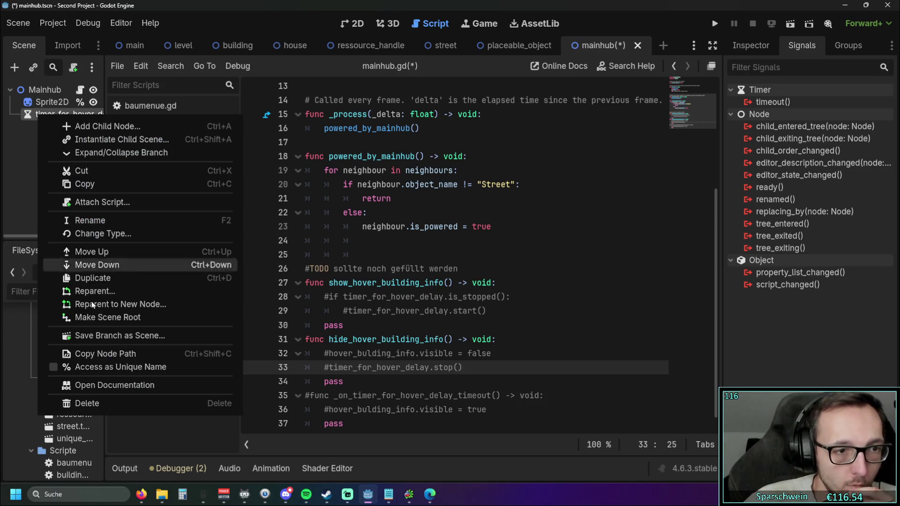
# Set the timer to Access as Unique Name and open a blank line below collectable_hover.
pyautogui.click(121, 367)
pyautogui.scroll(4, 392, 234)
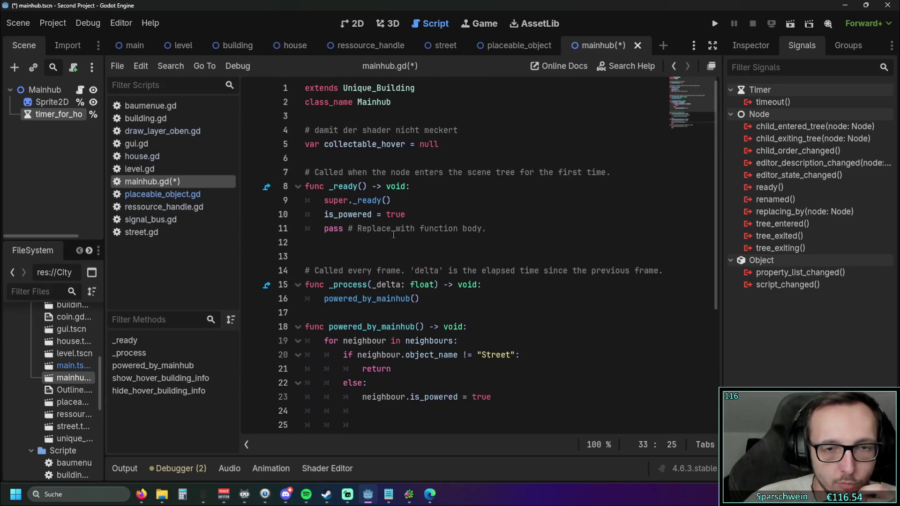
pyautogui.click(385, 117)
pyautogui.press('Return')
pyautogui.press('Return')
pyautogui.click(337, 124)
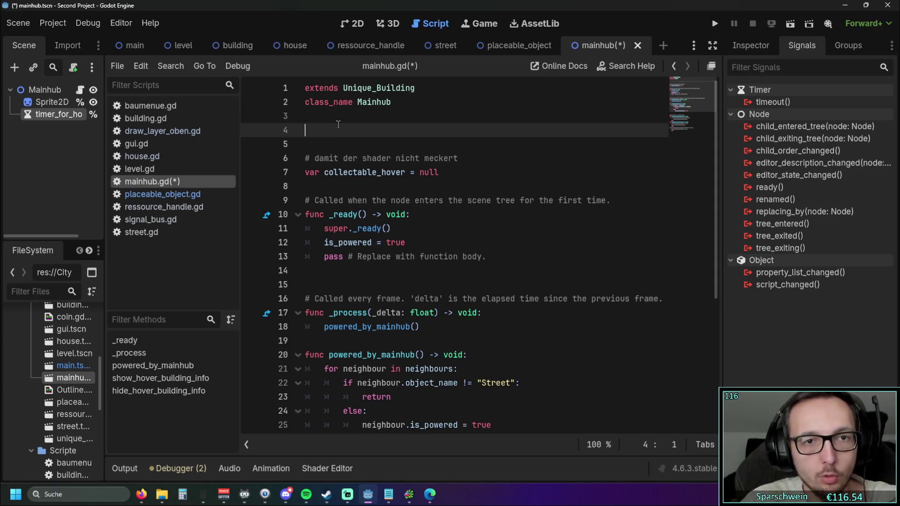
pyautogui.click(333, 146)
pyautogui.press('BackSpace')
pyautogui.press('BackSpace')
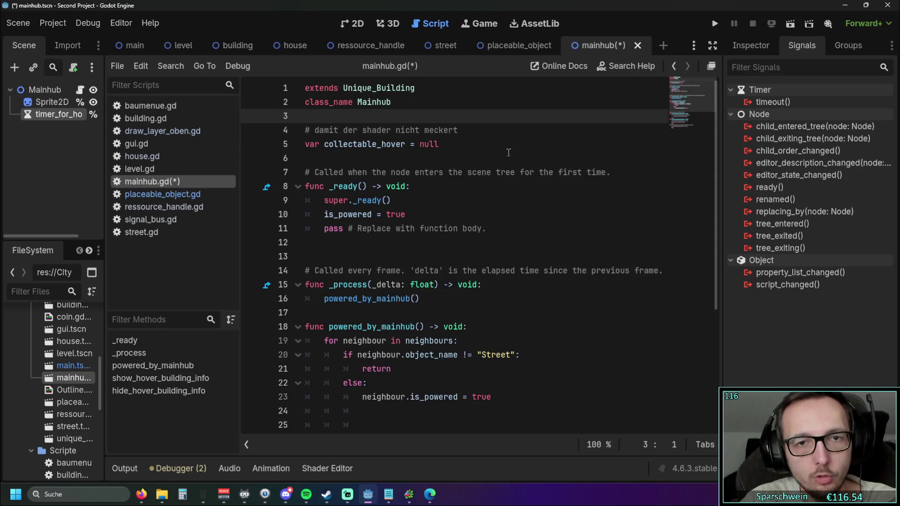
pyautogui.click(507, 154)
pyautogui.press('Return')
pyautogui.press('Return')
pyautogui.press('Return')
pyautogui.click(323, 175)
pyautogui.moveTo(52, 120); pyautogui.dragTo(337, 173)
pyautogui.click(346, 203)
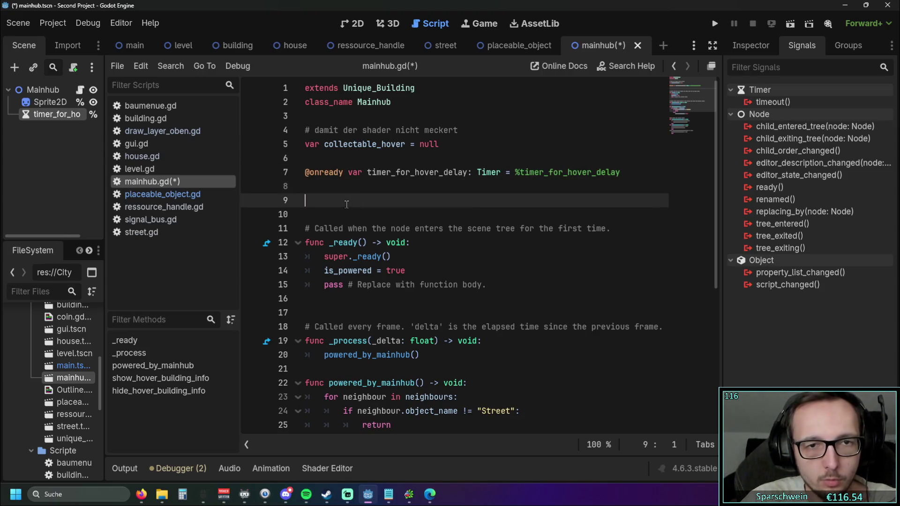
pyautogui.press('BackSpace')
pyautogui.click(365, 207)
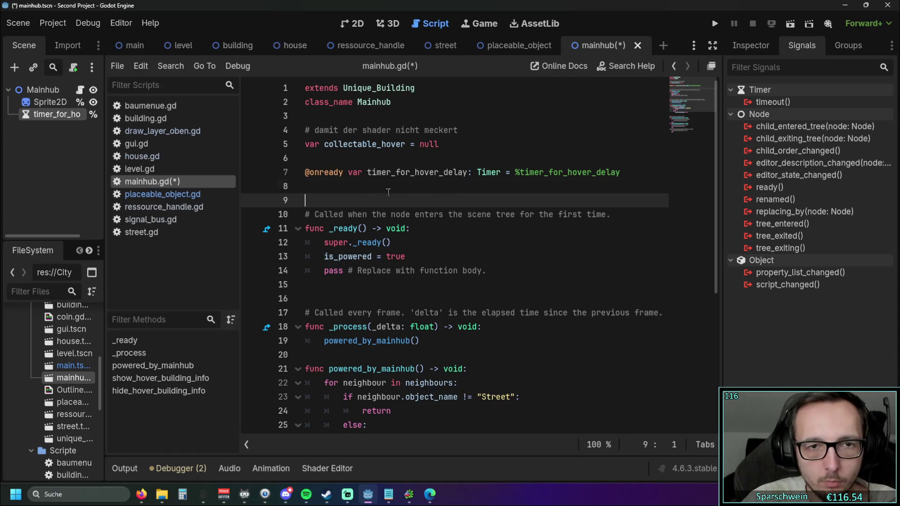
pyautogui.hotkey('shift', 'Up')
pyautogui.hotkey('shift', 'Up')
pyautogui.scroll(-5, 444, 213)
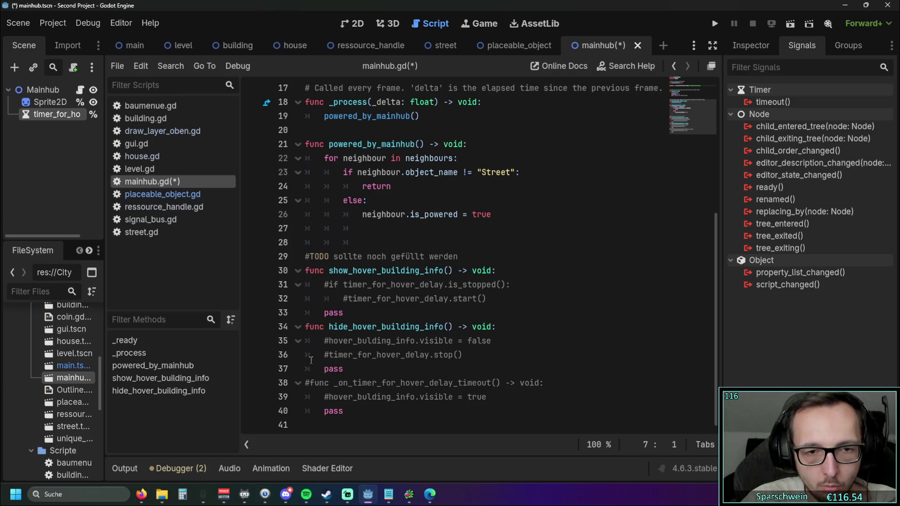
# Toggle the timer_for_hover_delay start() and stop() calls, leaving both commented out.
pyautogui.click(329, 354)
pyautogui.press('BackSpace')
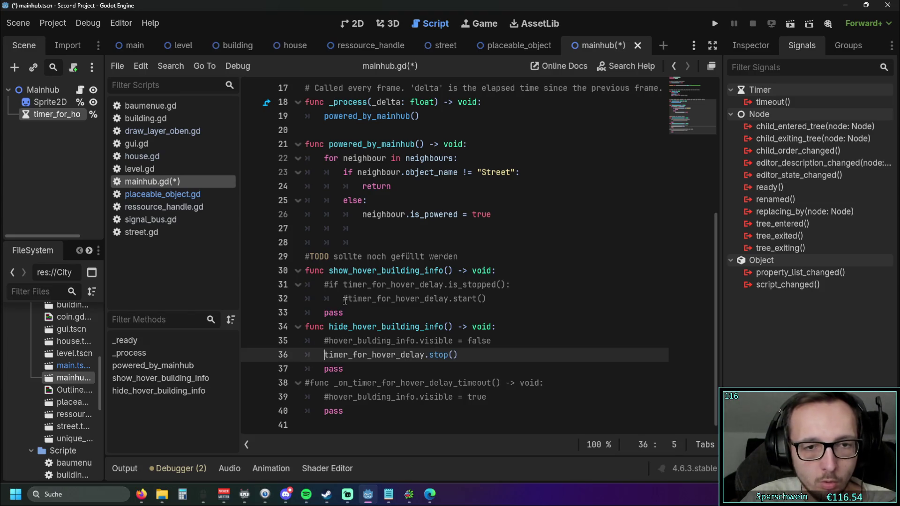
pyautogui.click(346, 300)
pyautogui.press('BackSpace')
pyautogui.press('Down')
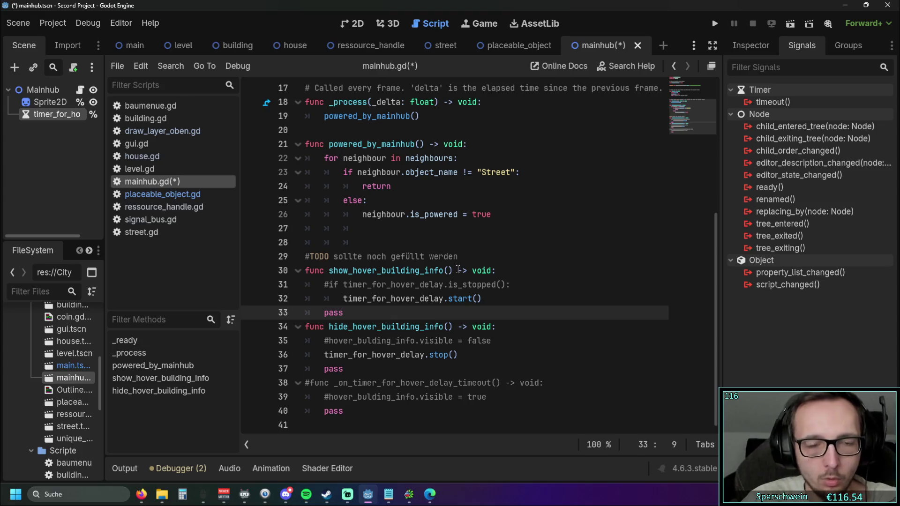
pyautogui.scroll(-1, 422, 277)
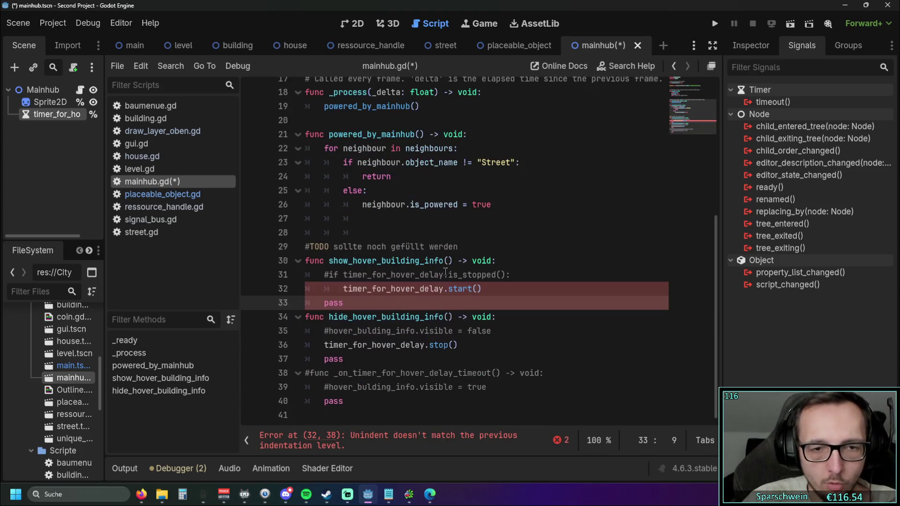
pyautogui.click(343, 289)
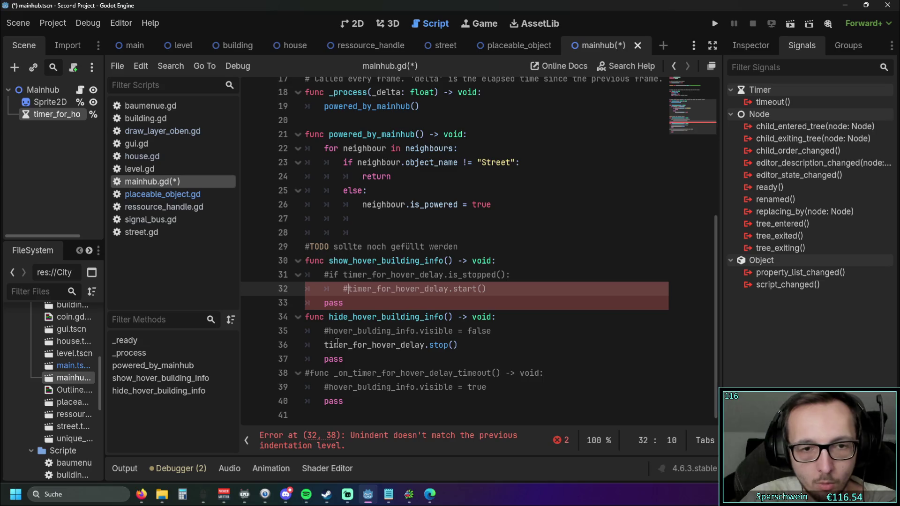
pyautogui.write('#')
pyautogui.scroll(1, 324, 345)
pyautogui.click(324, 344)
pyautogui.click(474, 355)
pyautogui.hotkey('ctrl', 'k')
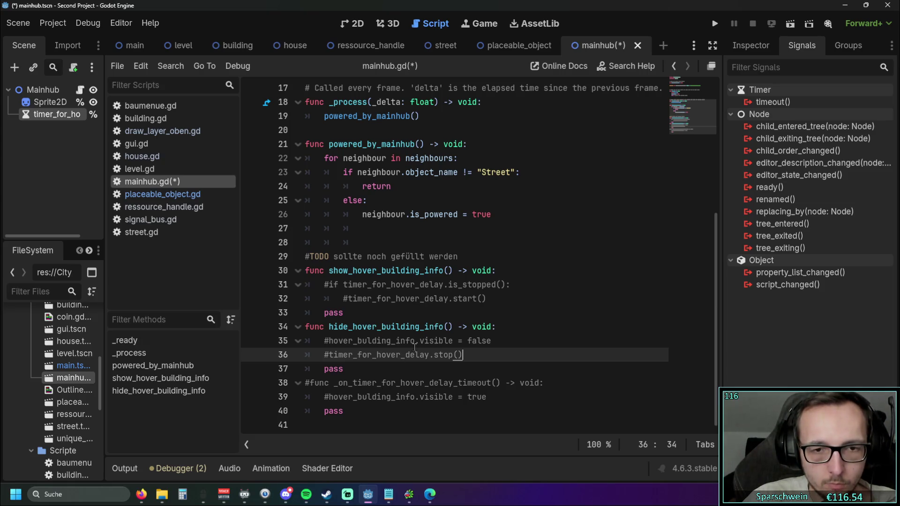
pyautogui.scroll(5, 414, 347)
# Connect the timer's timeout signal, reusing the old _on_timer_for_hover_delay_timeout handler and deleting the generated duplicate.
pyautogui.doubleClick(758, 105)
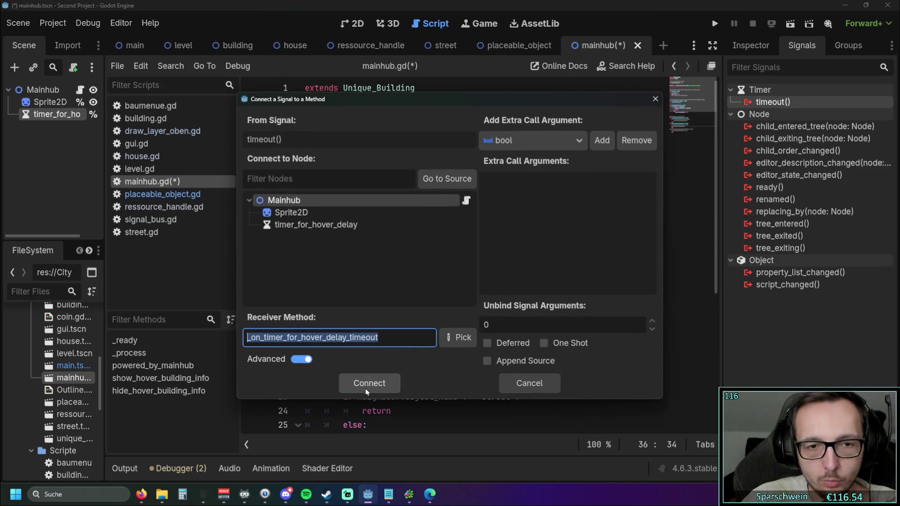
pyautogui.click(366, 392)
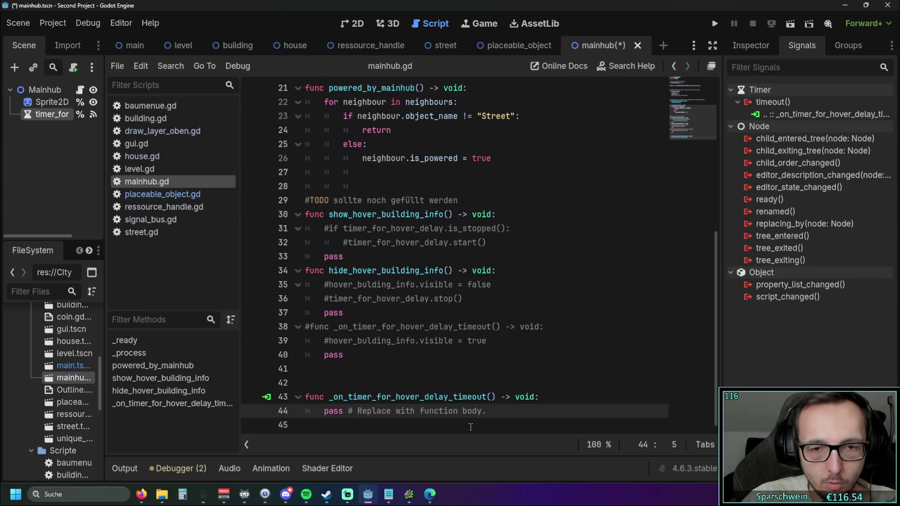
pyautogui.click(310, 325)
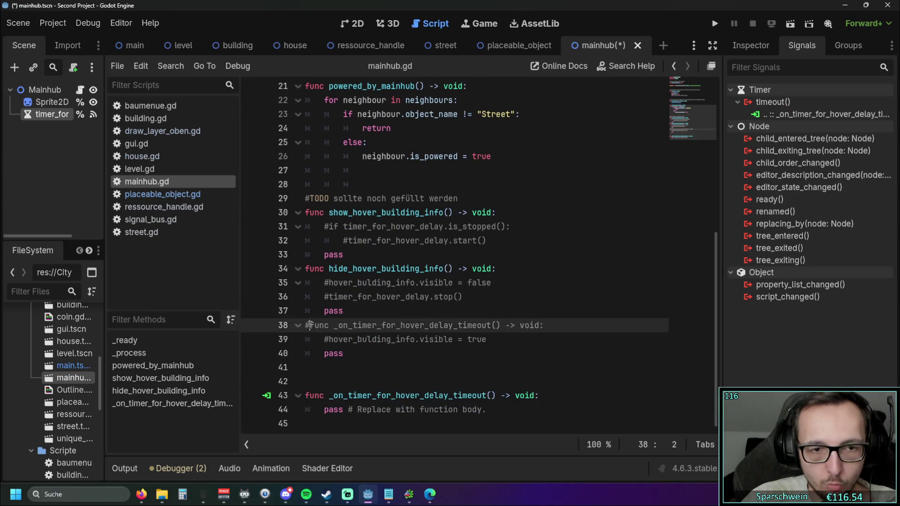
pyautogui.press('BackSpace')
pyautogui.click(373, 369)
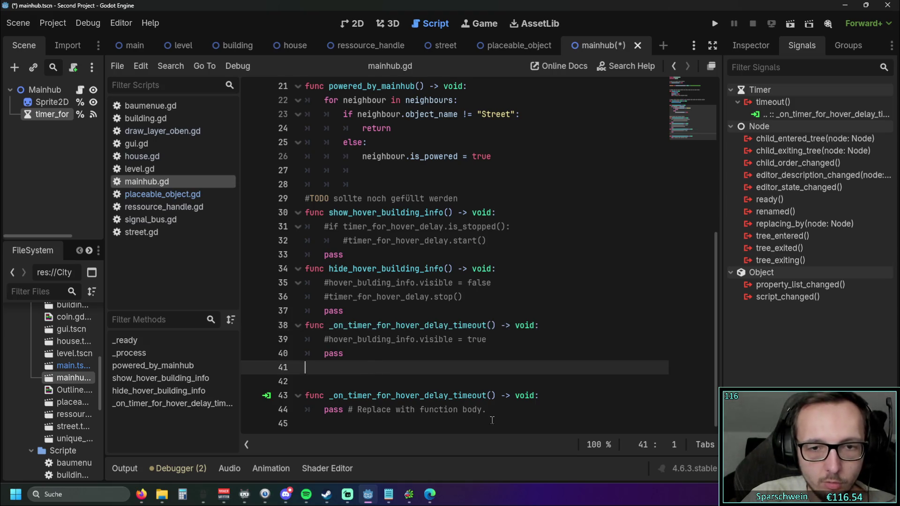
pyautogui.keyDown('shift'); pyautogui.click(505, 413); pyautogui.keyUp('shift')
pyautogui.press('BackSpace')
pyautogui.press('BackSpace')
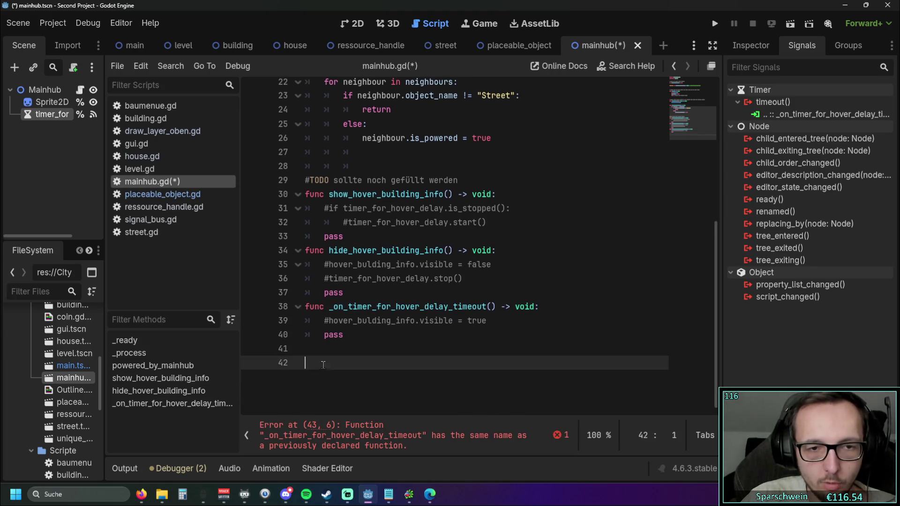
# Keep the handler's hover info visibility line commented out.
pyautogui.click(328, 323)
pyautogui.press('BackSpace')
pyautogui.scroll(2, 328, 324)
pyautogui.click(438, 340)
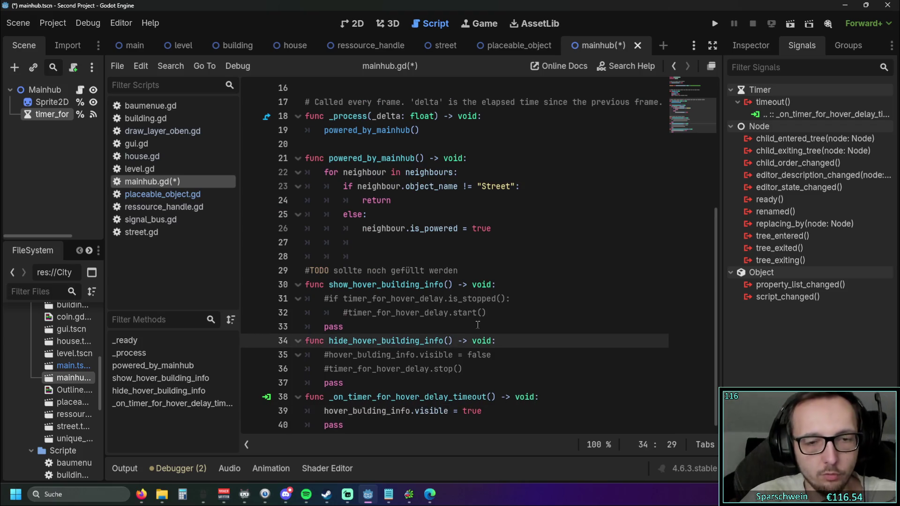
pyautogui.click(517, 304)
pyautogui.scroll(-1, 469, 328)
pyautogui.click(324, 401)
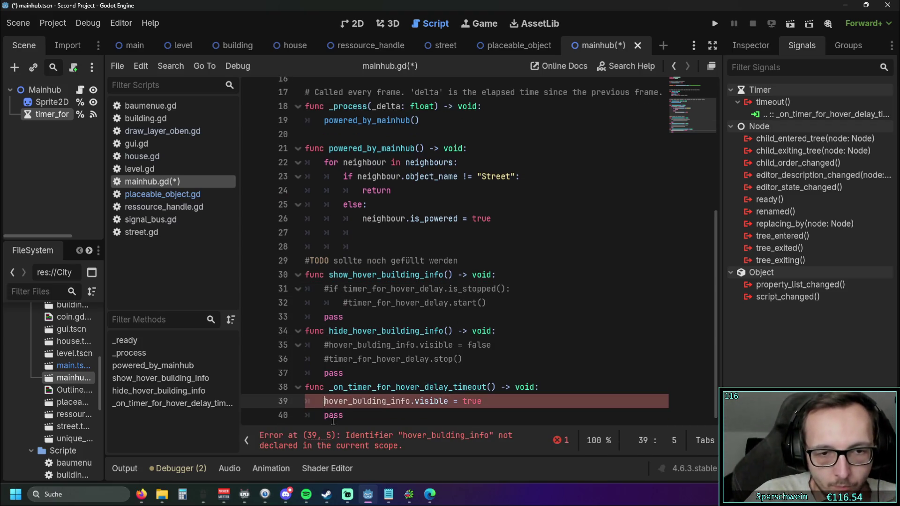
pyautogui.hotkey('ctrl', 'k')
pyautogui.click(365, 381)
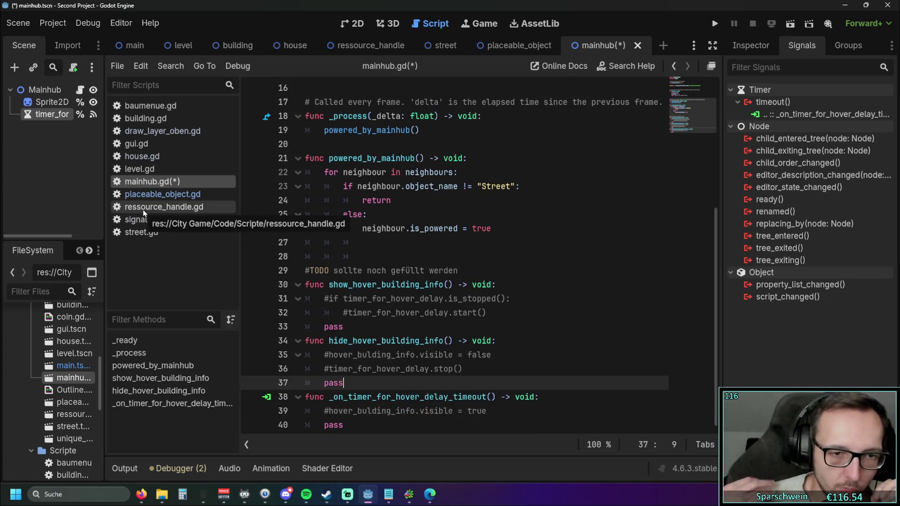
pyautogui.click(52, 175)
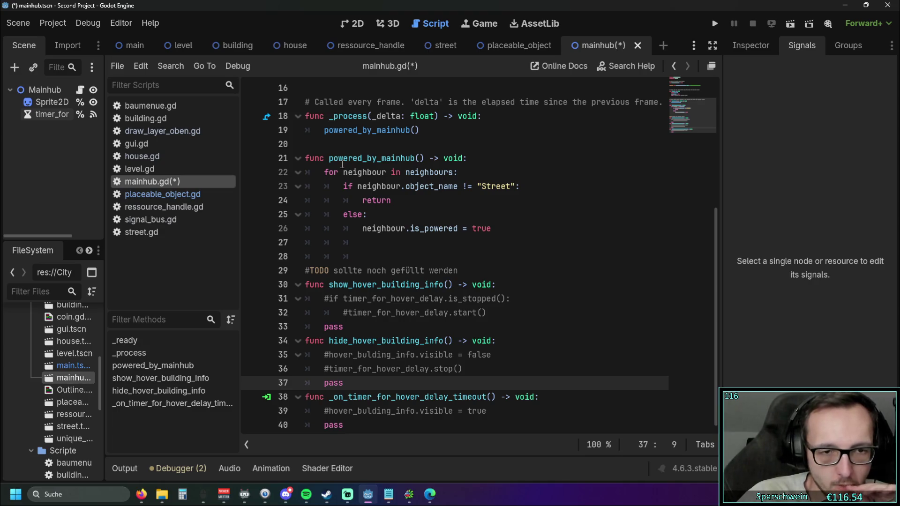
# Check the hover-delay timer's Wait Time in the Inspector, then switch to house.gd.
pyautogui.moveTo(104, 366); pyautogui.dragTo(150, 371)
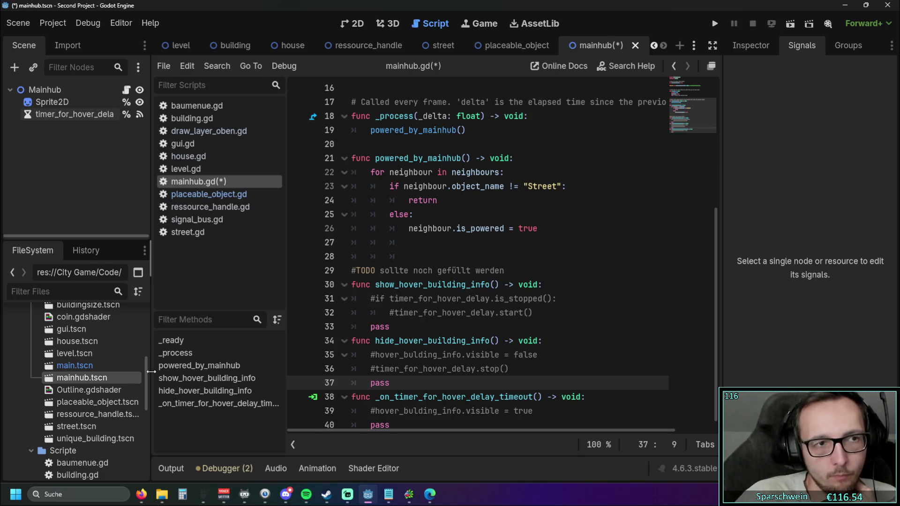
pyautogui.scroll(-10, 128, 373)
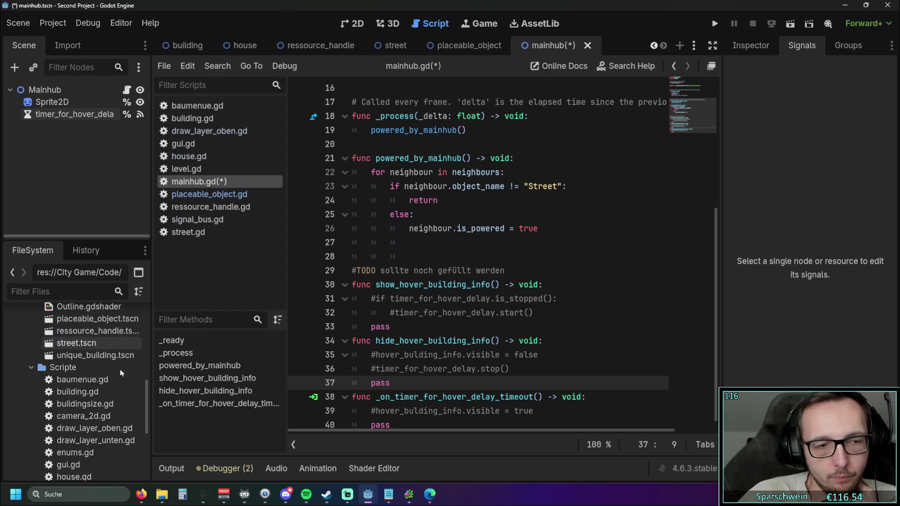
pyautogui.scroll(12, 77, 414)
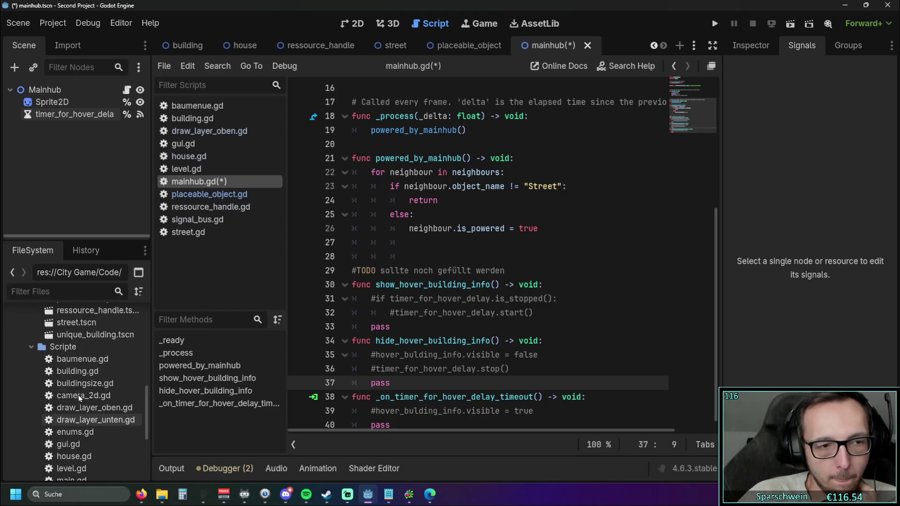
pyautogui.scroll(-5, 66, 387)
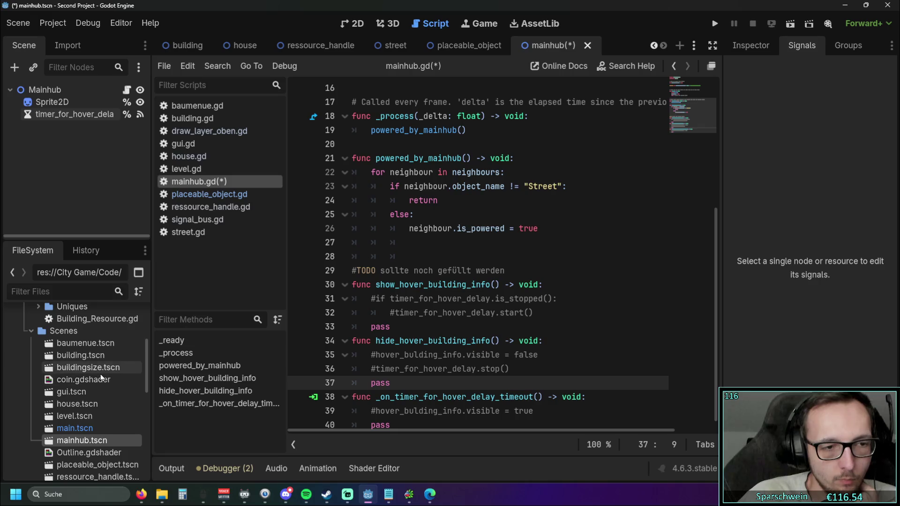
pyautogui.scroll(3, 102, 379)
pyautogui.scroll(4, 101, 380)
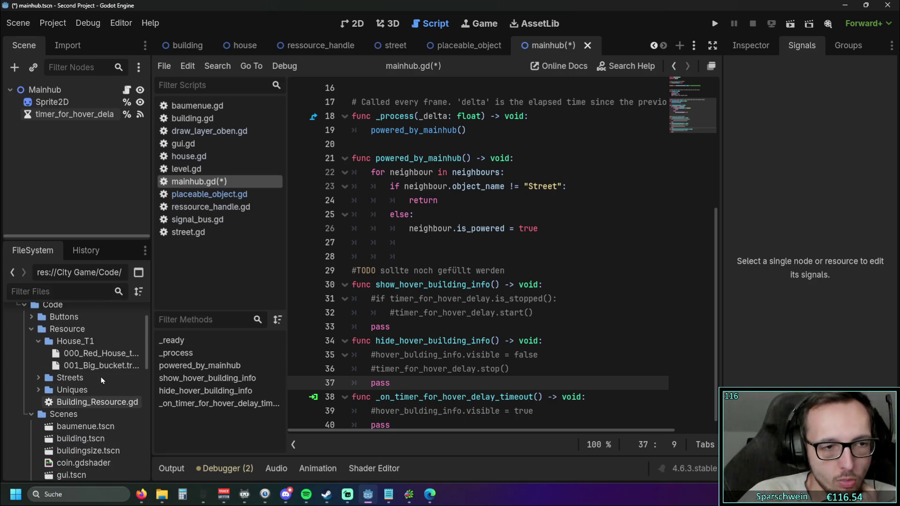
pyautogui.click(64, 113)
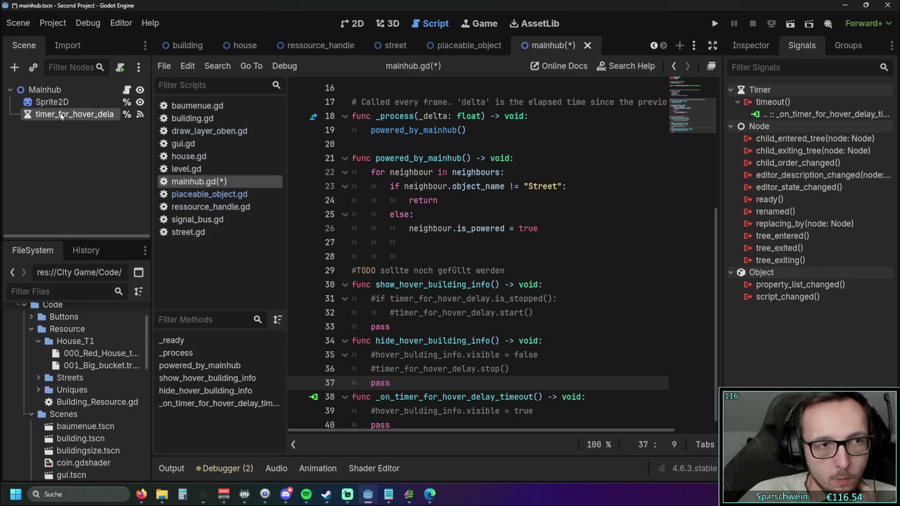
pyautogui.click(772, 45)
pyautogui.click(839, 170)
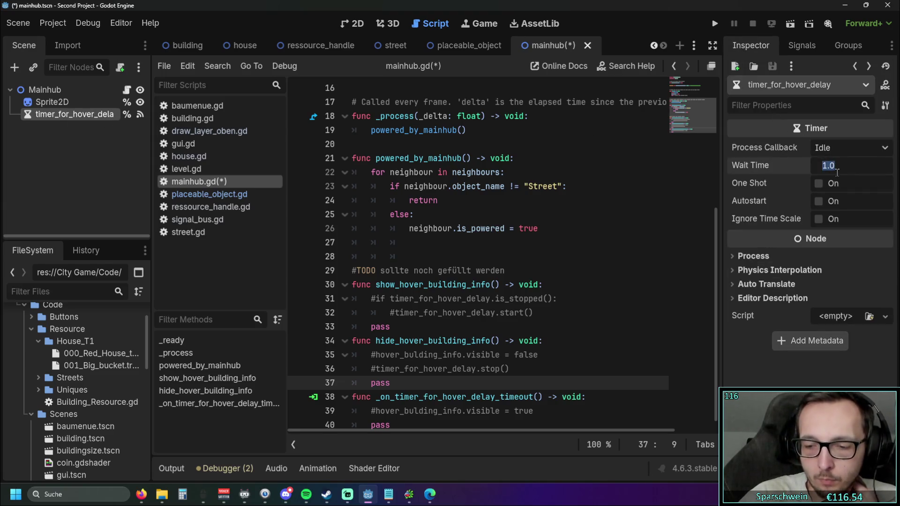
pyautogui.click(203, 158)
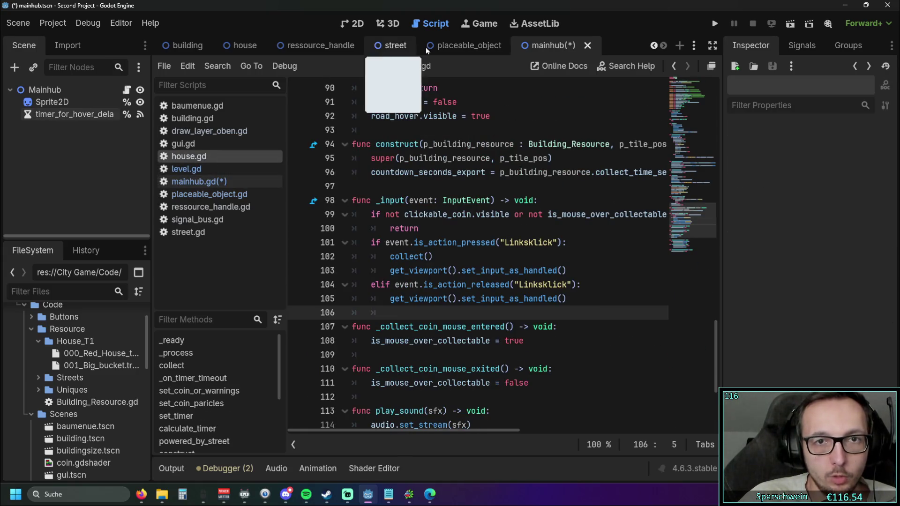
# Save and close the ressource_handle scene and its ressource_handle.gd script.
pyautogui.click(280, 51)
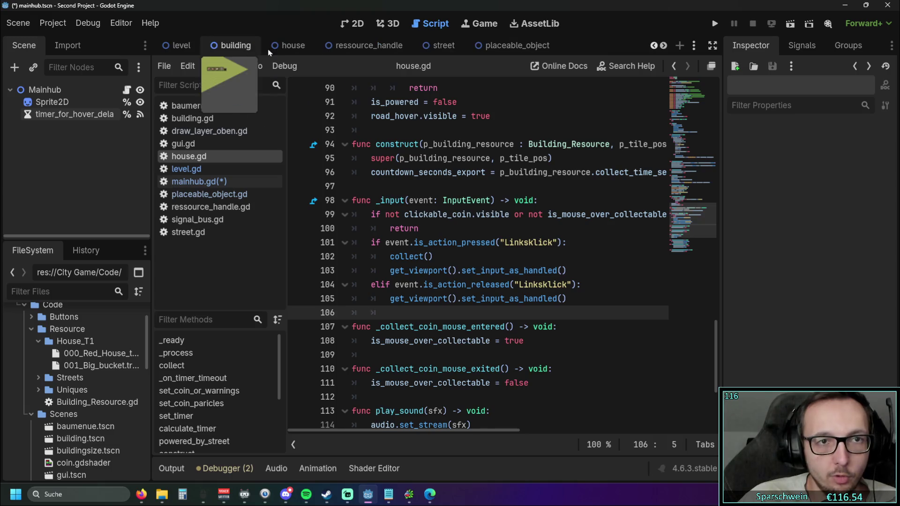
pyautogui.rightClick(360, 45)
pyautogui.click(407, 69)
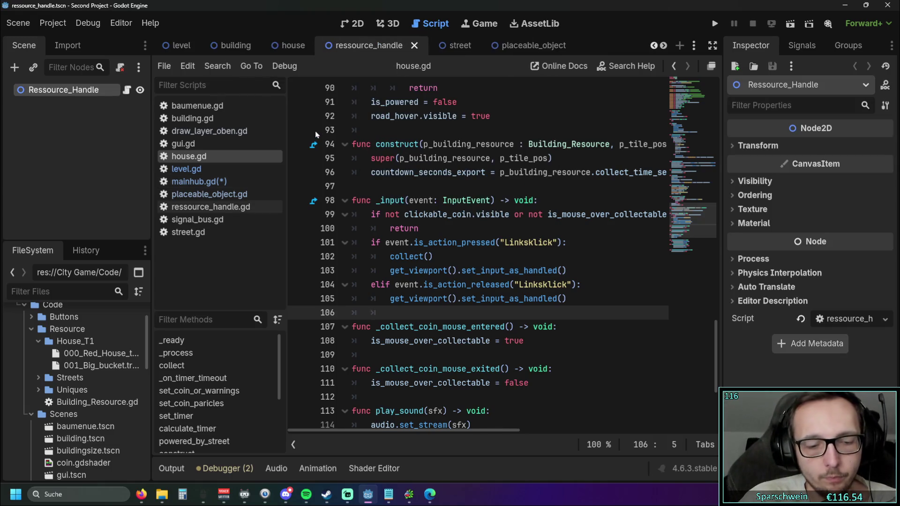
pyautogui.click(414, 44)
pyautogui.click(213, 207)
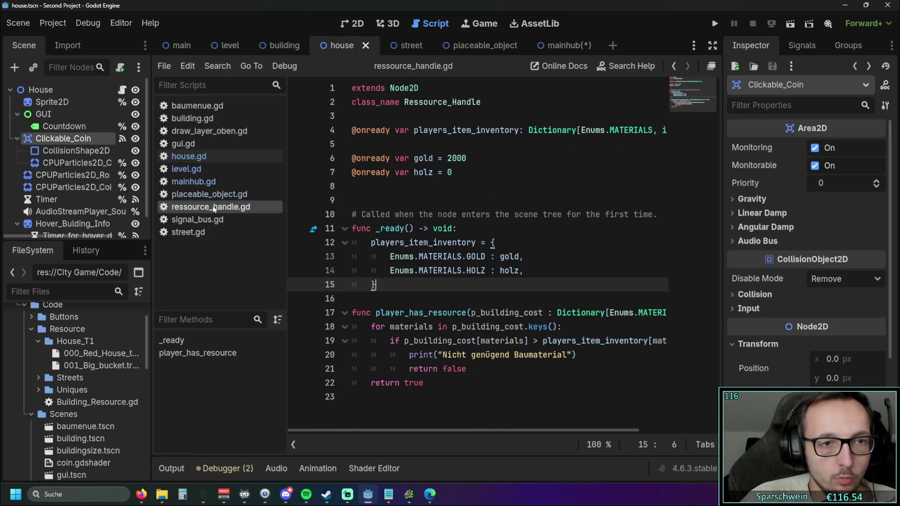
pyautogui.rightClick(216, 208)
pyautogui.click(249, 244)
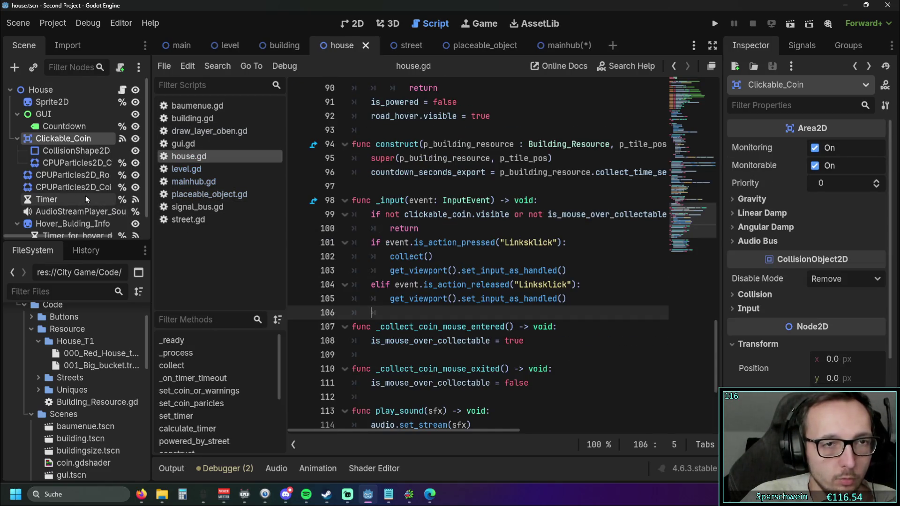
# Set the house scene's hover-delay timer Wait Time to 1.0 s.
pyautogui.click(450, 45)
pyautogui.click(403, 45)
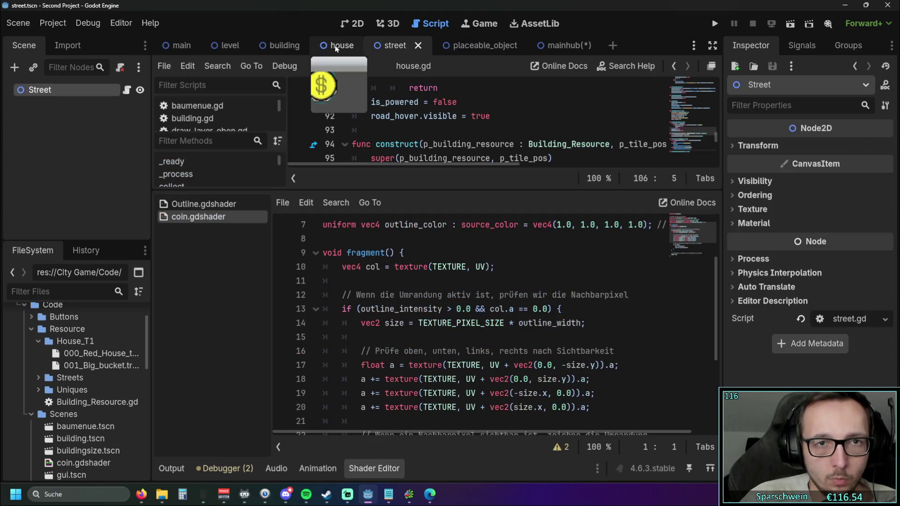
pyautogui.click(342, 45)
pyautogui.scroll(-1, 72, 179)
pyautogui.click(61, 220)
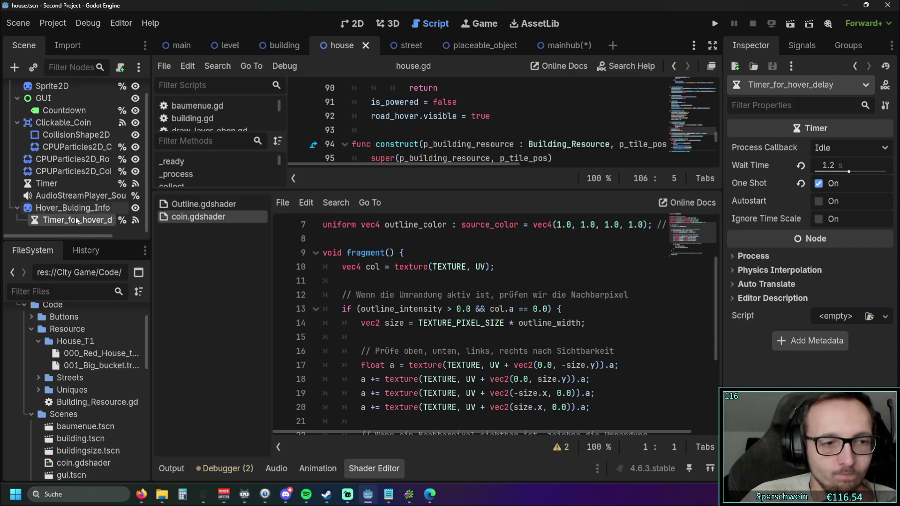
pyautogui.scroll(-5, 85, 330)
pyautogui.scroll(3, 91, 339)
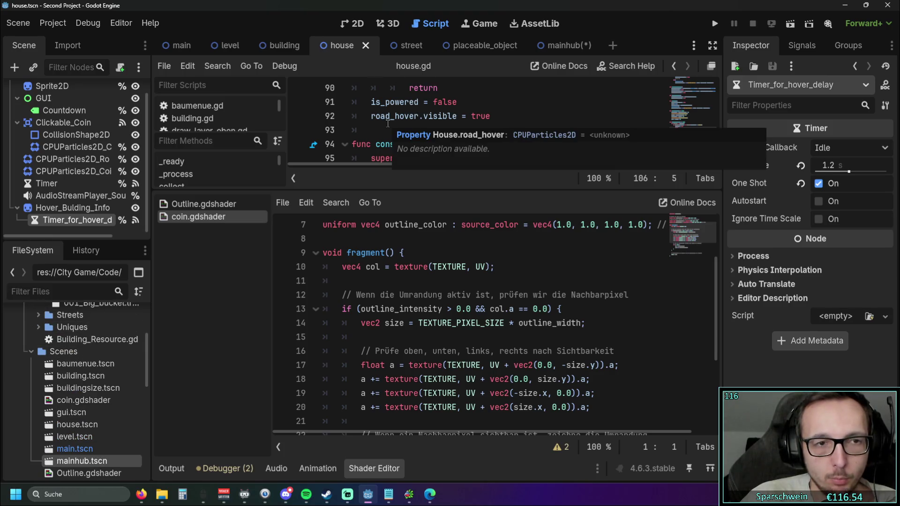
pyautogui.click(836, 165)
pyautogui.write('1')
pyautogui.click(800, 165)
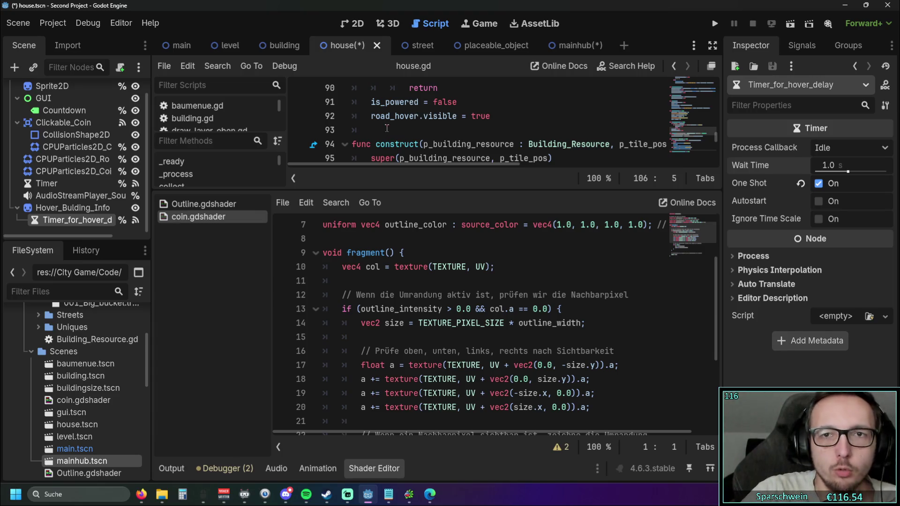
# Save the Mainhub scene and enable One Shot on its hover-delay timer.
pyautogui.click(562, 45)
pyautogui.hotkey('ctrl', 's')
pyautogui.click(86, 118)
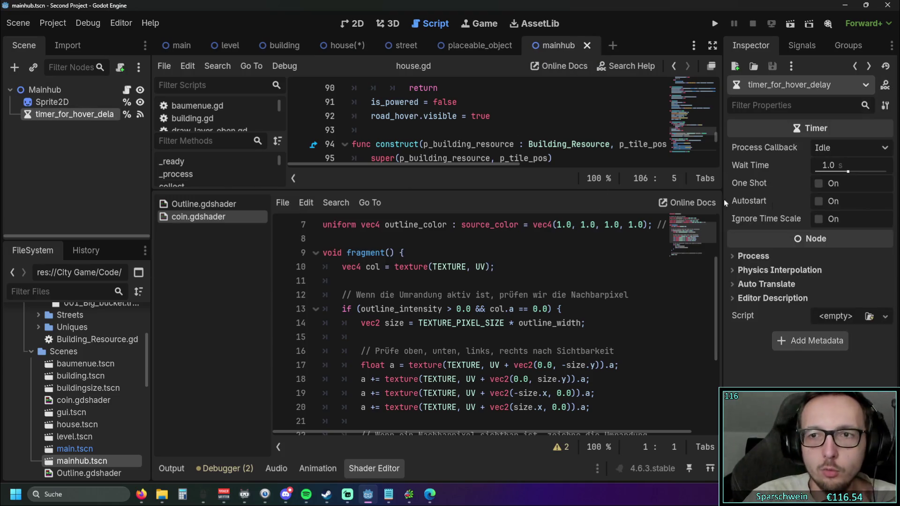
pyautogui.click(818, 184)
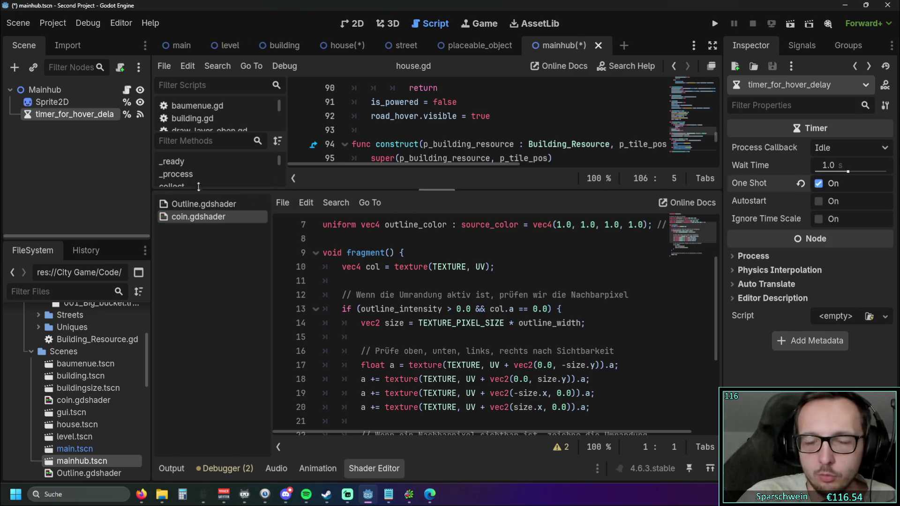
pyautogui.click(122, 184)
# Collapse the shader editor and open mainhub.gd at the commented condition on line 31.
pyautogui.scroll(-3, 437, 291)
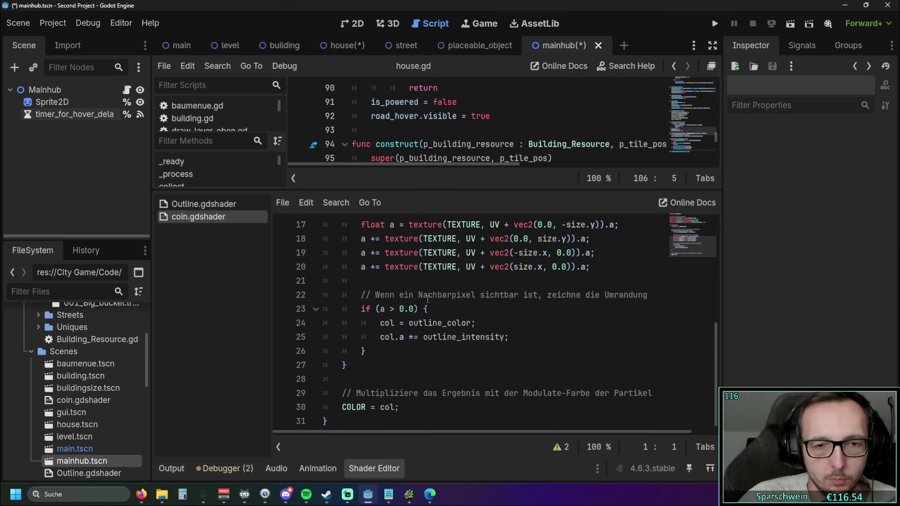
pyautogui.click(374, 468)
pyautogui.scroll(-4, 391, 350)
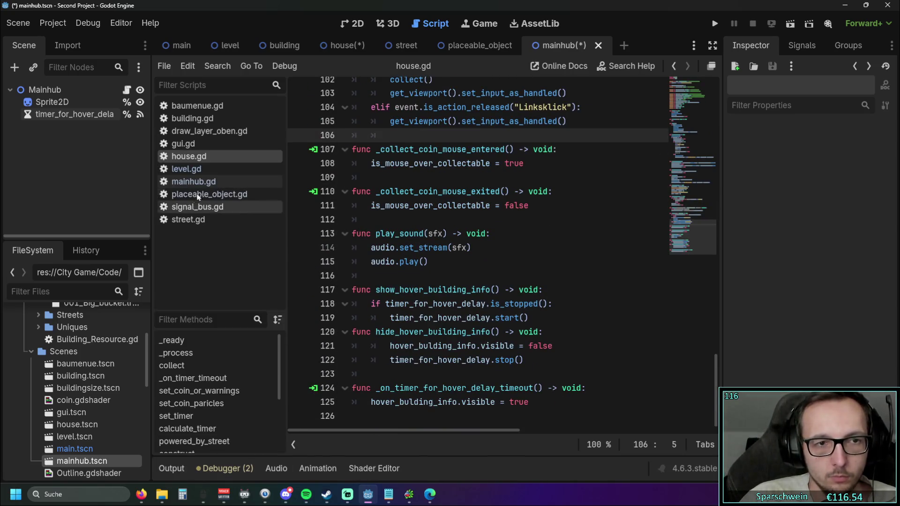
pyautogui.click(200, 182)
pyautogui.scroll(-1, 458, 287)
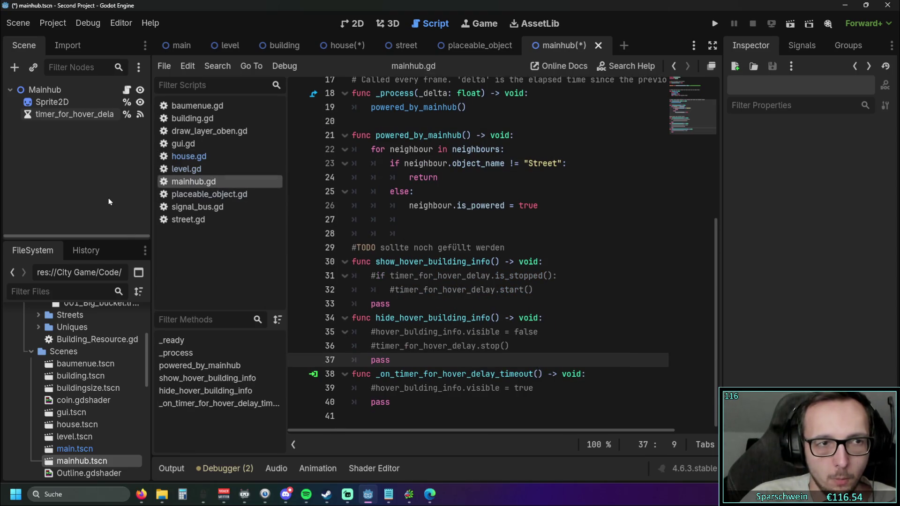
pyautogui.click(394, 276)
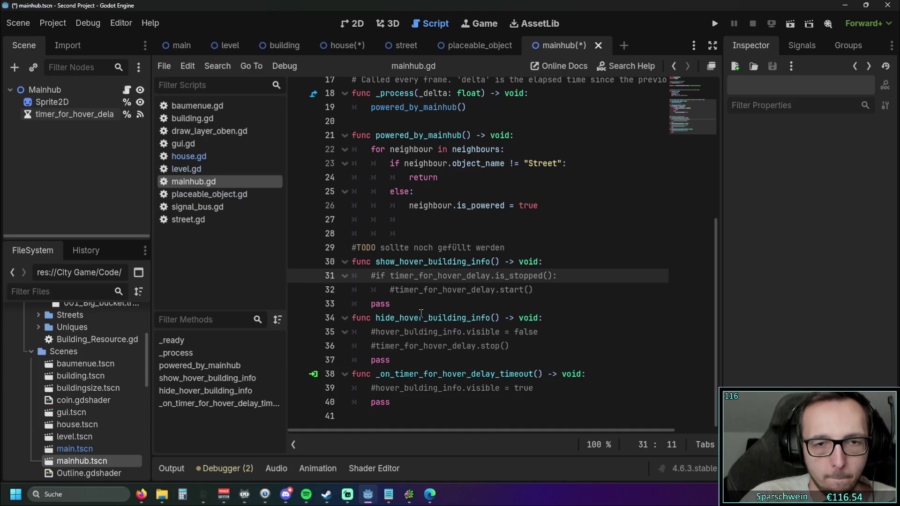
# Uncomment the hover-delay timer lines 31–32, 35–36 and 39 in mainhub.gd.
pyautogui.click(374, 275)
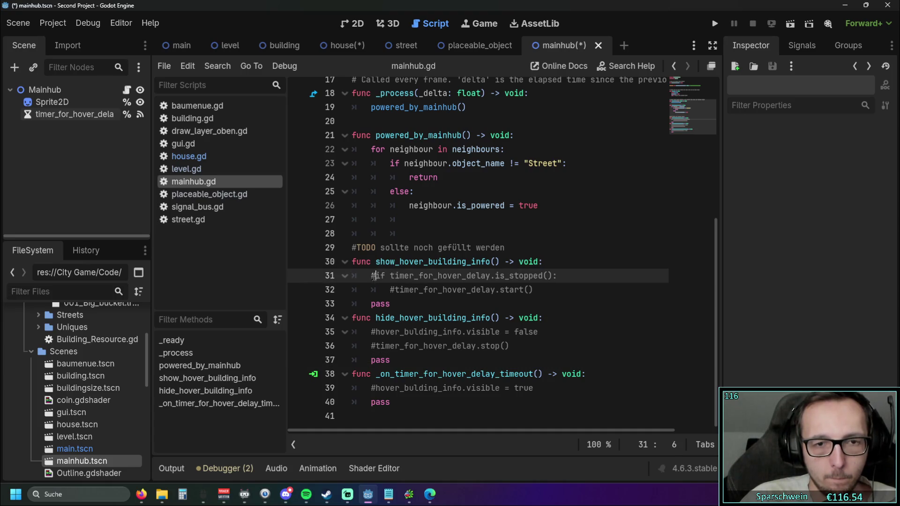
pyautogui.press('BackSpace')
pyautogui.click(395, 289)
pyautogui.press('BackSpace')
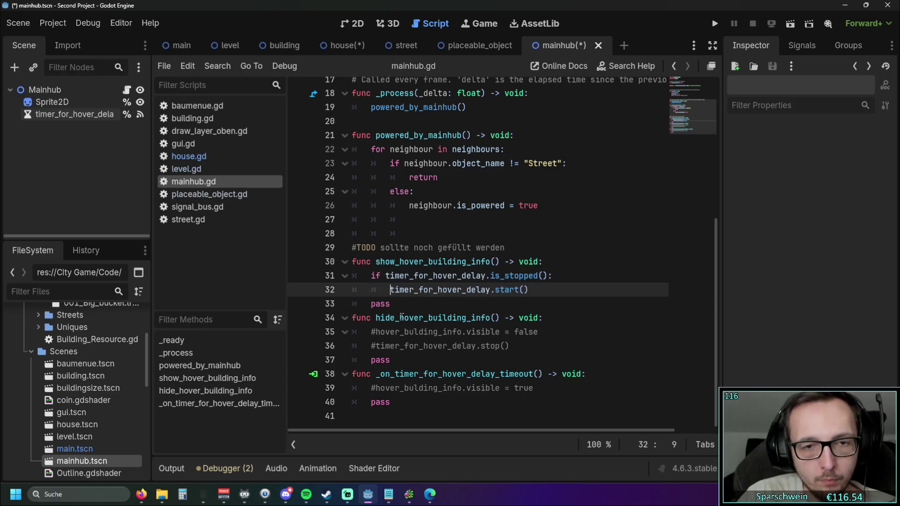
pyautogui.click(418, 345)
pyautogui.click(374, 332)
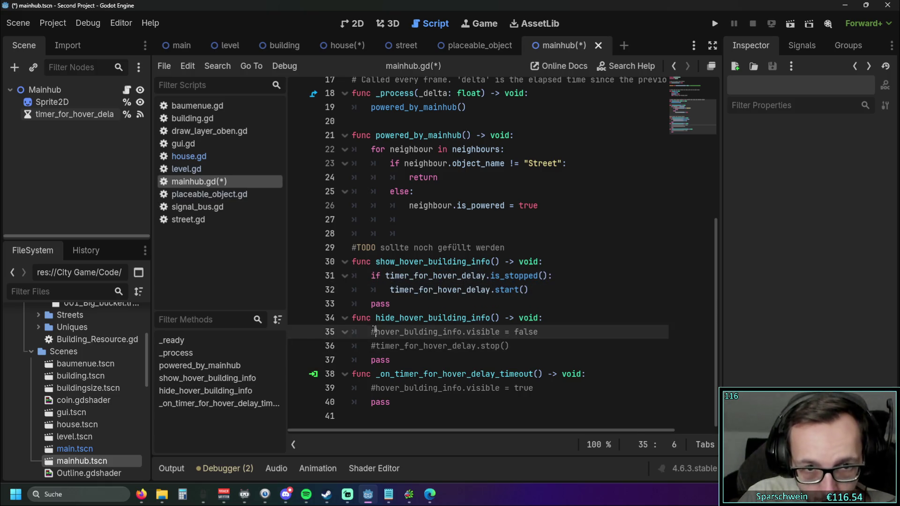
pyautogui.press('BackSpace')
pyautogui.click(374, 346)
pyautogui.press('BackSpace')
pyautogui.click(375, 388)
pyautogui.press('BackSpace')
pyautogui.click(471, 373)
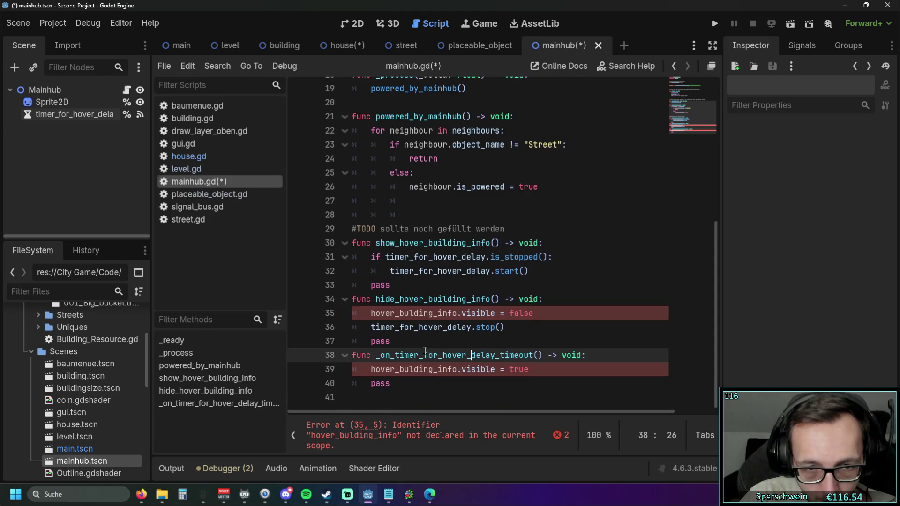
# Re-comment the erroring lines 35 and 39, keeping only the start and stop calls active.
pyautogui.click(370, 312)
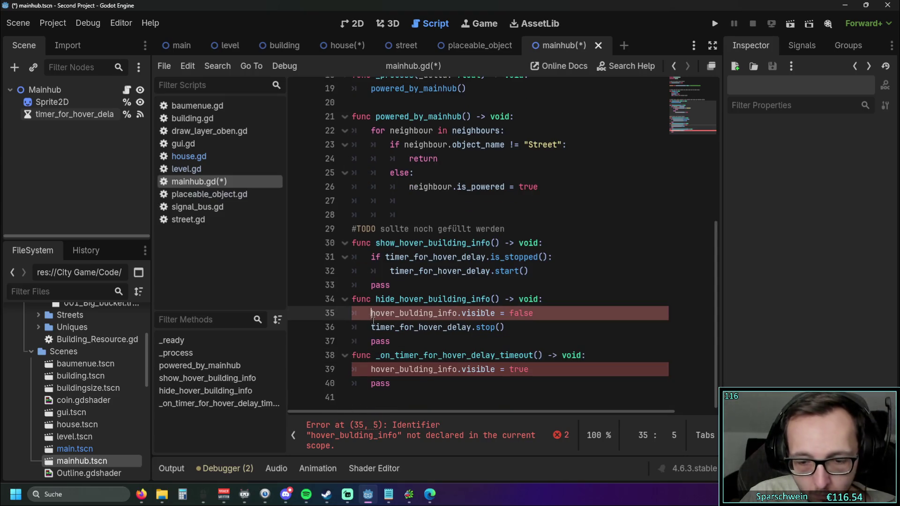
pyautogui.write('#')
pyautogui.click(371, 369)
pyautogui.write('#')
pyautogui.moveTo(471, 318); pyautogui.dragTo(472, 292)
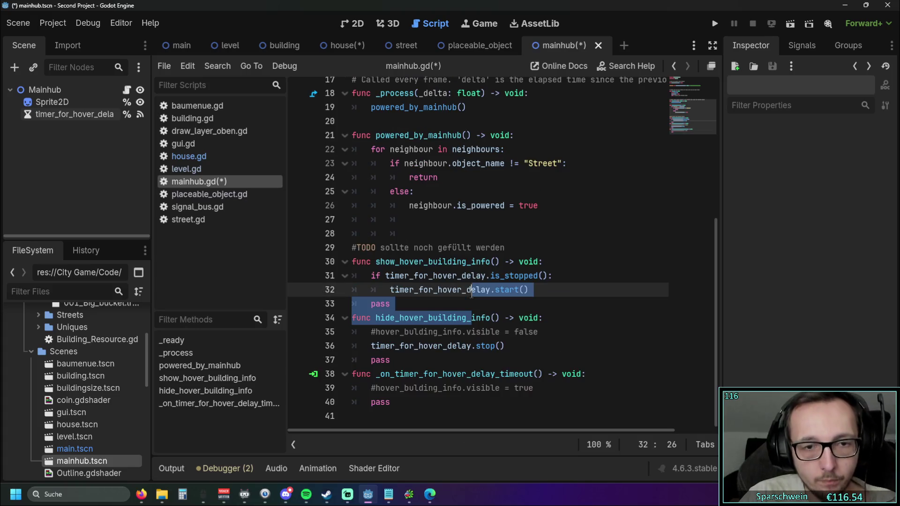
pyautogui.click(510, 317)
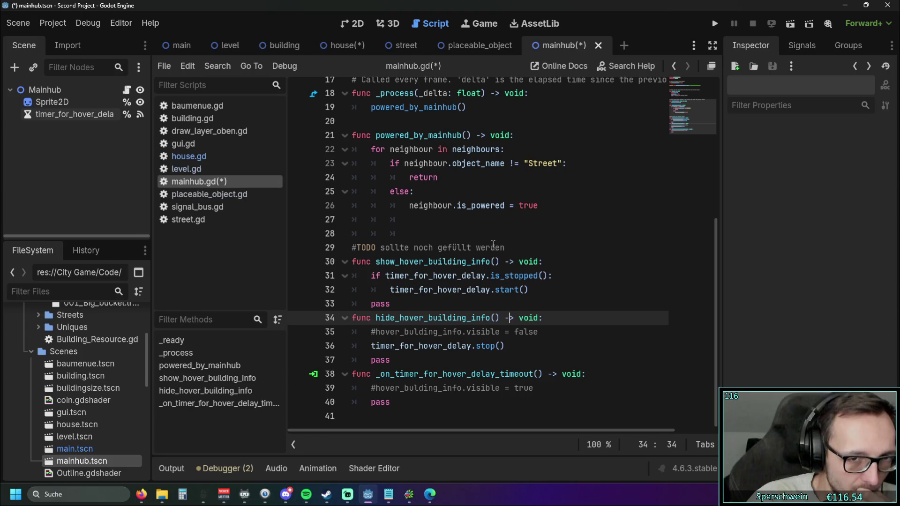
# Retitle the TODO comment as 'hover info', save mainhub.gd, and close the Mainhub scene.
pyautogui.click(380, 247)
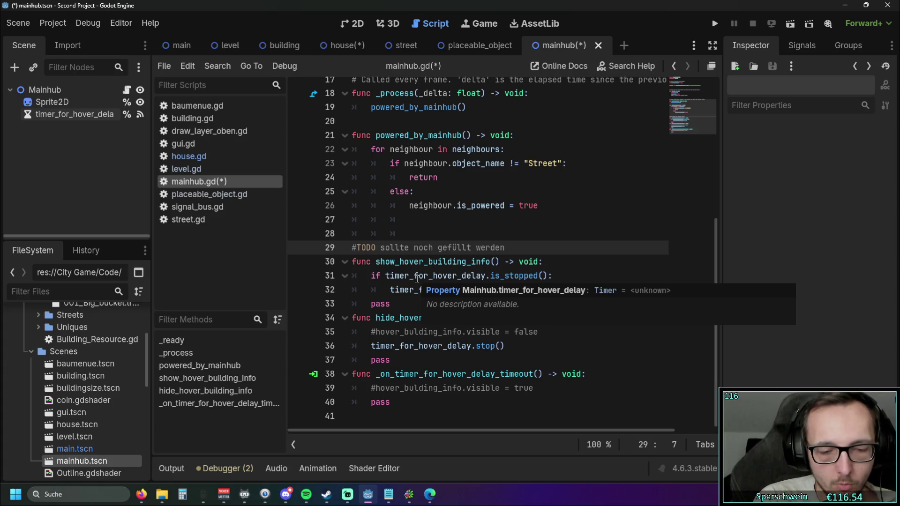
pyautogui.write('hover in')
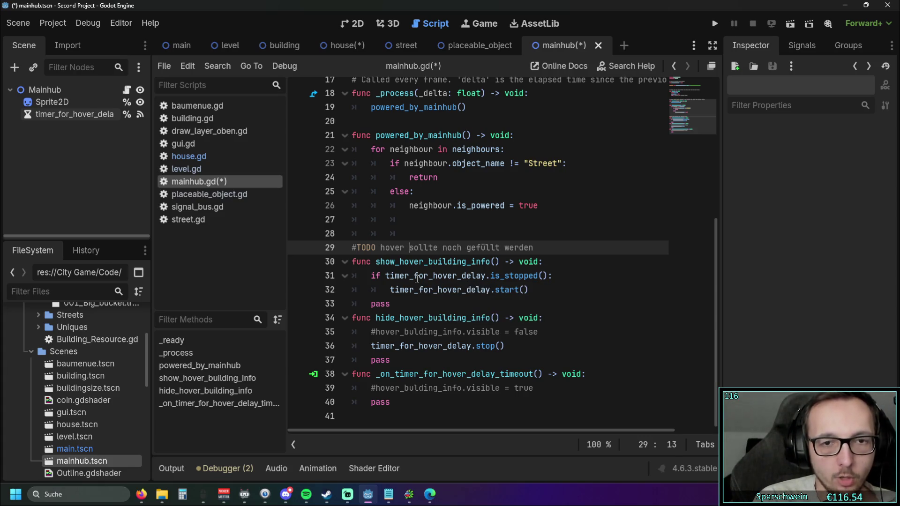
pyautogui.write('fo')
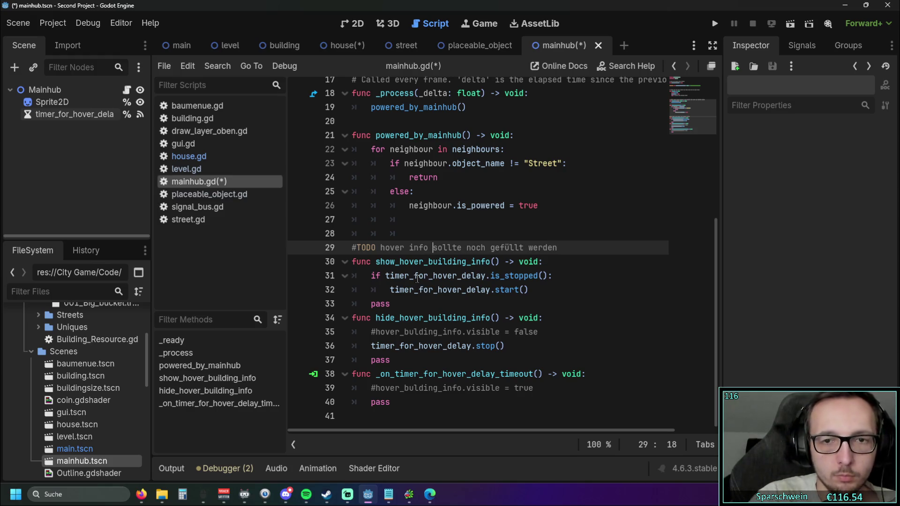
pyautogui.click(554, 293)
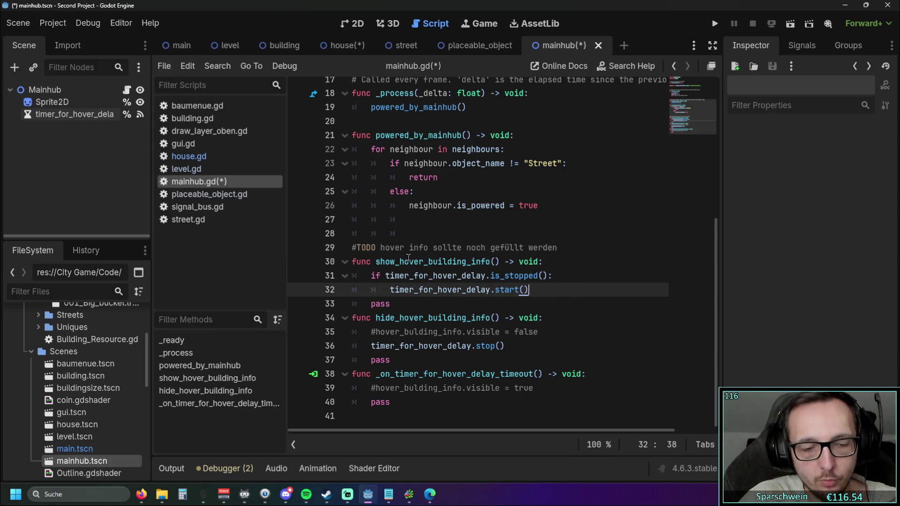
pyautogui.hotkey('ctrl', 's')
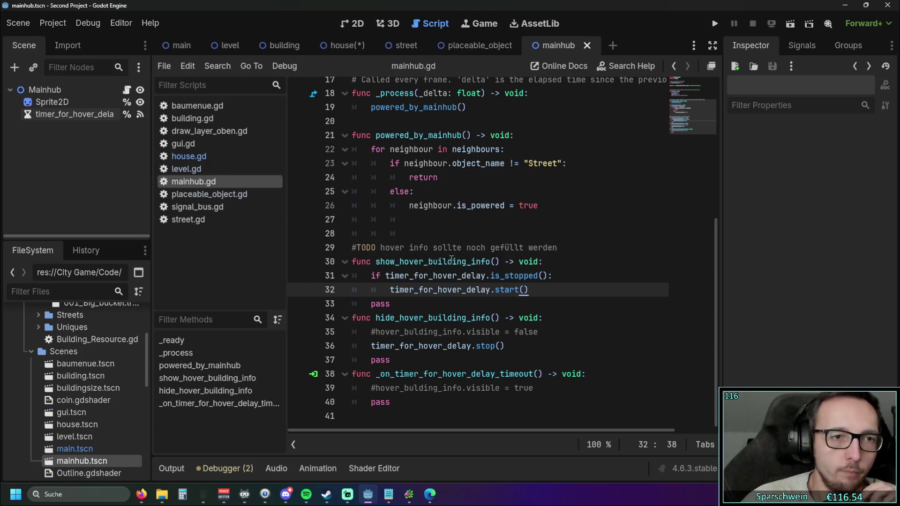
pyautogui.click(586, 45)
pyautogui.rightClick(178, 182)
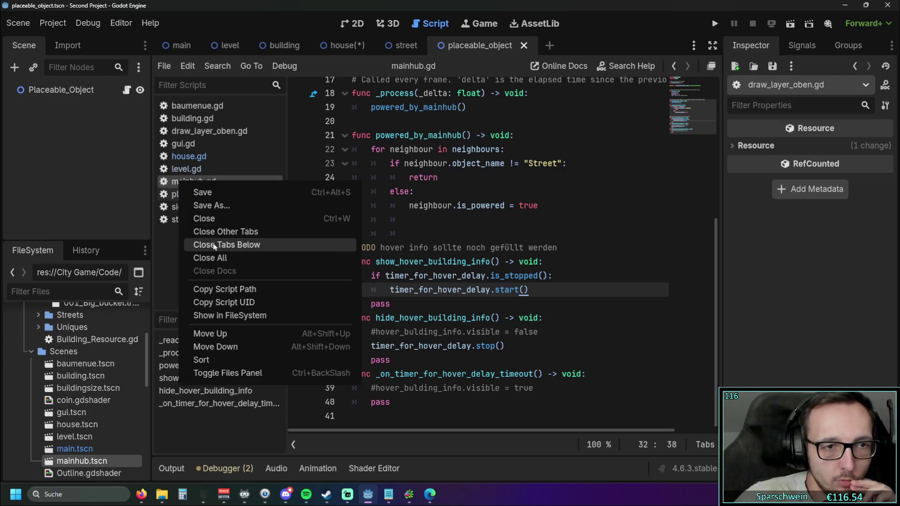
# Close mainhub.gd, switch to the Placeable_Object scene, and open placeable_object.gd.
pyautogui.click(214, 224)
pyautogui.click(449, 212)
pyautogui.click(403, 46)
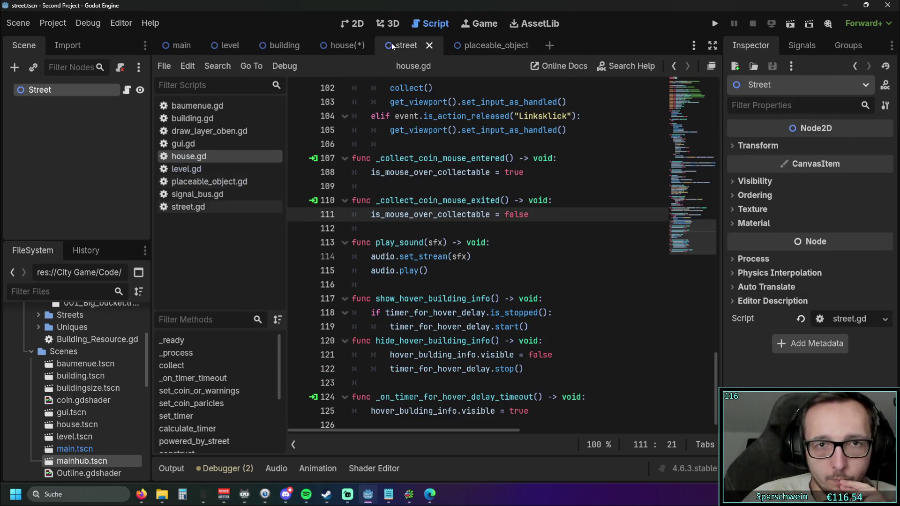
pyautogui.click(473, 46)
pyautogui.scroll(10, 384, 112)
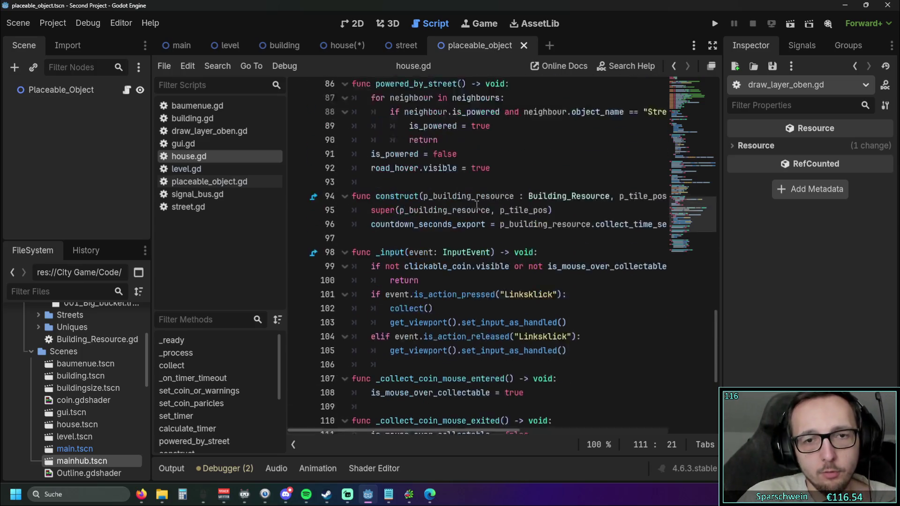
pyautogui.click(220, 182)
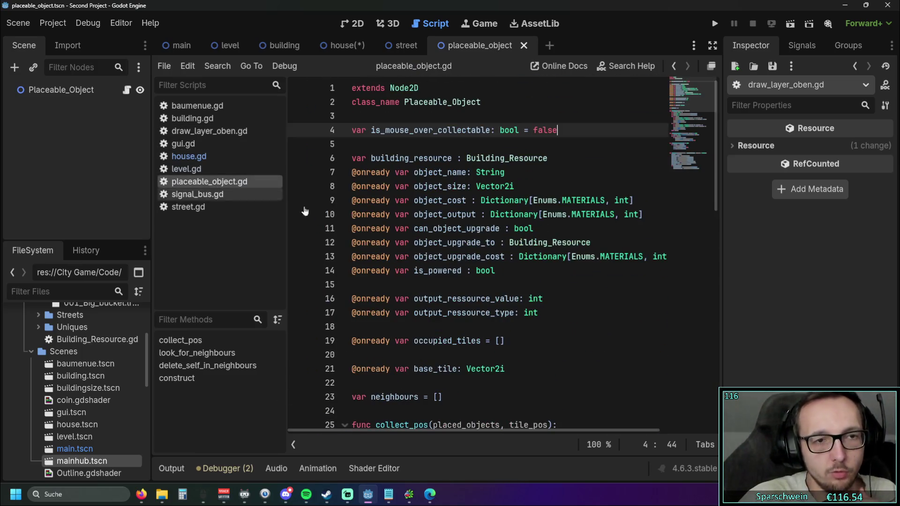
# Review placeable_object.gd's collect_pos, look_for_neighbours and delete_self_in_neighbours code.
pyautogui.scroll(-4, 499, 226)
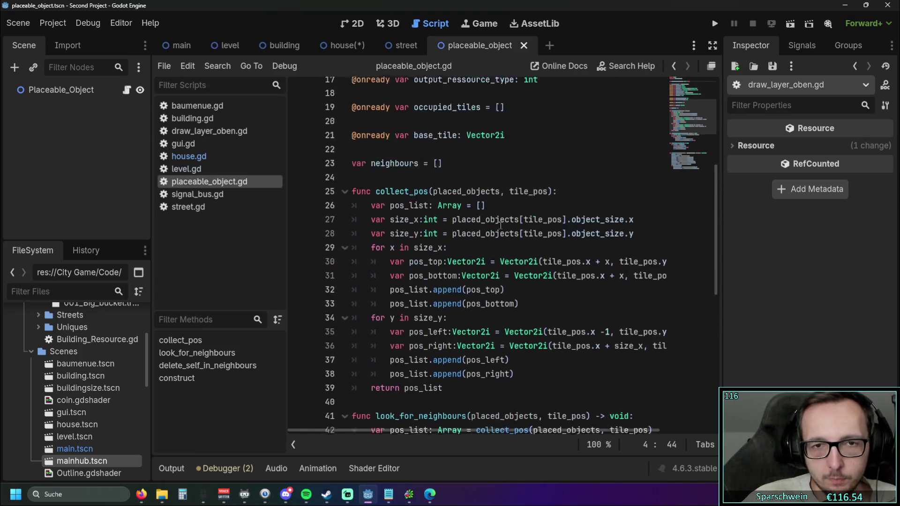
pyautogui.scroll(6, 499, 225)
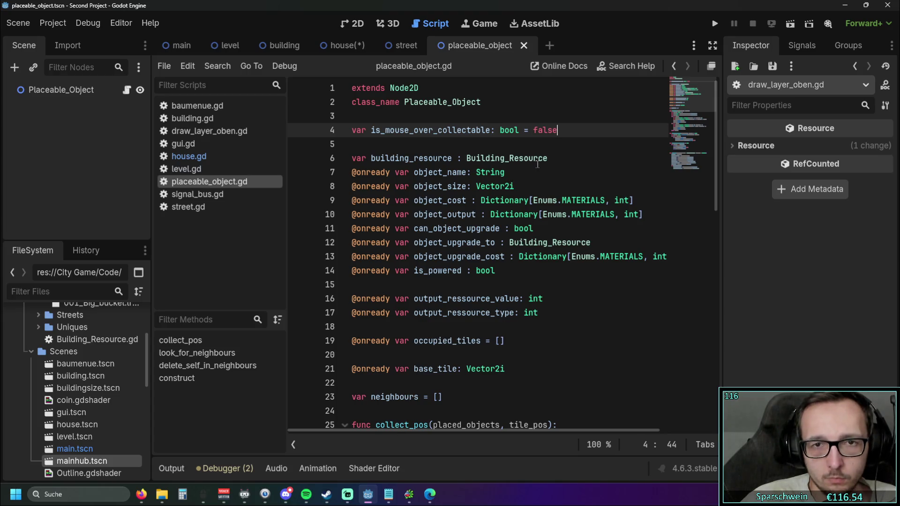
pyautogui.scroll(-5, 537, 164)
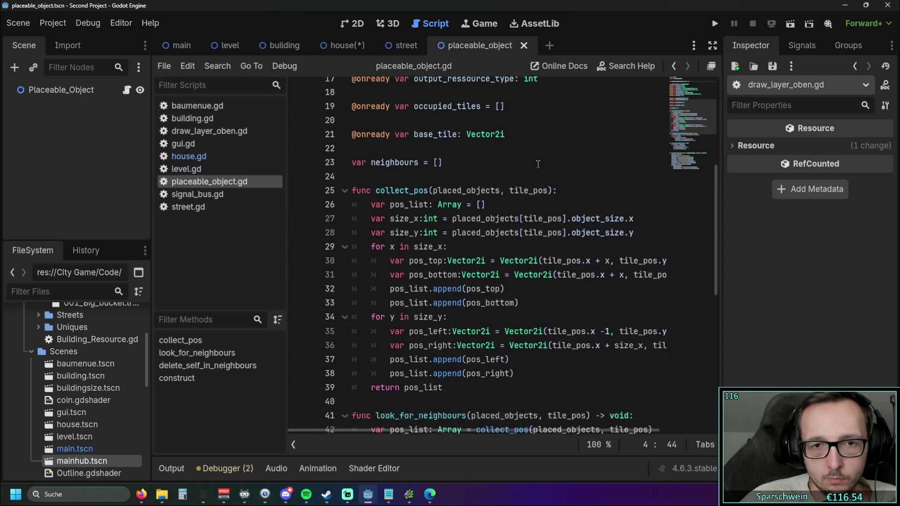
pyautogui.scroll(-2, 538, 164)
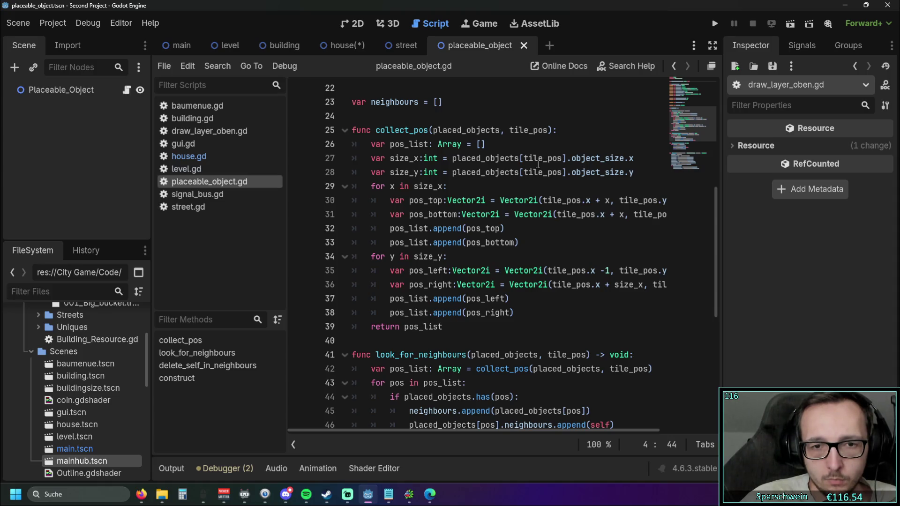
pyautogui.moveTo(457, 329); pyautogui.dragTo(637, 174)
pyautogui.scroll(-4, 515, 211)
pyautogui.click(501, 271)
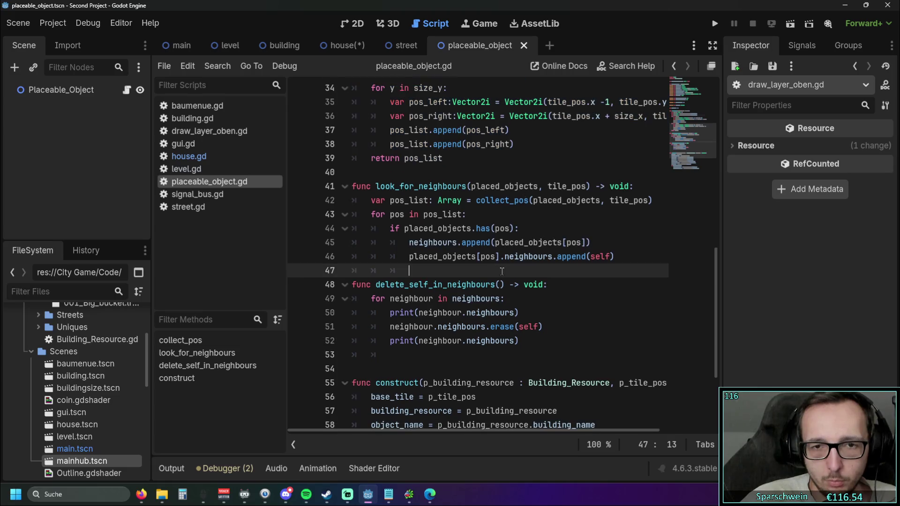
pyautogui.moveTo(464, 273)
pyautogui.mouseDown()
pyautogui.moveTo(375, 187)
pyautogui.moveTo(350, 183)
pyautogui.mouseUp()
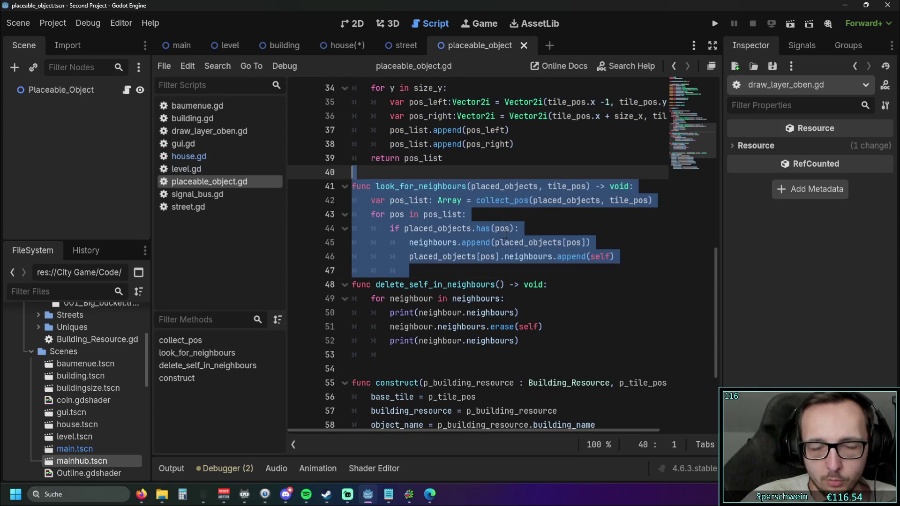
pyautogui.scroll(-2, 422, 234)
pyautogui.click(460, 281)
pyautogui.moveTo(428, 271); pyautogui.dragTo(354, 187)
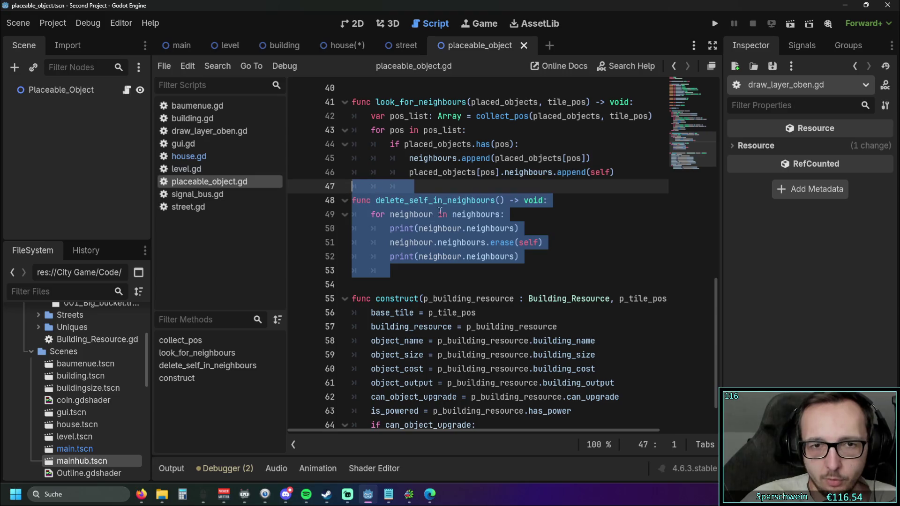
pyautogui.moveTo(437, 179)
pyautogui.mouseDown()
pyautogui.moveTo(347, 111)
pyautogui.moveTo(436, 211)
pyautogui.mouseUp()
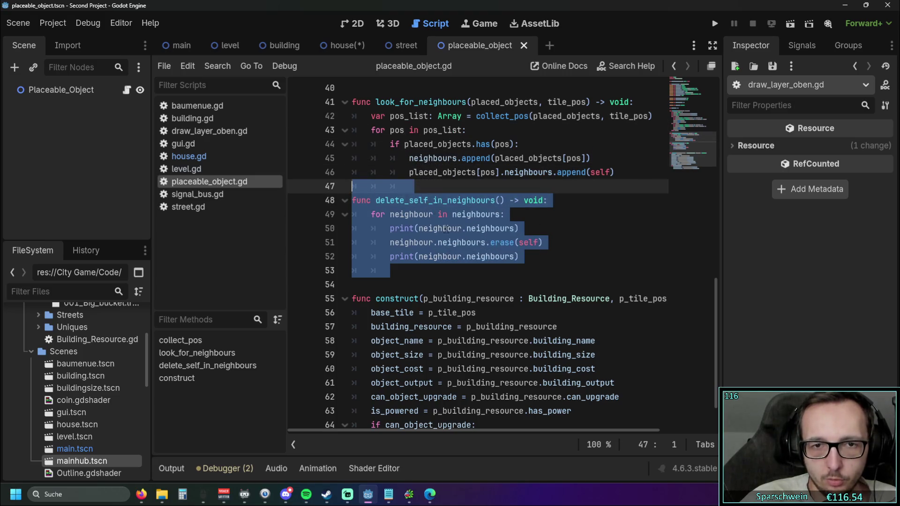
pyautogui.click(452, 269)
pyautogui.scroll(-1, 453, 269)
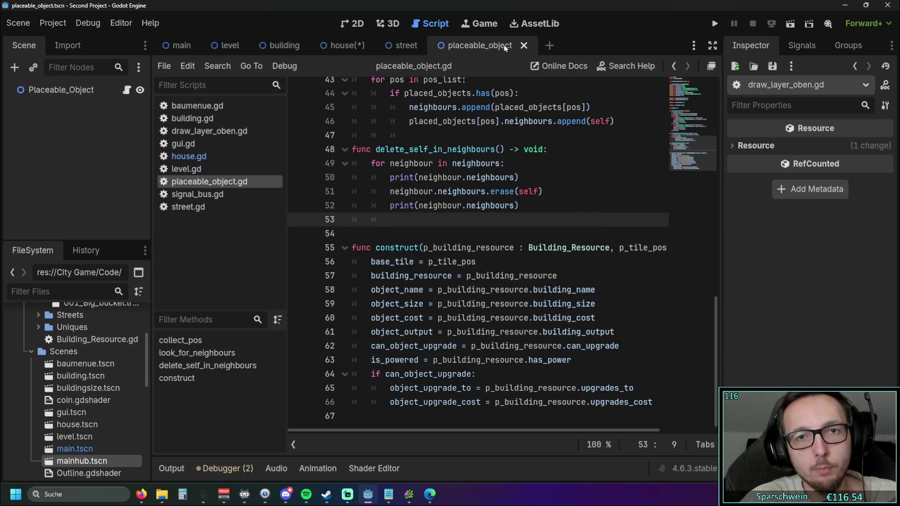
pyautogui.click(523, 45)
# Close placeable_object.gd and scroll house.gd down to _on_timer_for_hover_delay_timeout.
pyautogui.rightClick(199, 183)
pyautogui.click(223, 219)
pyautogui.click(415, 226)
pyautogui.scroll(-5, 415, 230)
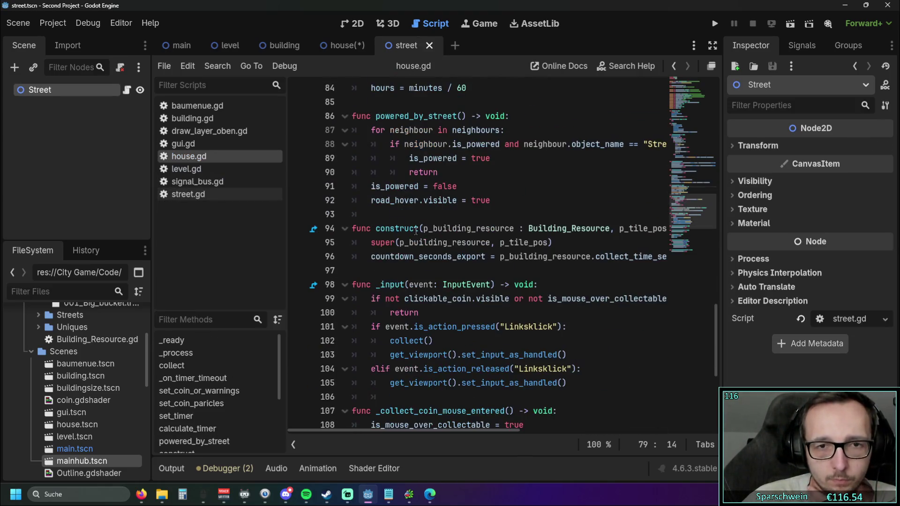
pyautogui.scroll(-6, 415, 230)
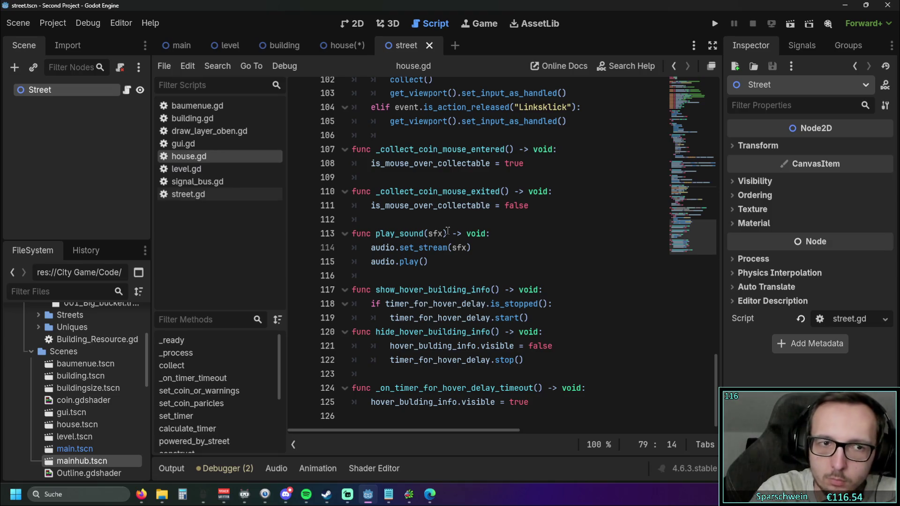
pyautogui.scroll(-3, 100, 400)
pyautogui.scroll(-2, 100, 400)
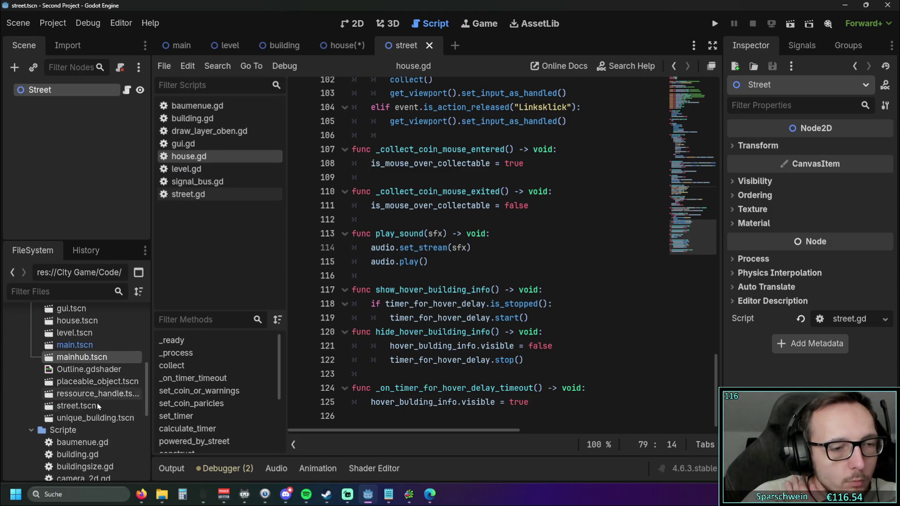
pyautogui.scroll(2, 97, 407)
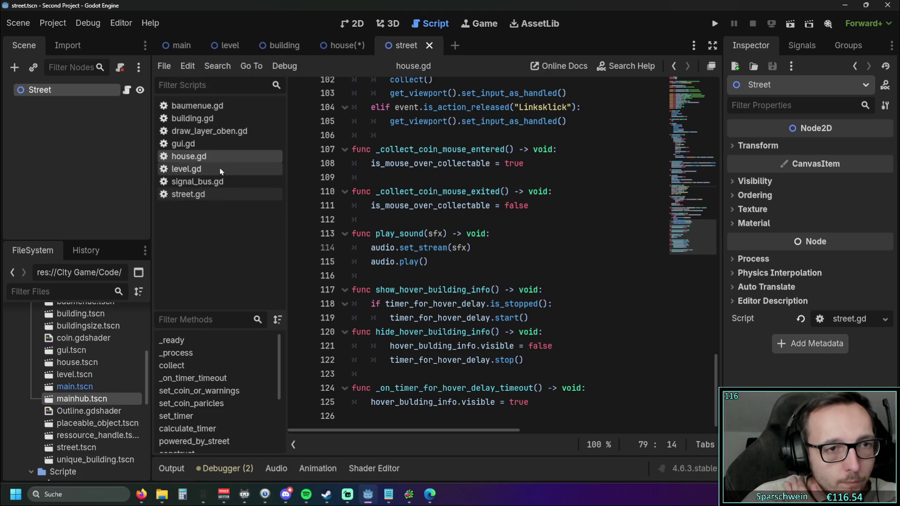
pyautogui.click(340, 45)
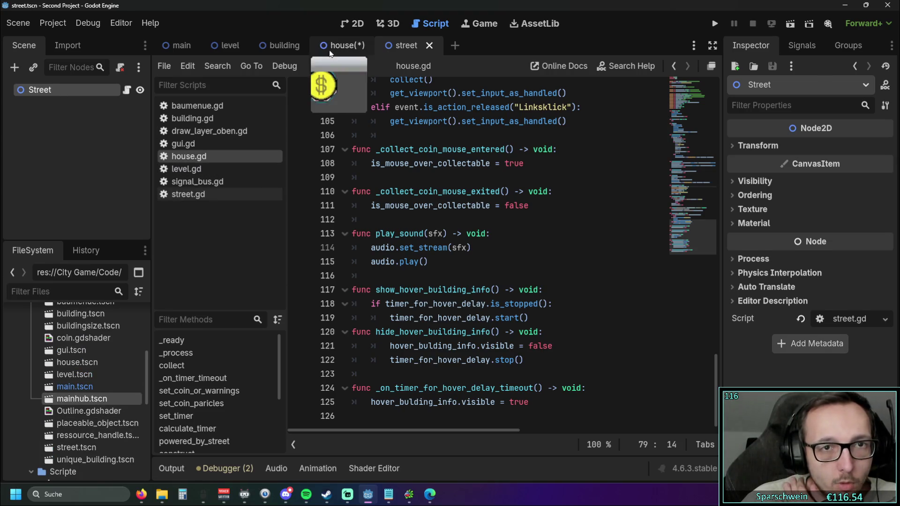
# Cut Timer_for_hover_delay from the House scene and paste it under the Placeable_Object root.
pyautogui.rightClick(73, 222)
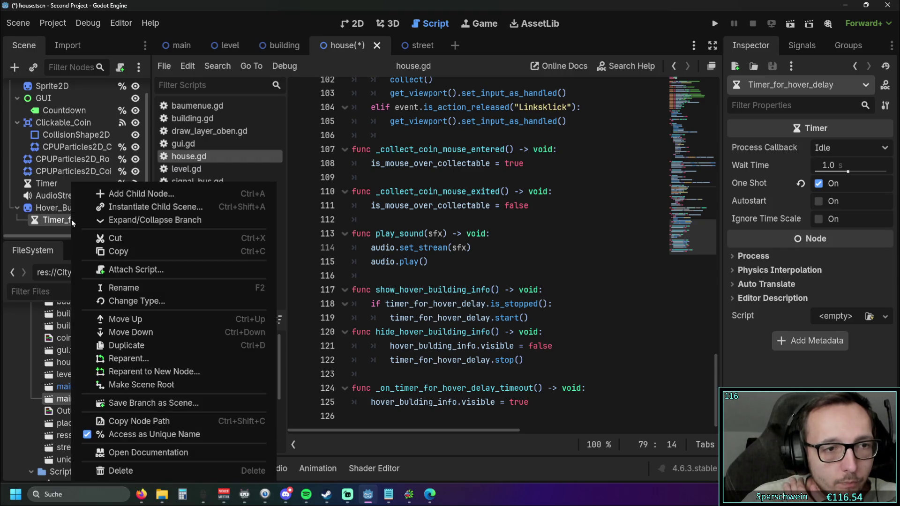
pyautogui.click(114, 238)
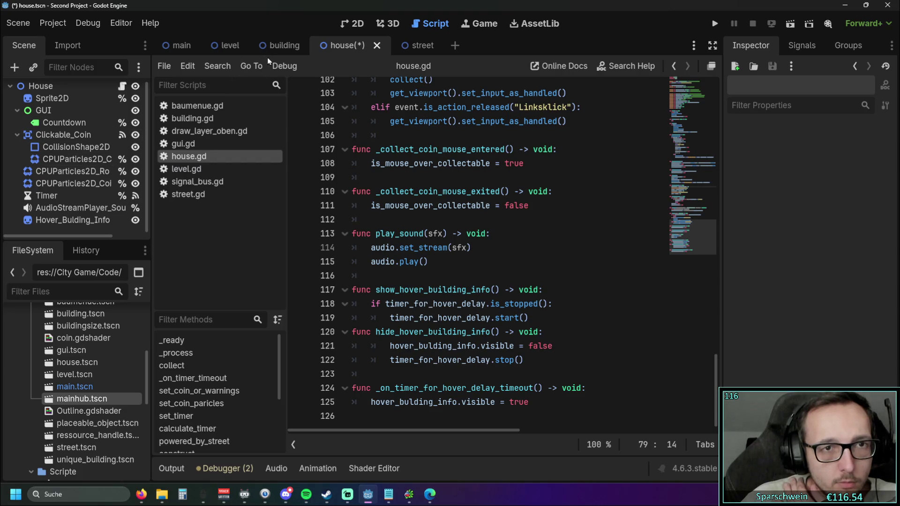
pyautogui.scroll(-3, 77, 396)
pyautogui.scroll(2, 78, 398)
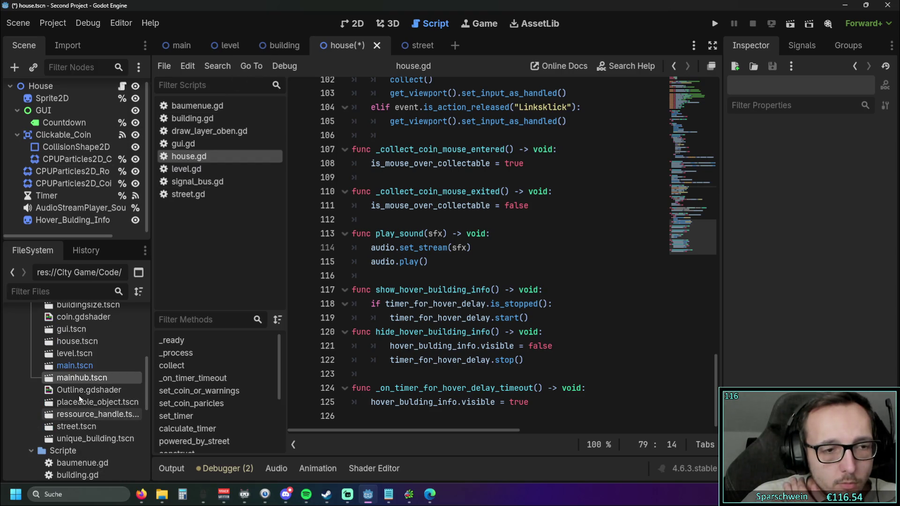
pyautogui.doubleClick(94, 404)
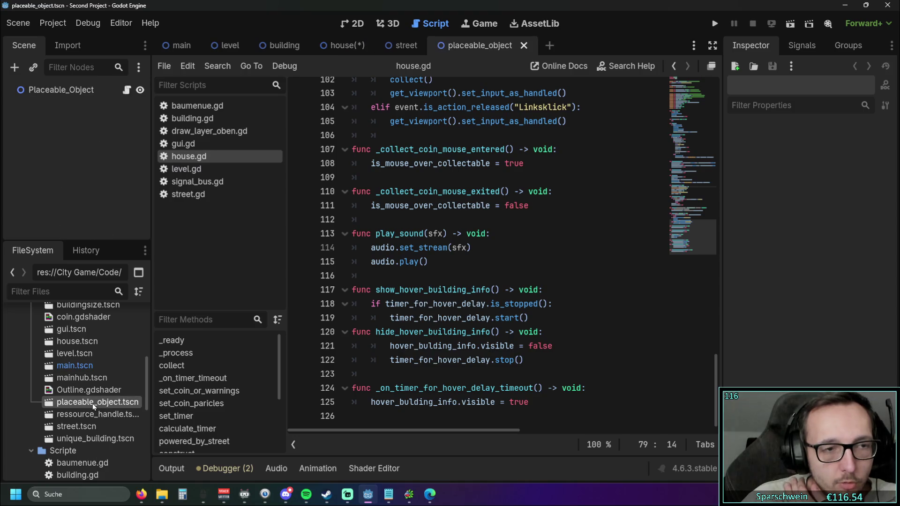
pyautogui.rightClick(81, 155)
pyautogui.click(66, 151)
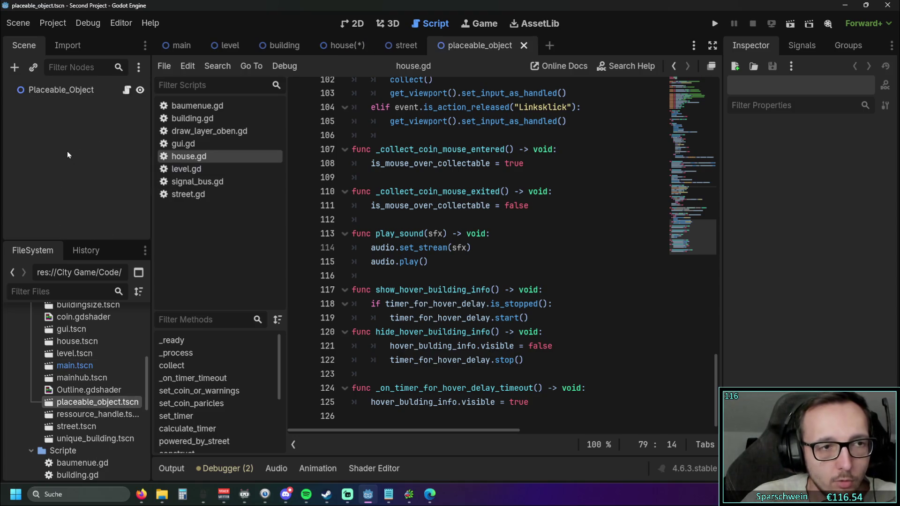
pyautogui.hotkey('ctrl', 'v')
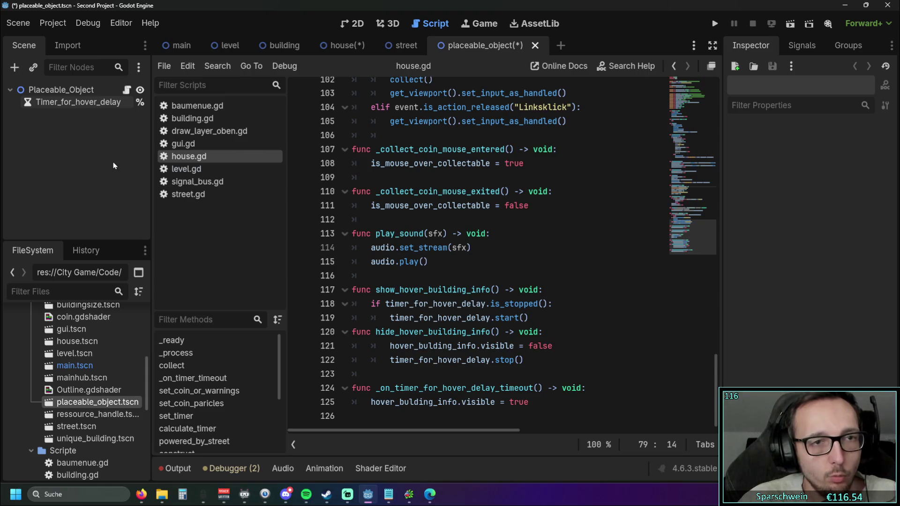
# Save the House scene and return to the Placeable_Object scene.
pyautogui.click(342, 45)
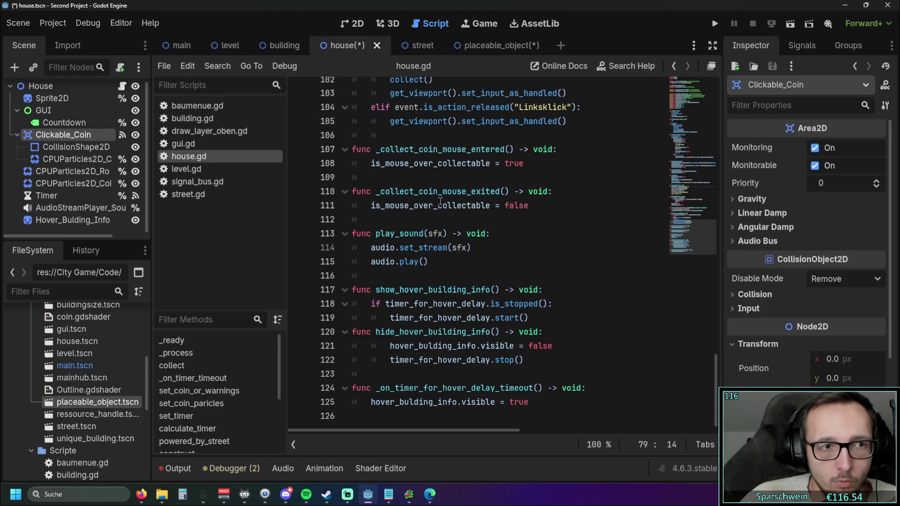
pyautogui.click(552, 259)
pyautogui.hotkey('ctrl', 's')
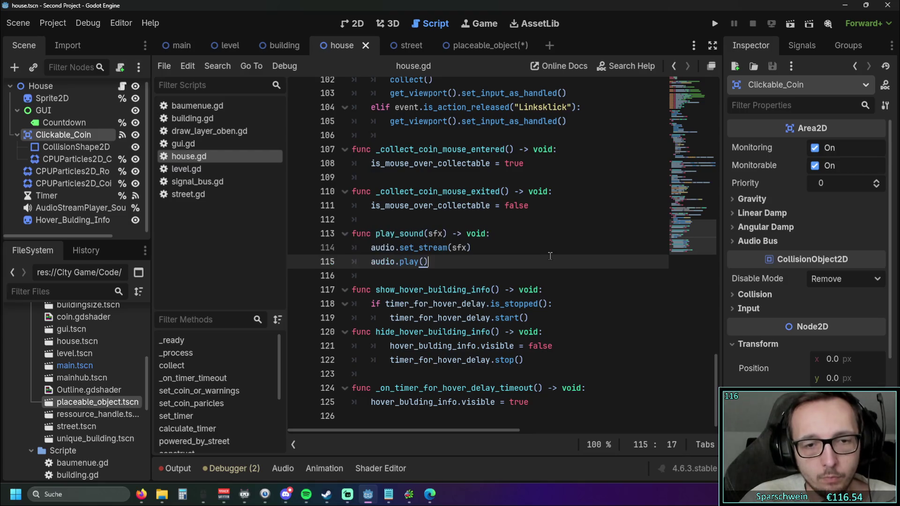
pyautogui.click(490, 45)
pyautogui.scroll(2, 446, 210)
pyautogui.scroll(20, 446, 211)
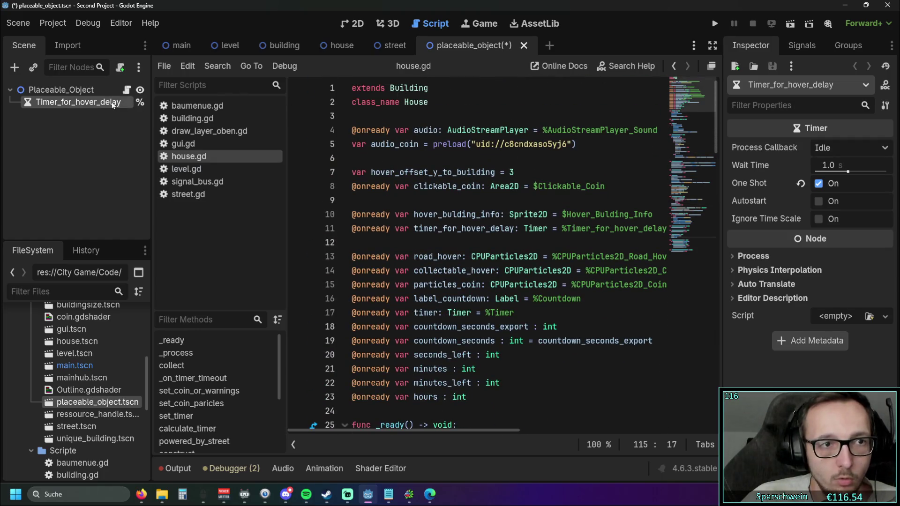
pyautogui.click(127, 90)
pyautogui.scroll(5, 452, 159)
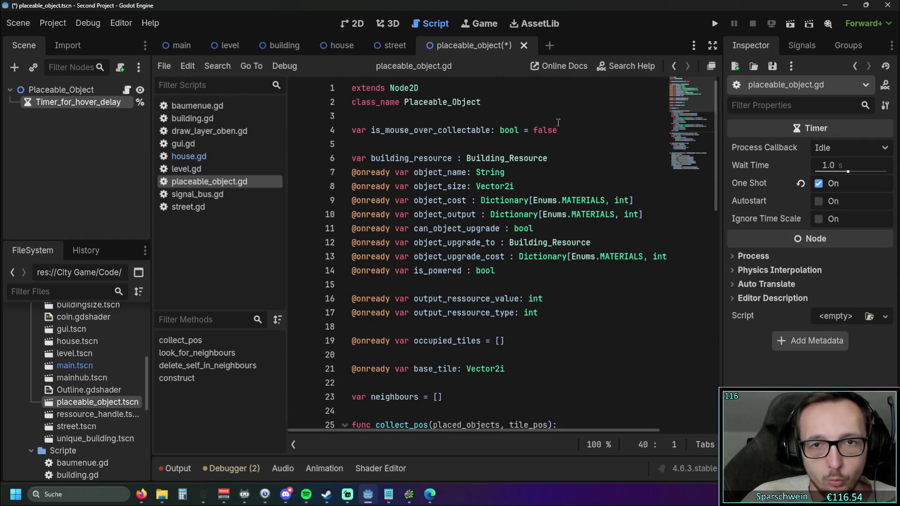
pyautogui.click(562, 128)
pyautogui.scroll(-2, 516, 206)
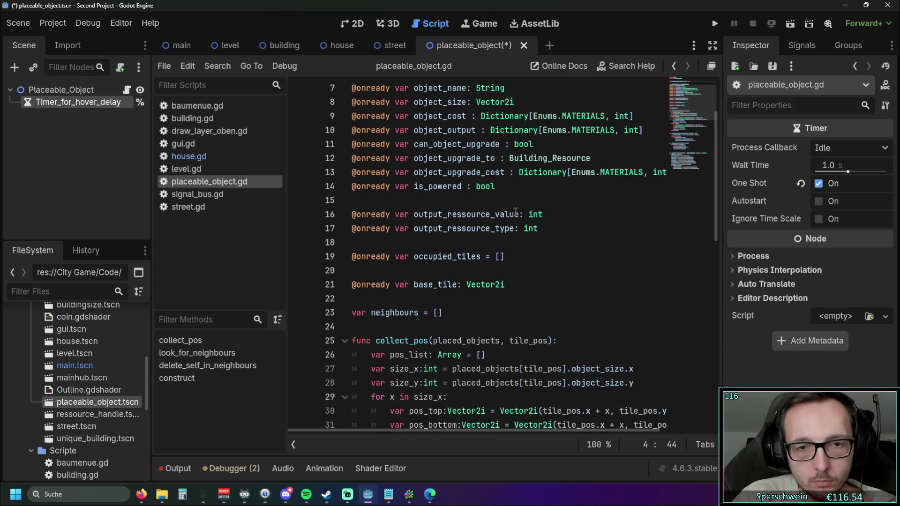
pyautogui.scroll(2, 515, 213)
pyautogui.press('Return')
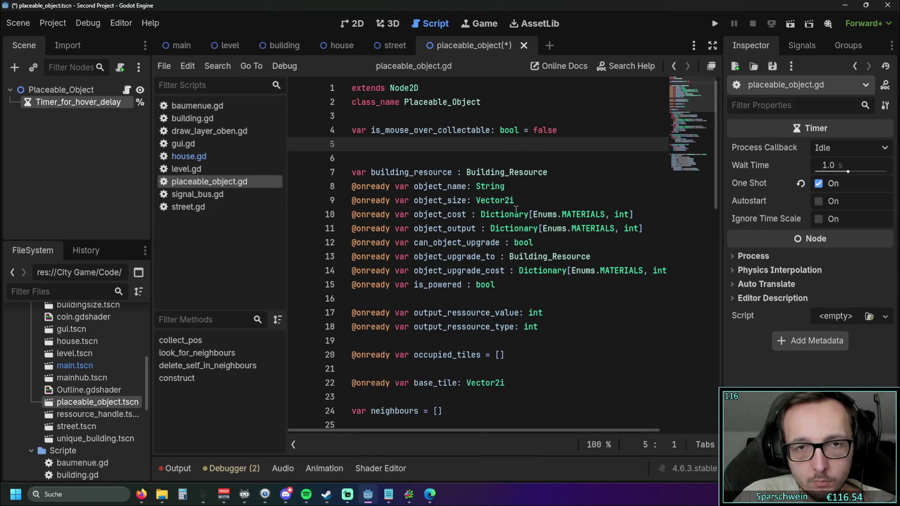
pyautogui.moveTo(59, 103); pyautogui.dragTo(405, 149)
pyautogui.click(443, 175)
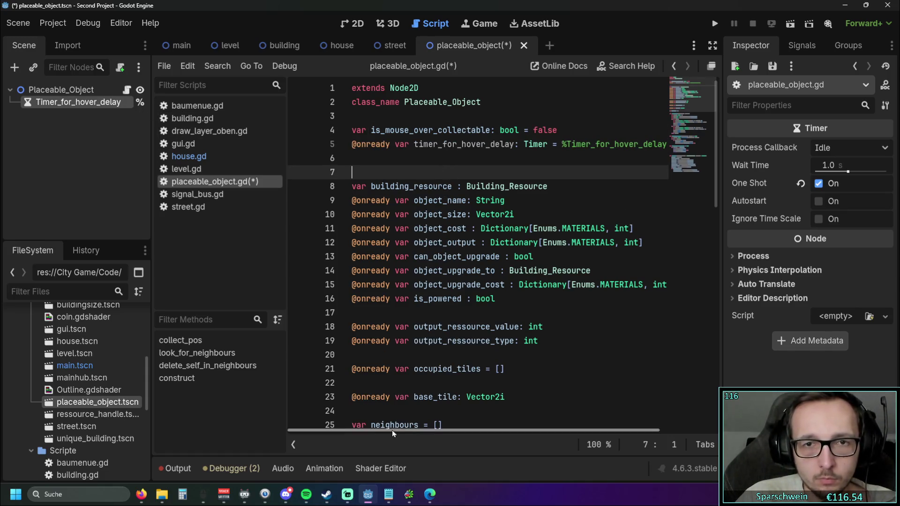
pyautogui.moveTo(395, 430)
pyautogui.mouseDown()
pyautogui.moveTo(468, 430)
pyautogui.moveTo(315, 426)
pyautogui.mouseUp()
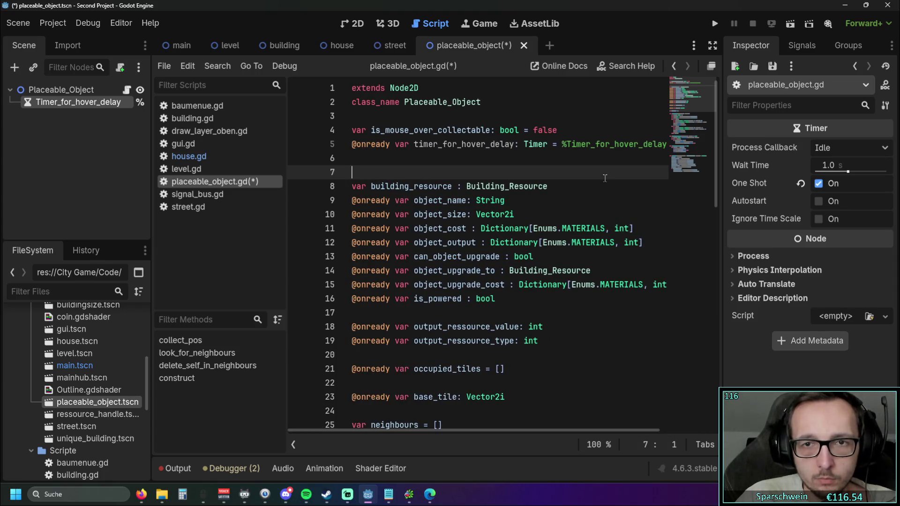
pyautogui.click(562, 182)
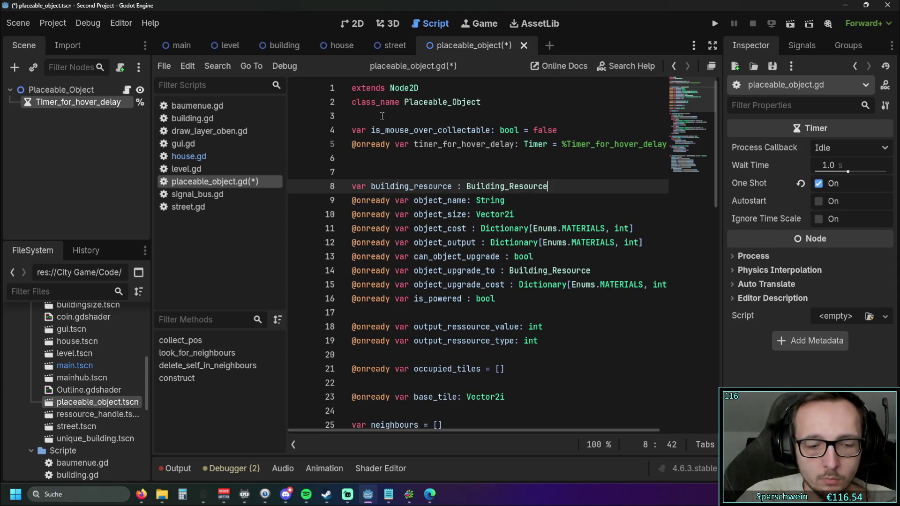
pyautogui.hotkey('ctrl', 's')
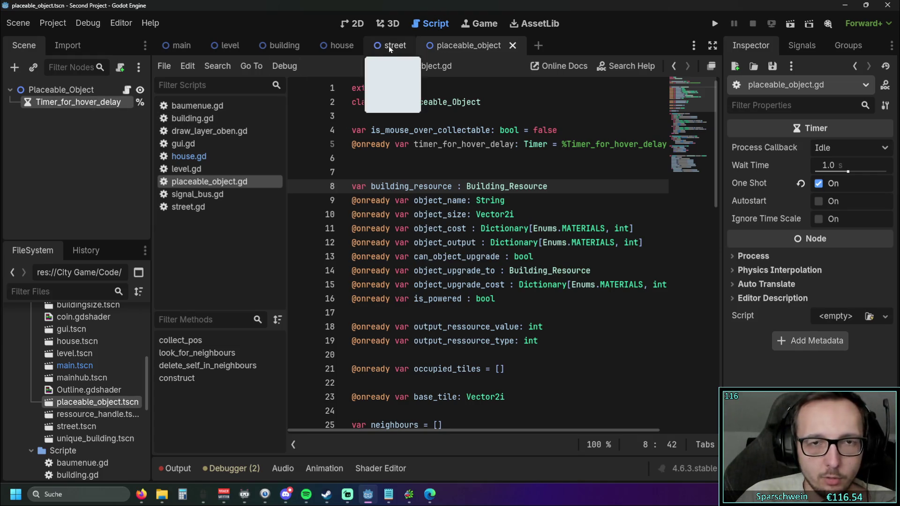
pyautogui.click(424, 146)
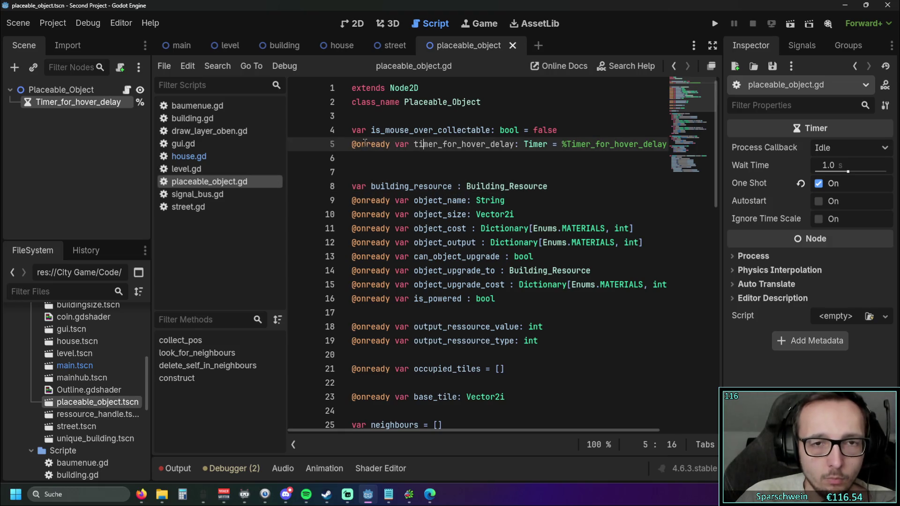
pyautogui.moveTo(362, 142)
pyautogui.click(359, 158)
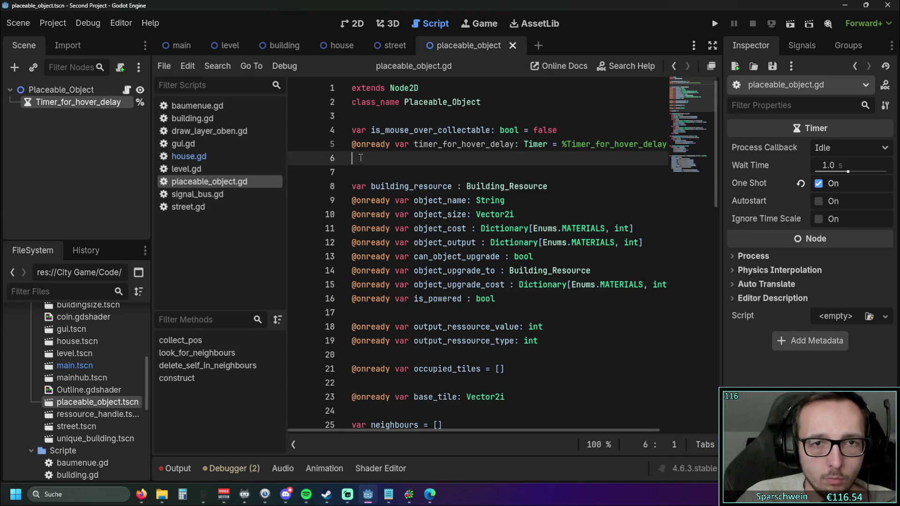
pyautogui.click(393, 145)
pyautogui.click(415, 168)
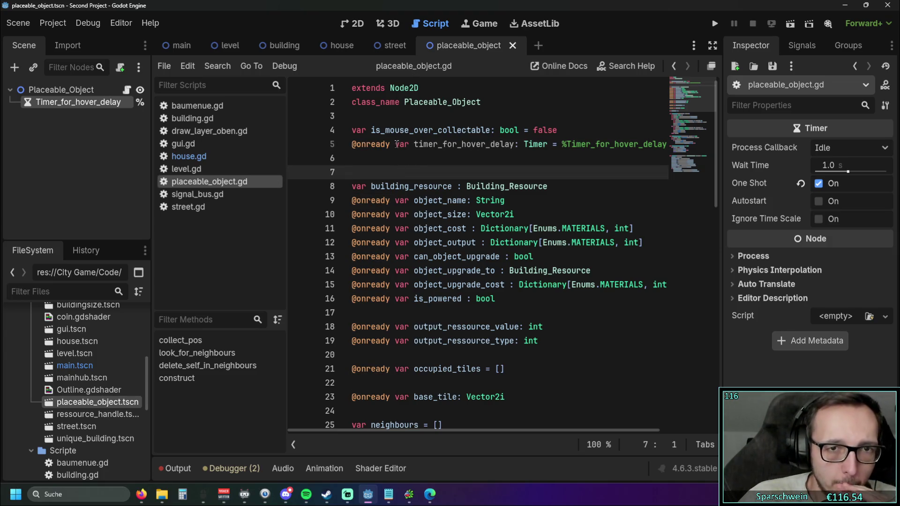
pyautogui.click(338, 44)
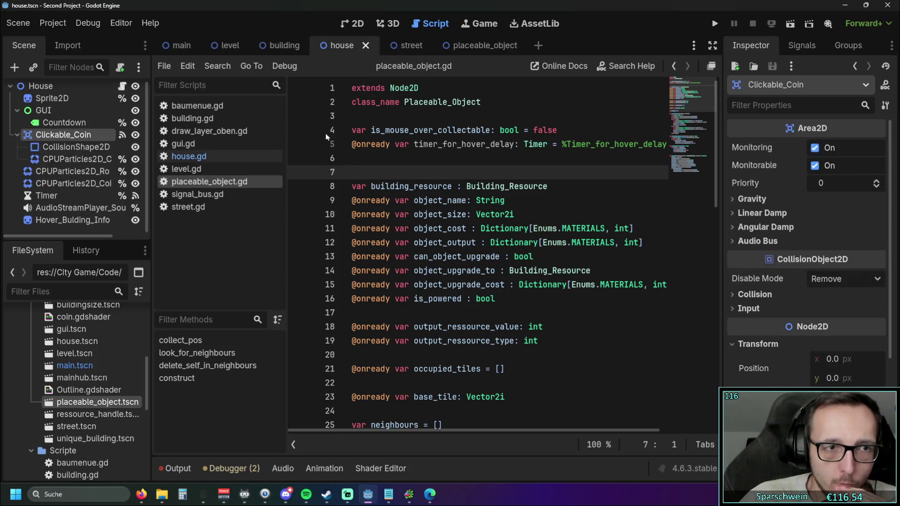
# Delete the duplicate timer_for_hover_delay declaration on line 11 of house.gd.
pyautogui.click(501, 215)
pyautogui.hotkey('alt', 'Left')
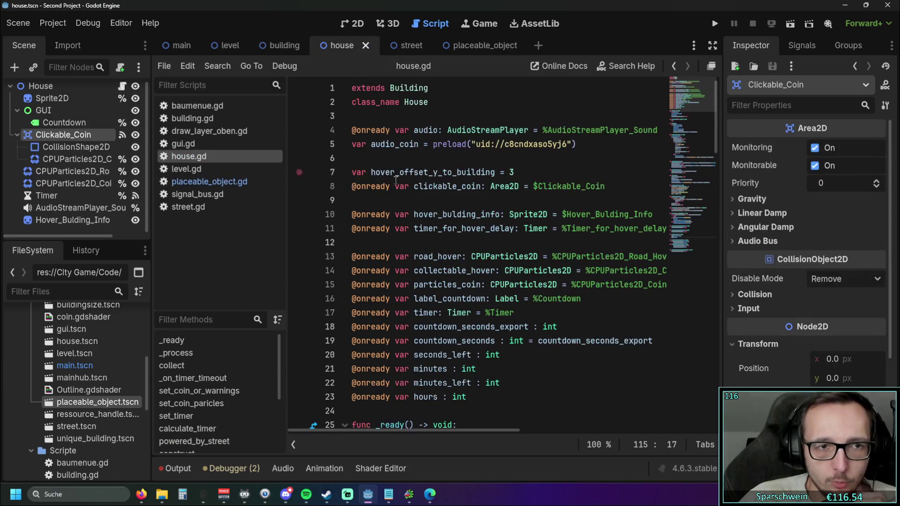
pyautogui.scroll(-2, 460, 265)
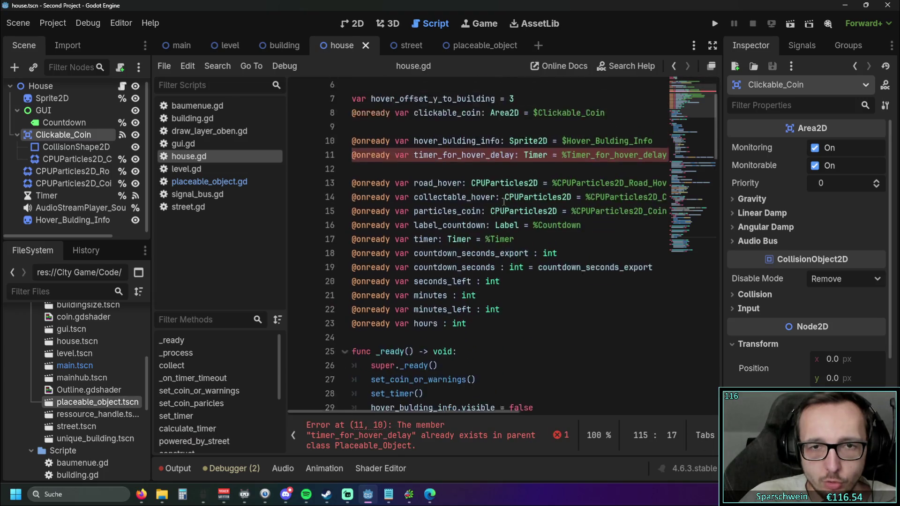
pyautogui.scroll(1, 440, 304)
pyautogui.hscroll(3, 469, 210)
pyautogui.moveTo(609, 186); pyautogui.dragTo(249, 183)
pyautogui.press('BackSpace')
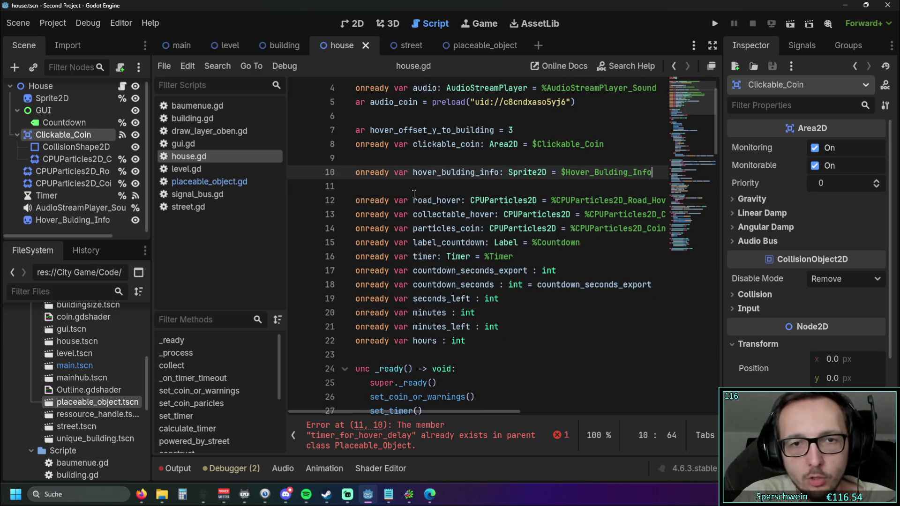
# Save house.gd and open the Mainhub scene with mainhub.gd.
pyautogui.click(524, 256)
pyautogui.hscroll(-1, 409, 424)
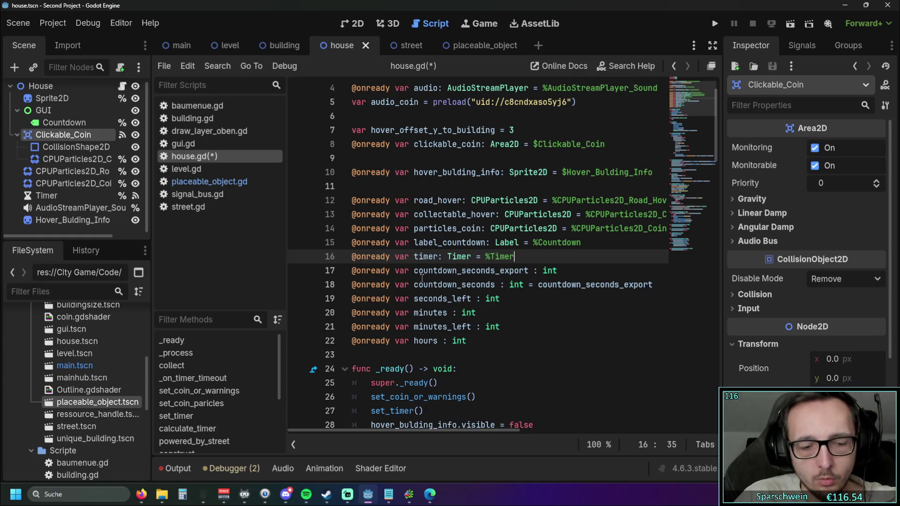
pyautogui.hotkey('ctrl', 's')
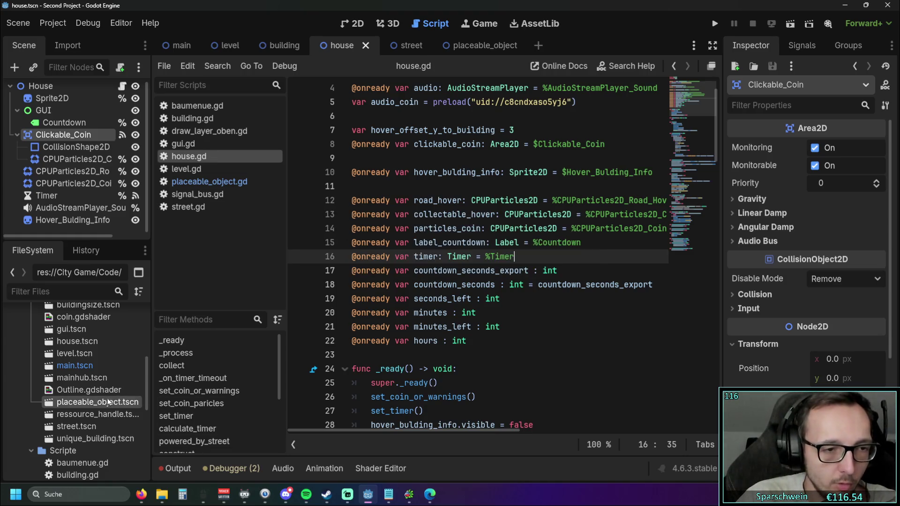
pyautogui.scroll(1, 90, 403)
pyautogui.doubleClick(90, 403)
pyautogui.click(127, 90)
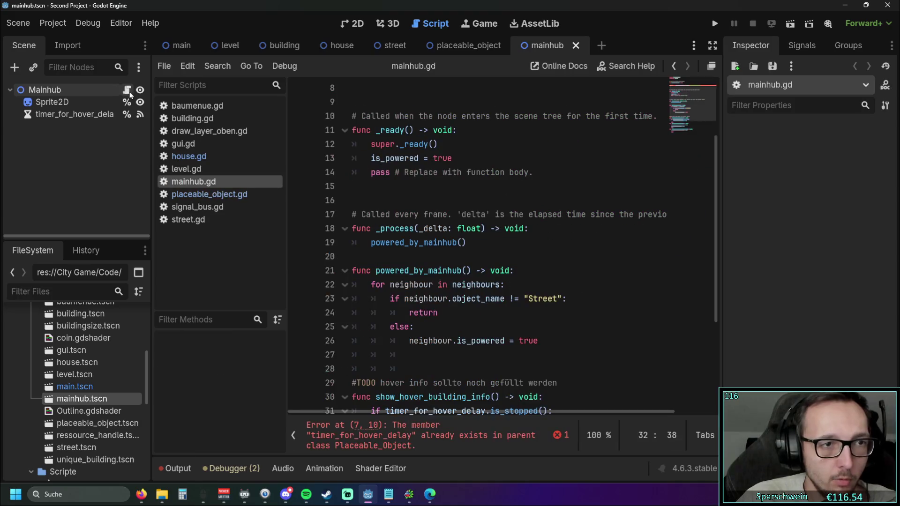
# Delete the timer_for_hover_delay declaration on line 7 of mainhub.gd.
pyautogui.click(83, 116)
pyautogui.scroll(-4, 466, 194)
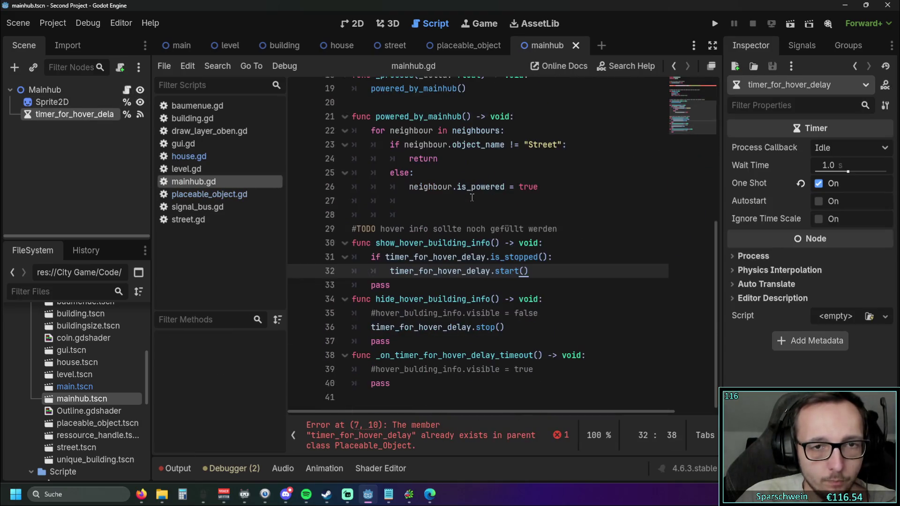
pyautogui.scroll(6, 465, 193)
pyautogui.click(505, 187)
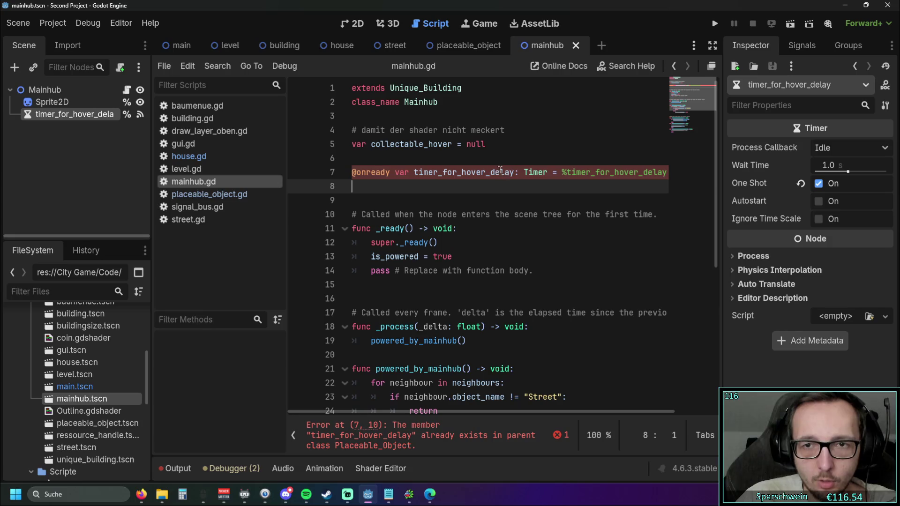
pyautogui.click(517, 172)
pyautogui.moveTo(353, 172); pyautogui.dragTo(760, 174)
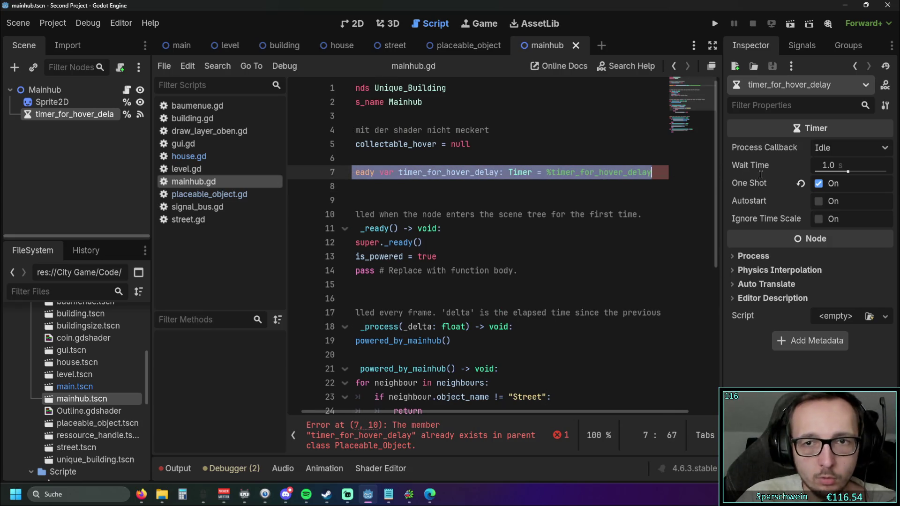
pyautogui.press('BackSpace')
pyautogui.press('BackSpace')
# Delete the Timer_for_hover_delay node from the Mainhub scene tree and save.
pyautogui.click(61, 123)
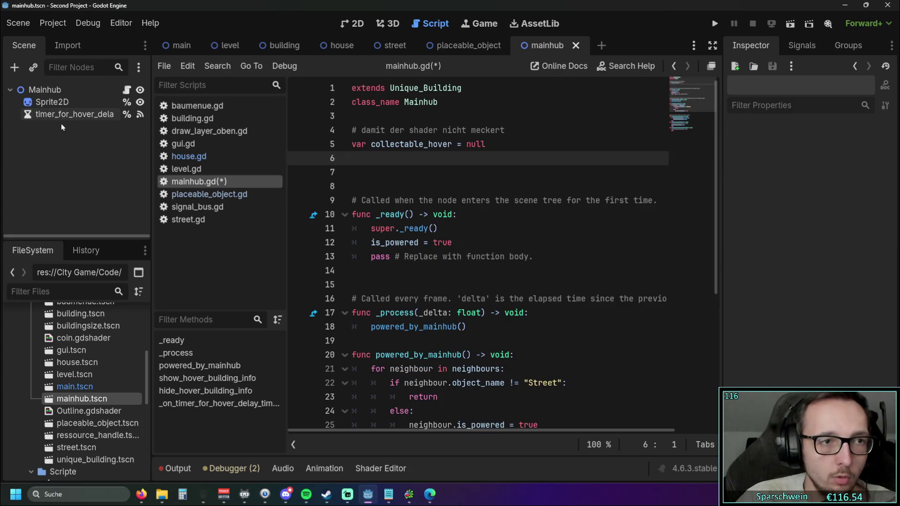
pyautogui.click(54, 118)
pyautogui.press('Delete')
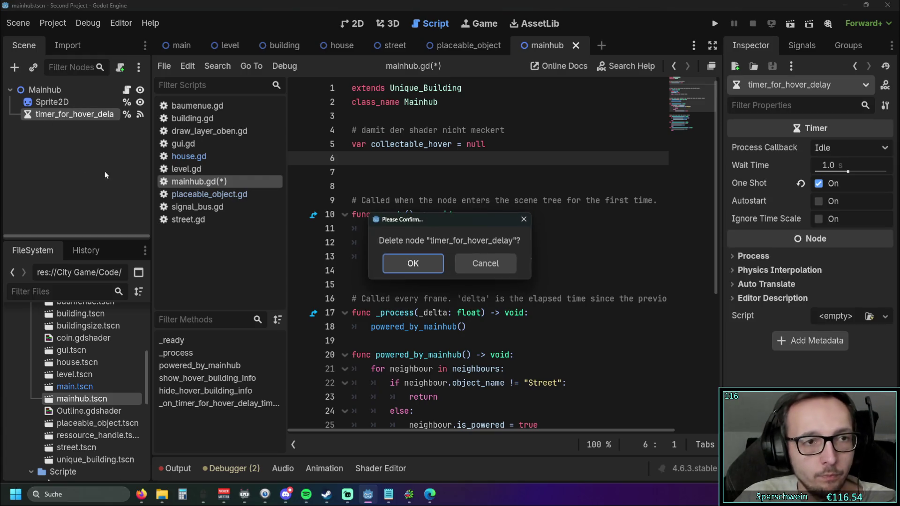
pyautogui.click(411, 263)
pyautogui.scroll(-5, 467, 216)
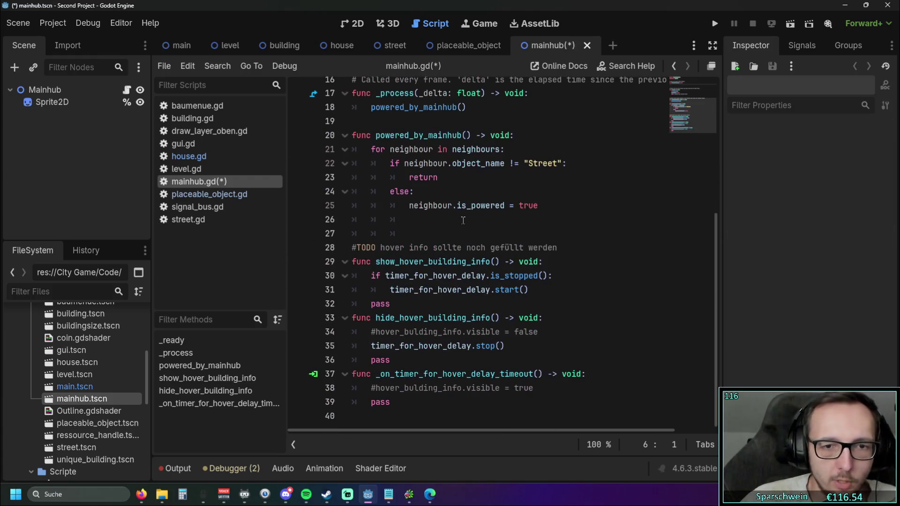
pyautogui.click(472, 220)
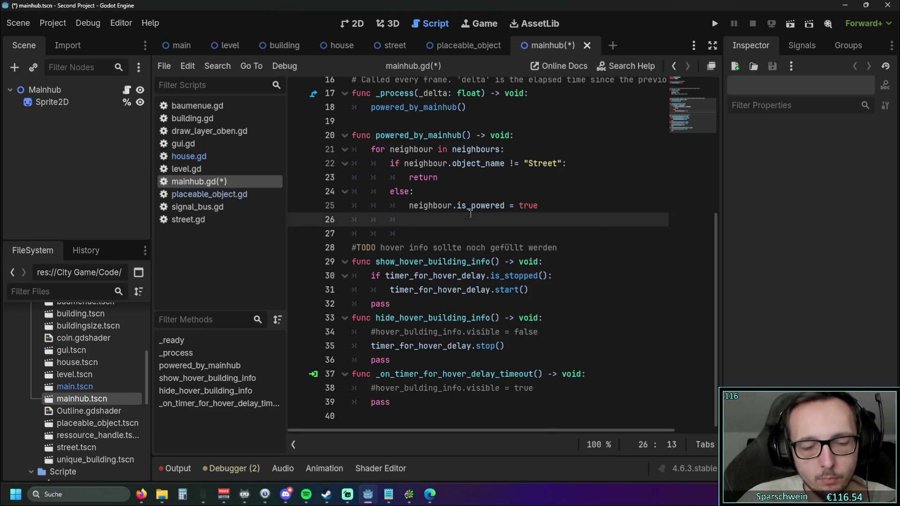
pyautogui.hotkey('ctrl', 's')
# Close the Mainhub scene and the mainhub.gd script.
pyautogui.click(586, 45)
pyautogui.rightClick(197, 182)
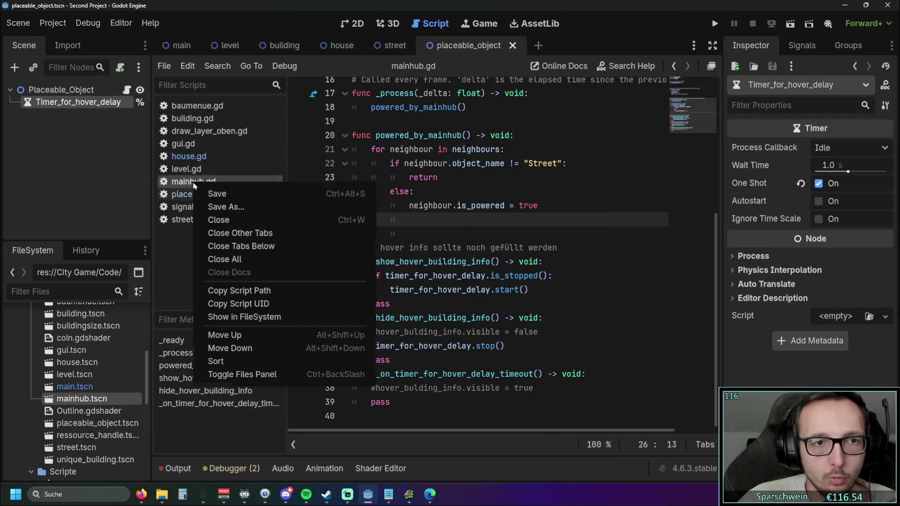
pyautogui.click(217, 216)
pyautogui.click(462, 199)
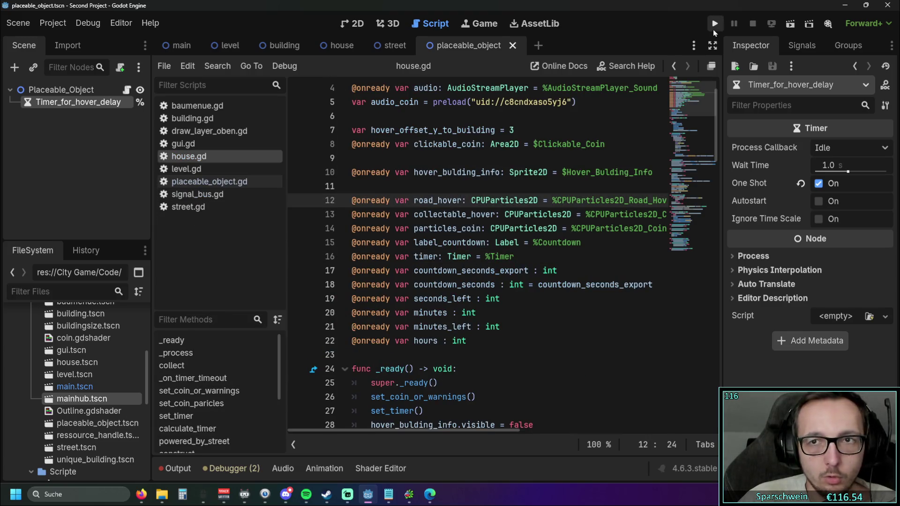
# Run the game, lay a diagonal street and a red house, then compare house.gd with placeable_object.gd.
pyautogui.click(712, 29)
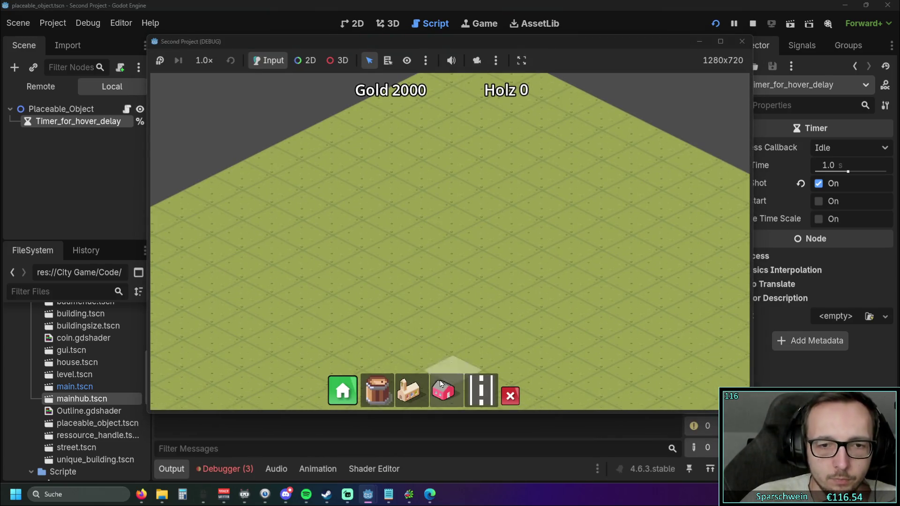
pyautogui.click(481, 390)
pyautogui.moveTo(363, 296); pyautogui.dragTo(557, 202)
pyautogui.click(443, 390)
pyautogui.click(434, 231)
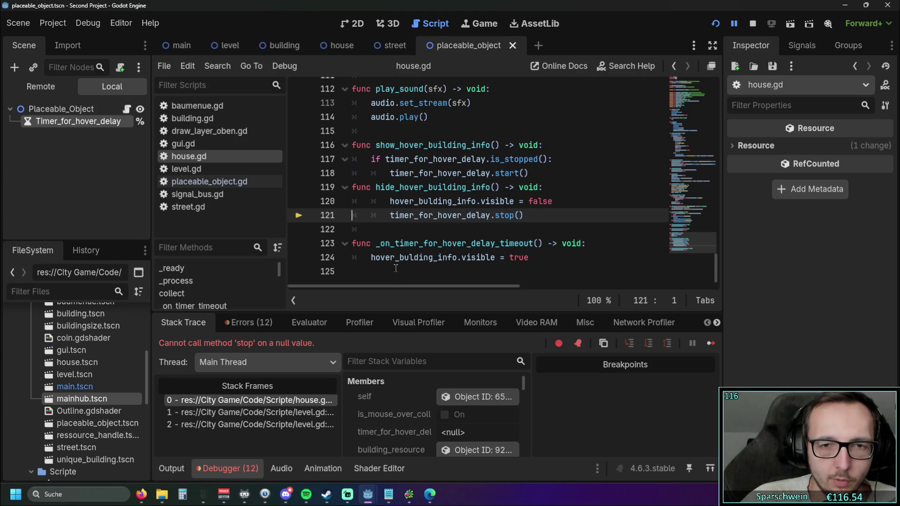
pyautogui.click(243, 183)
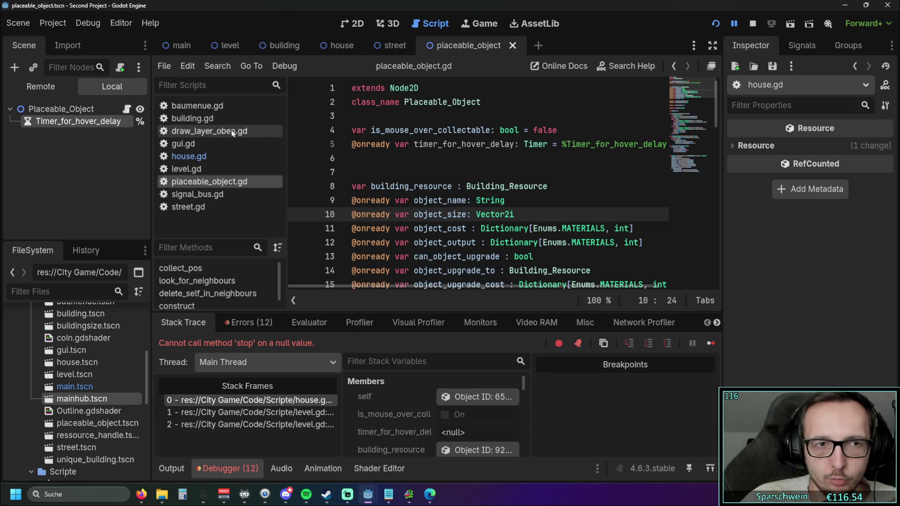
pyautogui.click(210, 156)
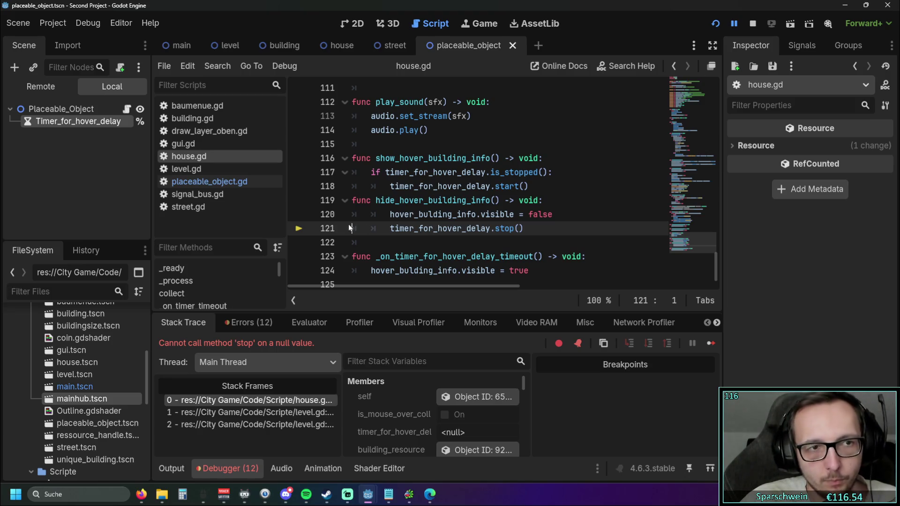
# Undo the recent house.gd edits, restoring the deleted timer declaration.
pyautogui.hotkey('ctrl', 'z')
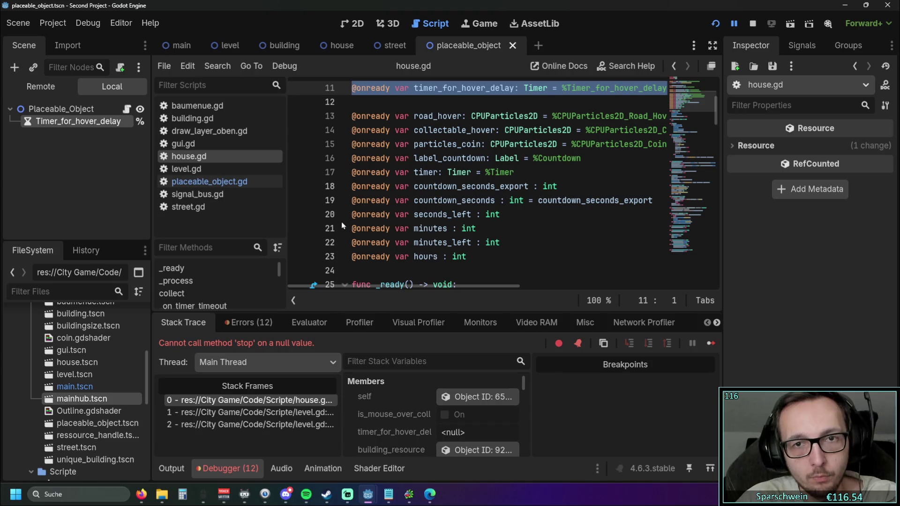
pyautogui.hotkey('ctrl', 'z')
pyautogui.hotkey('ctrl', 'z')
pyautogui.hotkey('ctrl', 'z')
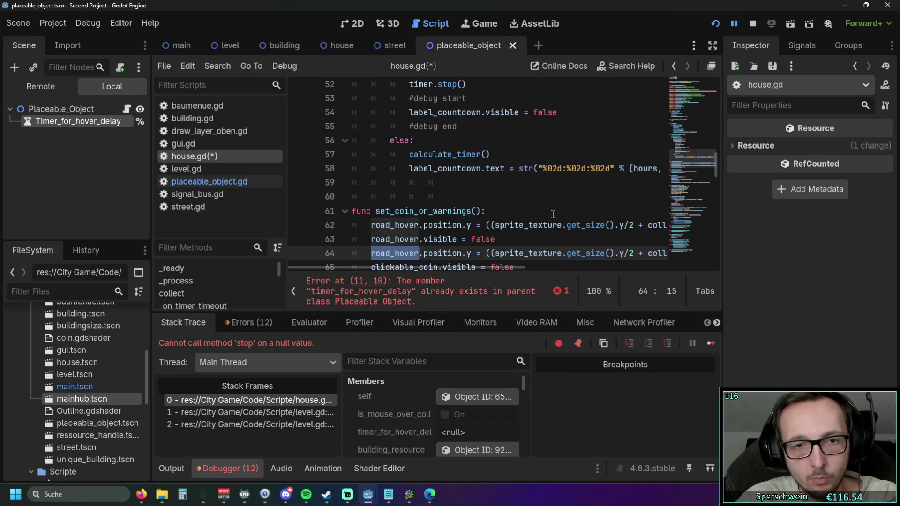
pyautogui.write('clickable_coin')
pyautogui.scroll(5, 530, 208)
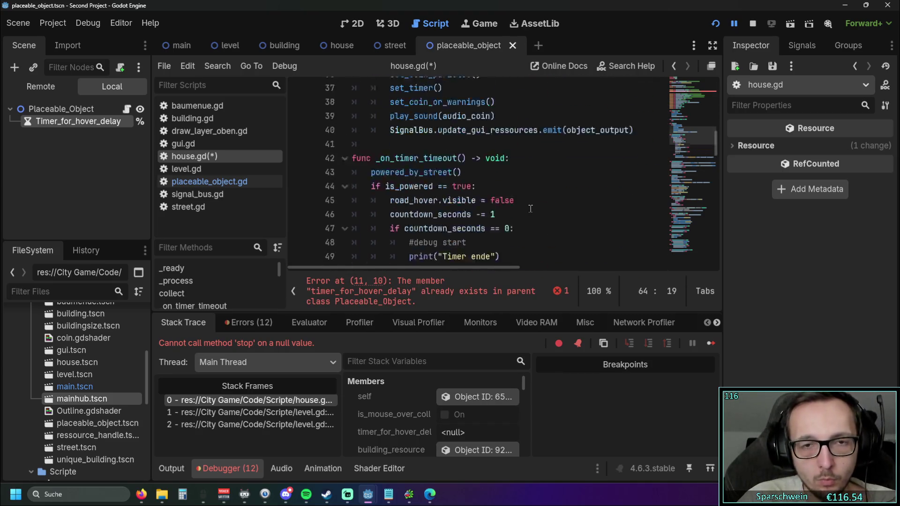
pyautogui.scroll(6, 530, 208)
# Copy Timer_for_hover_delay and paste it into the house scene under Hover_Bulding_Info.
pyautogui.click(42, 126)
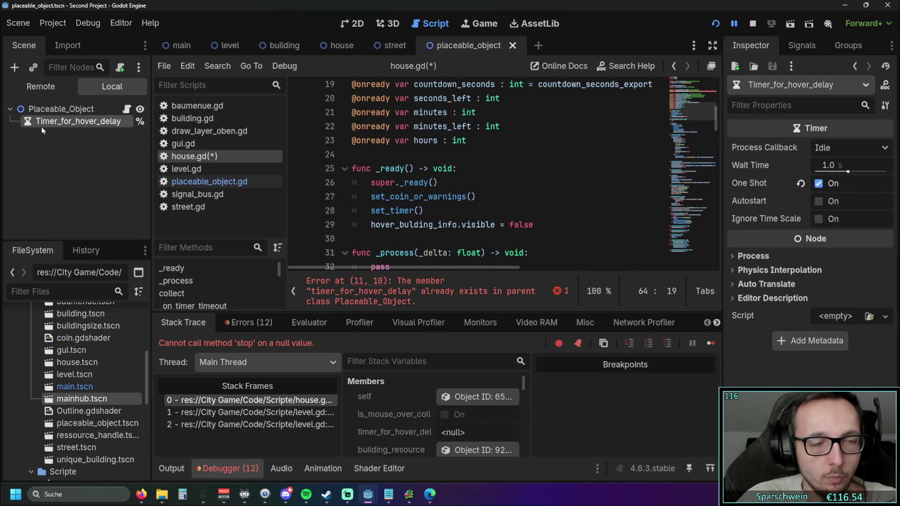
pyautogui.click(341, 45)
pyautogui.scroll(-1, 100, 183)
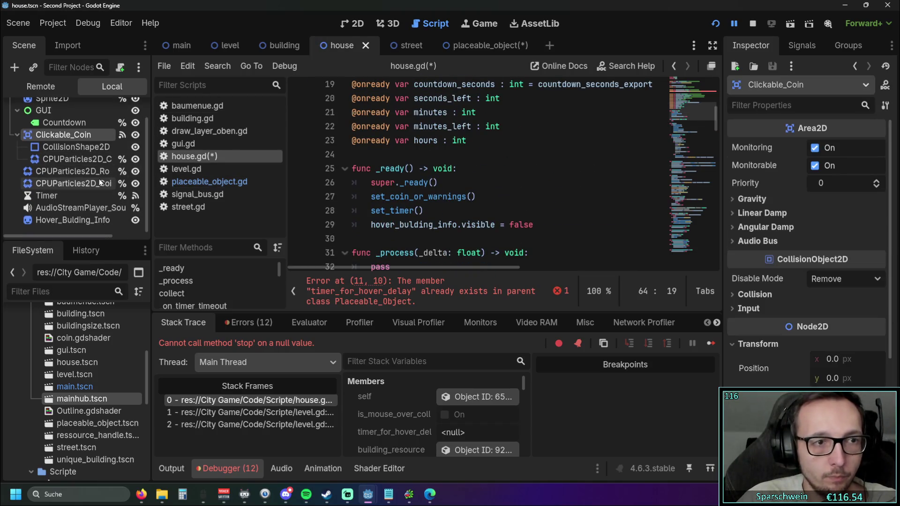
pyautogui.click(60, 228)
pyautogui.rightClick(58, 227)
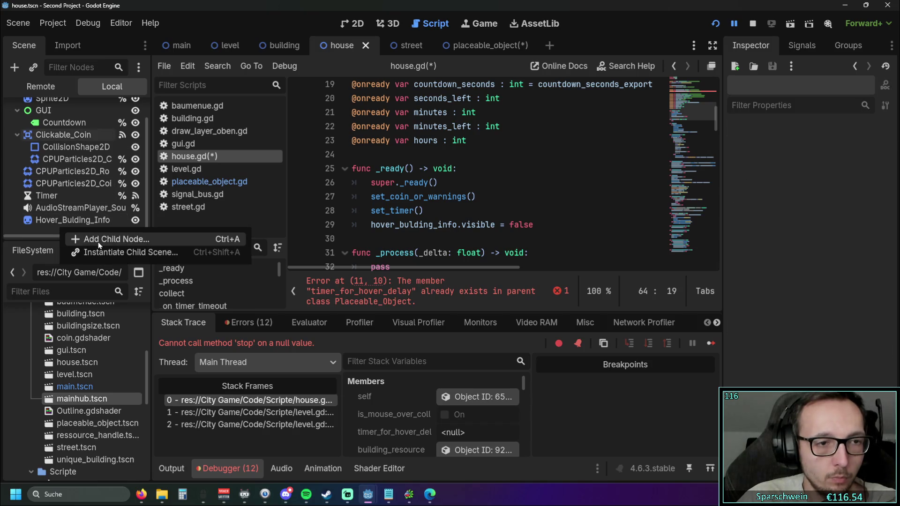
pyautogui.click(40, 237)
pyautogui.hotkey('ctrl', 'v')
pyautogui.moveTo(60, 226); pyautogui.dragTo(63, 215)
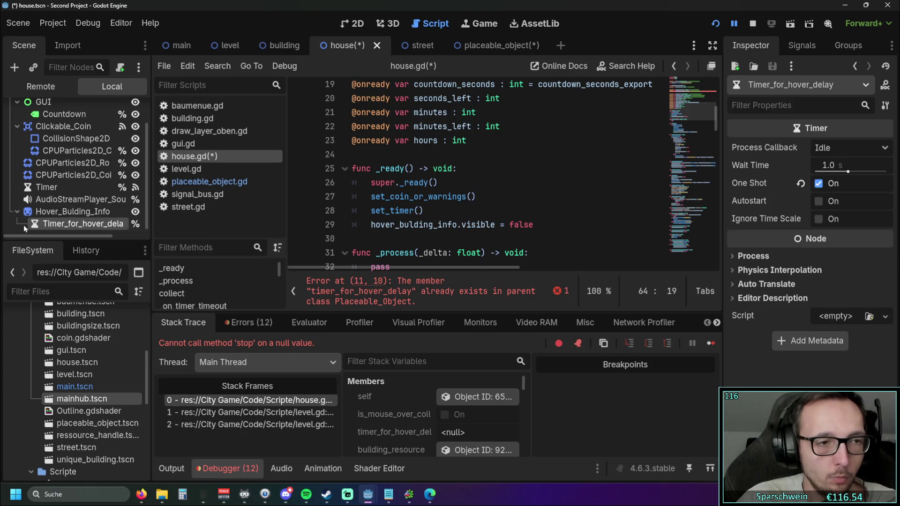
pyautogui.click(60, 211)
pyautogui.click(29, 225)
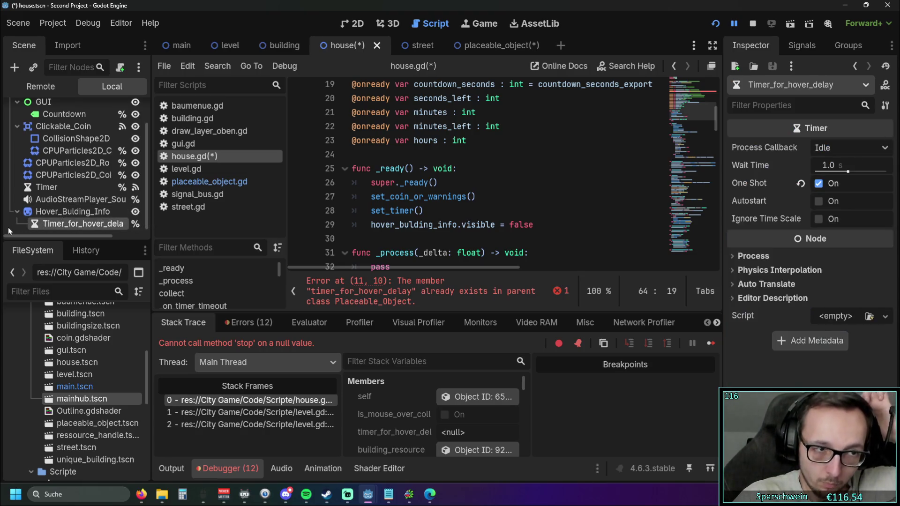
# Open placeable_object.gd, then open the mainhub.tscn scene.
pyautogui.scroll(-6, 520, 180)
pyautogui.scroll(-10, 519, 180)
pyautogui.click(208, 181)
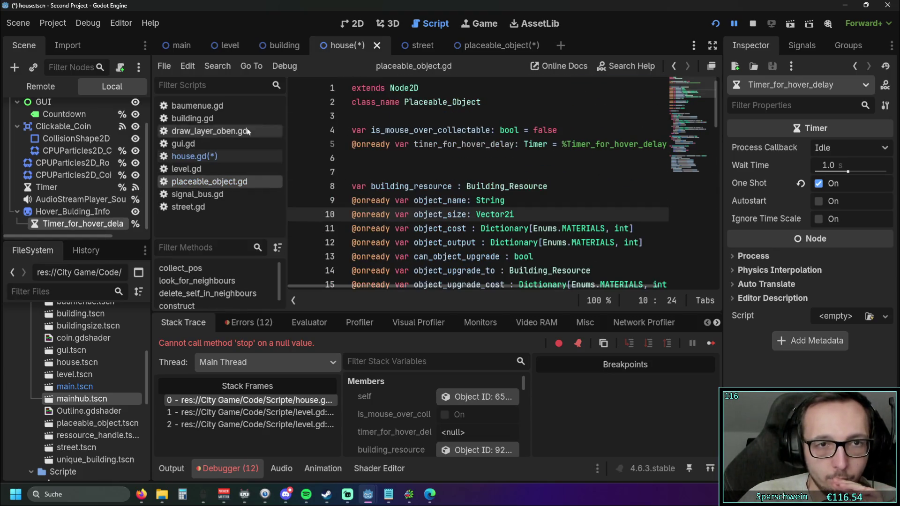
pyautogui.doubleClick(90, 399)
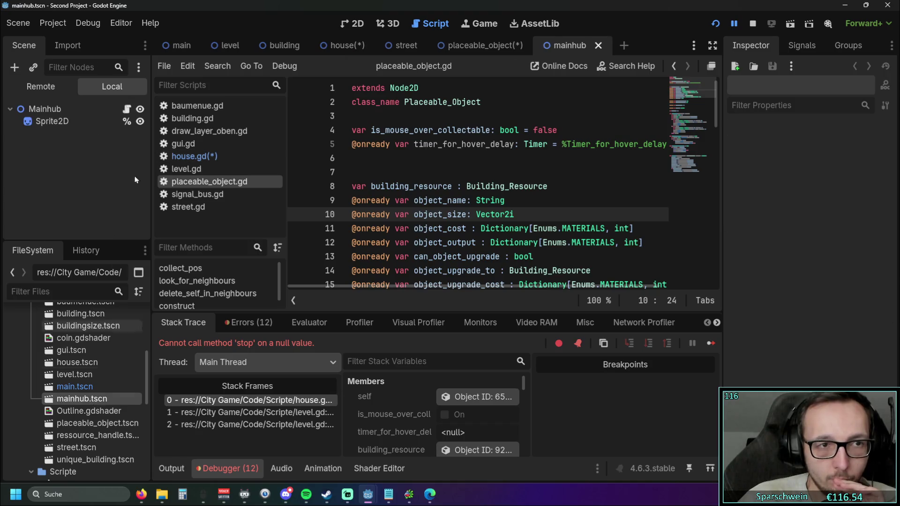
pyautogui.click(127, 109)
pyautogui.rightClick(68, 151)
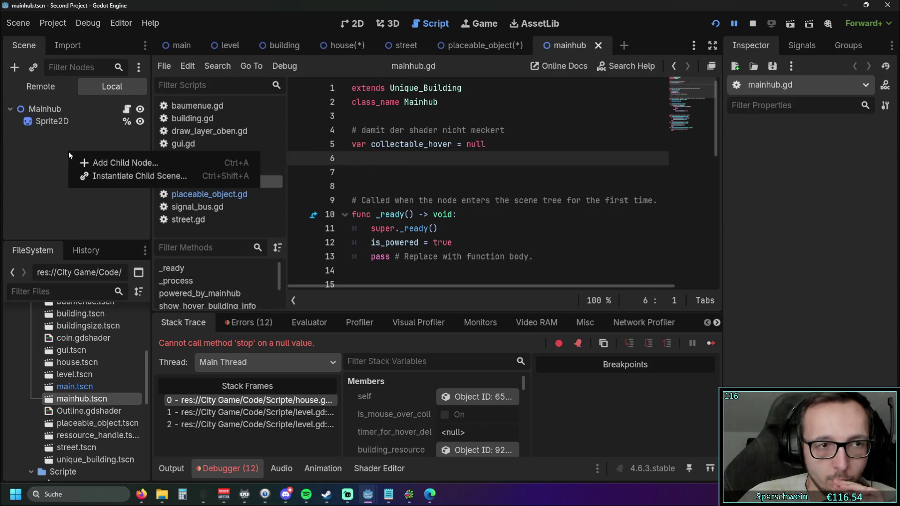
pyautogui.click(45, 158)
pyautogui.hotkey('ctrl', 'v')
pyautogui.click(45, 156)
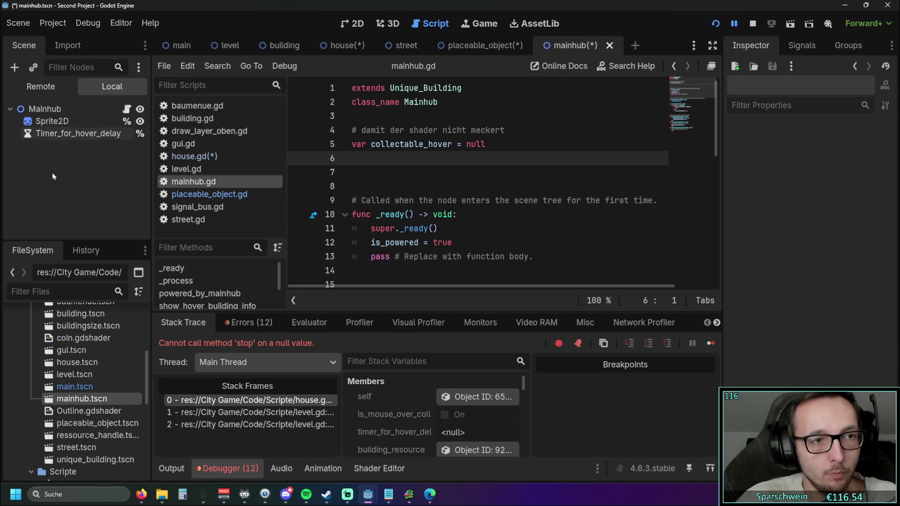
pyautogui.moveTo(85, 133)
pyautogui.mouseDown()
pyautogui.moveTo(448, 181)
pyautogui.moveTo(424, 175)
pyautogui.mouseUp()
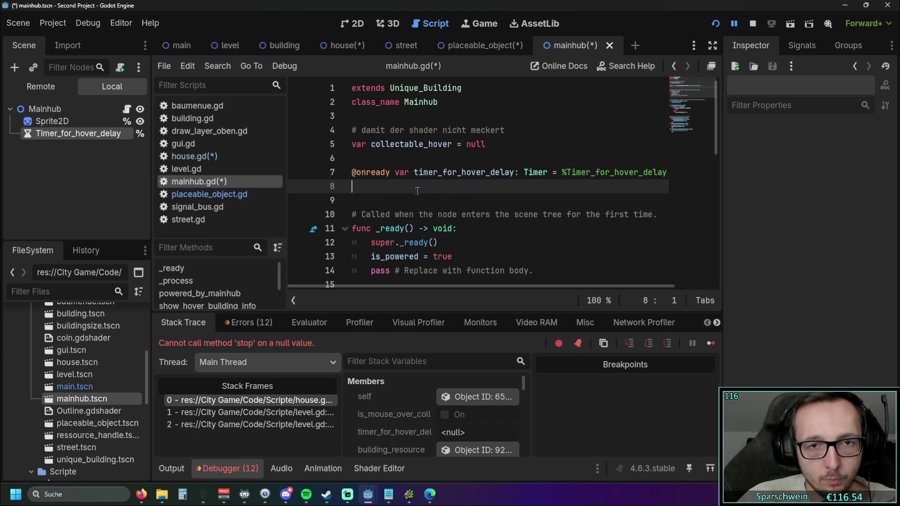
pyautogui.press('Delete')
# Delete the timer_for_hover_delay var on line 5 of placeable_object.gd and save everything.
pyautogui.scroll(-9, 407, 188)
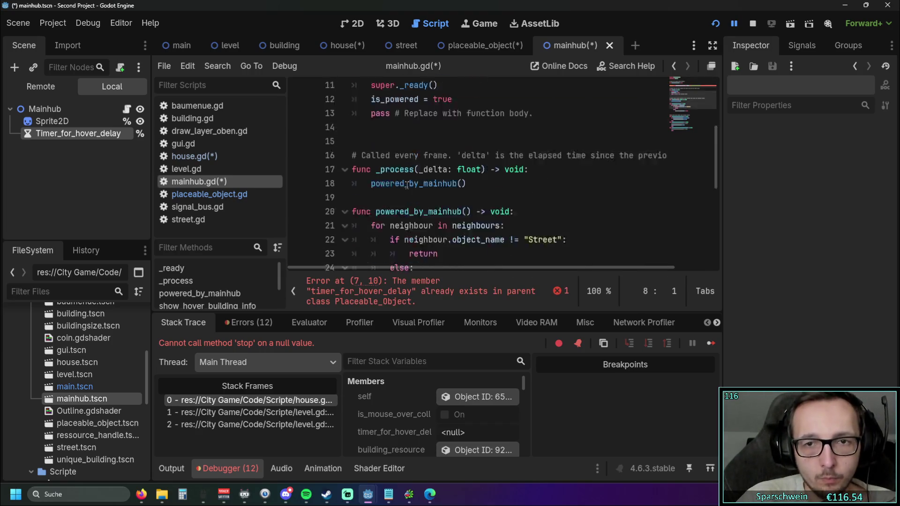
pyautogui.click(209, 194)
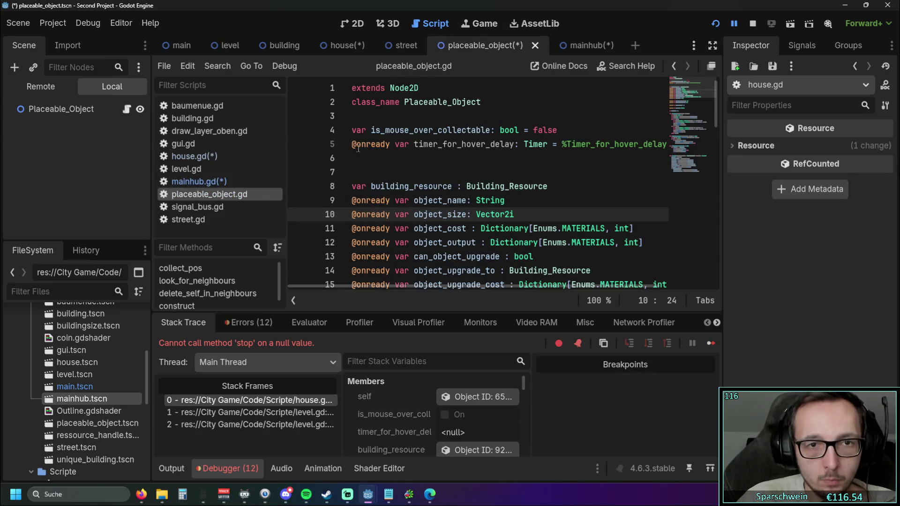
pyautogui.moveTo(354, 144); pyautogui.dragTo(665, 147)
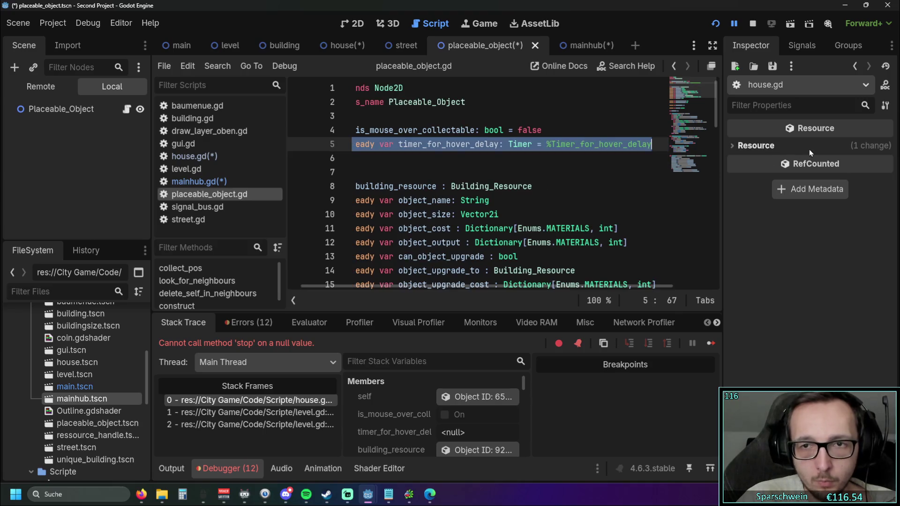
pyautogui.press('BackSpace')
pyautogui.press('BackSpace')
pyautogui.click(408, 142)
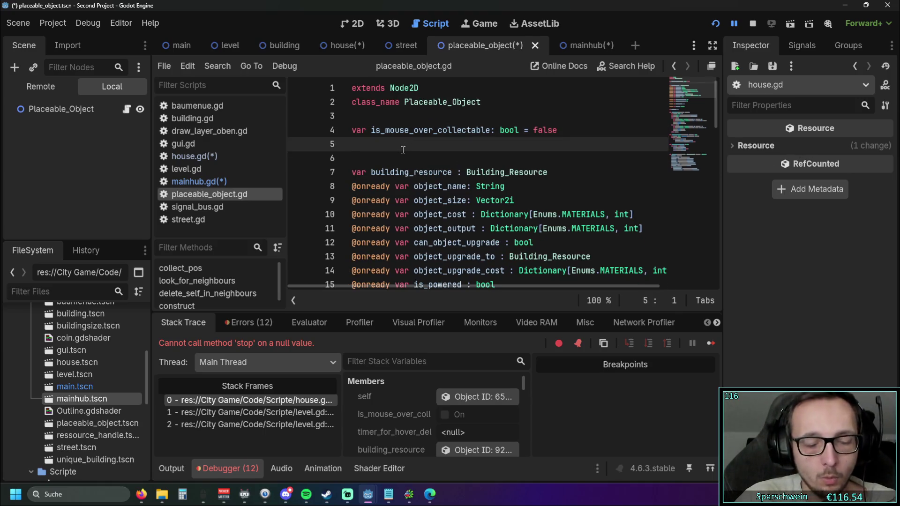
pyautogui.hotkey('ctrl', 's')
# Rerun the game, build a house with a road beside it, stop, and return to the house scene.
pyautogui.click(715, 24)
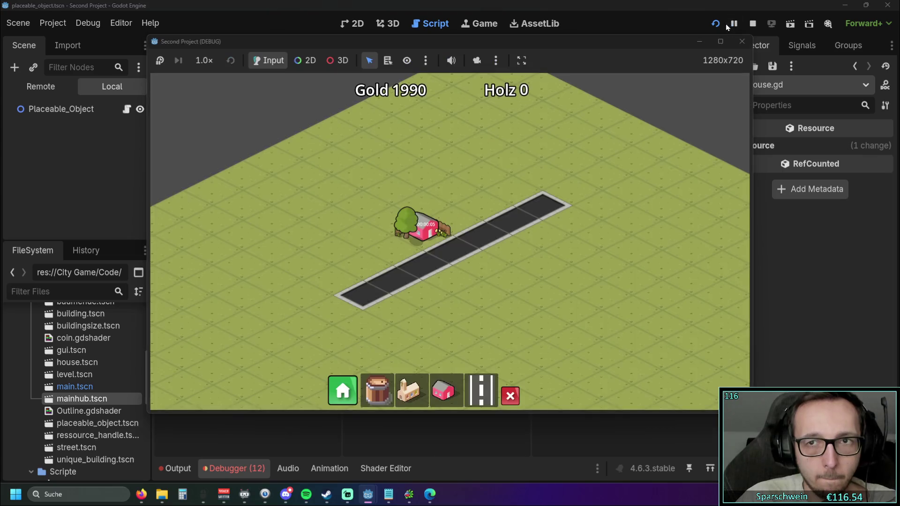
pyautogui.click(742, 41)
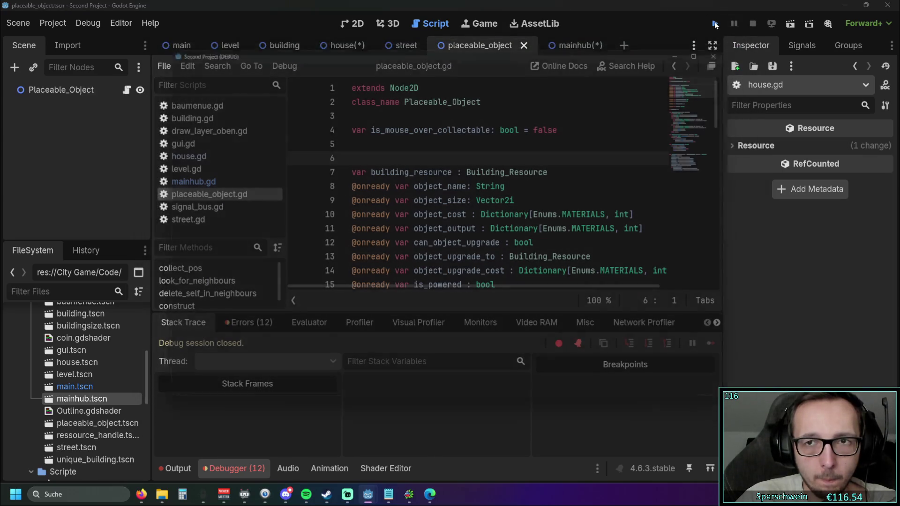
pyautogui.click(715, 23)
pyautogui.click(443, 390)
pyautogui.click(432, 277)
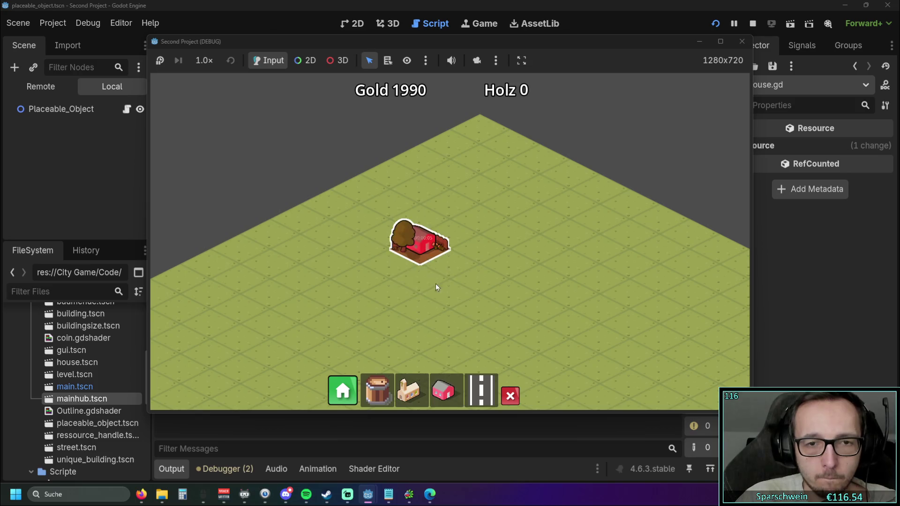
pyautogui.click(384, 299)
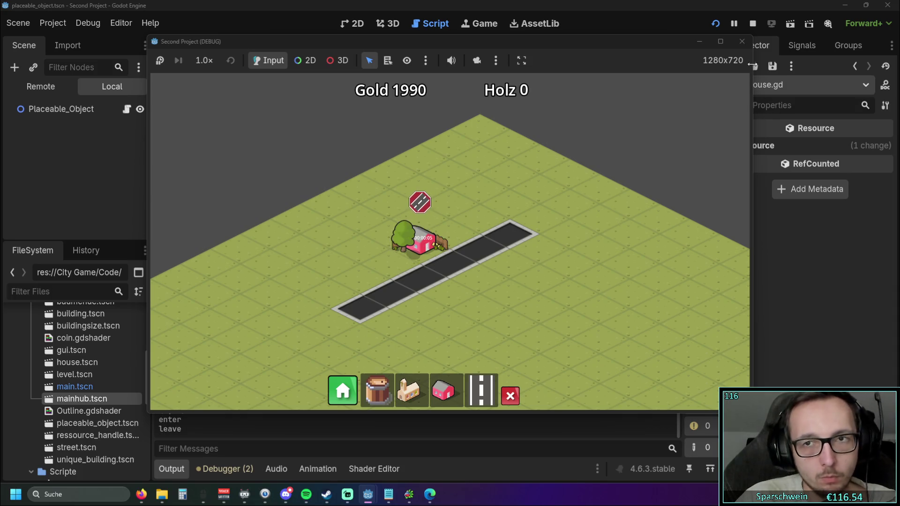
pyautogui.click(742, 42)
pyautogui.click(332, 44)
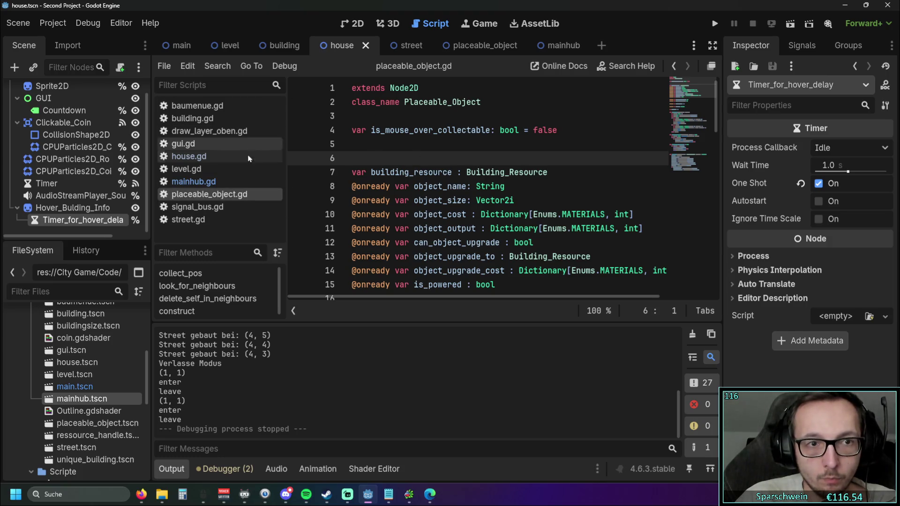
# Review the hover-timer functions in house.gd.
pyautogui.click(216, 158)
pyautogui.scroll(-3, 482, 198)
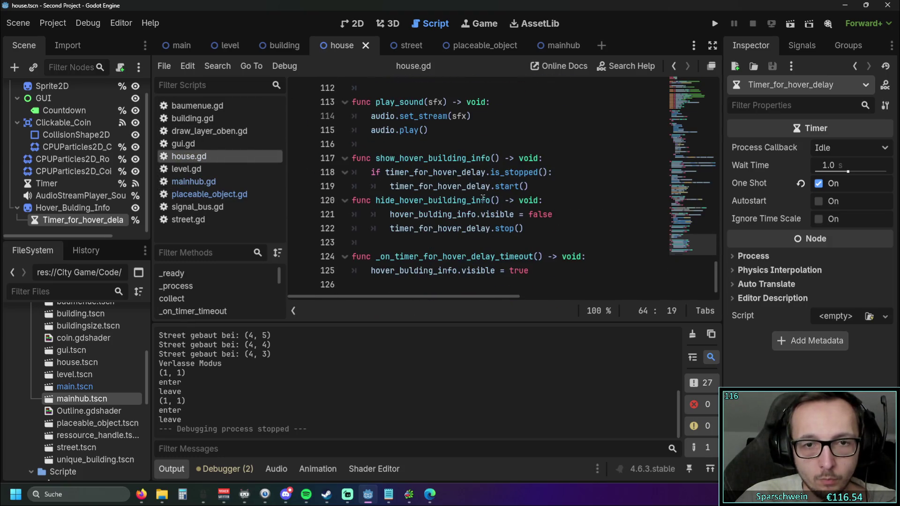
pyautogui.scroll(4, 515, 203)
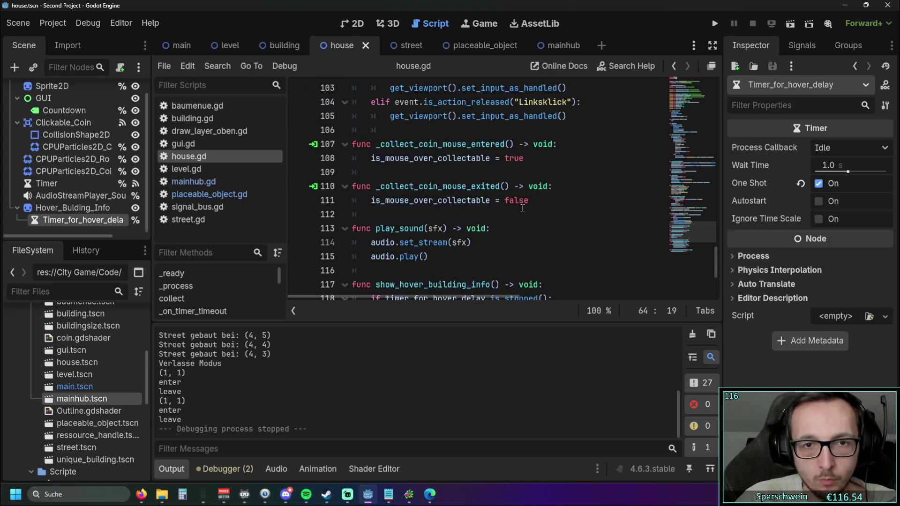
pyautogui.scroll(2, 522, 207)
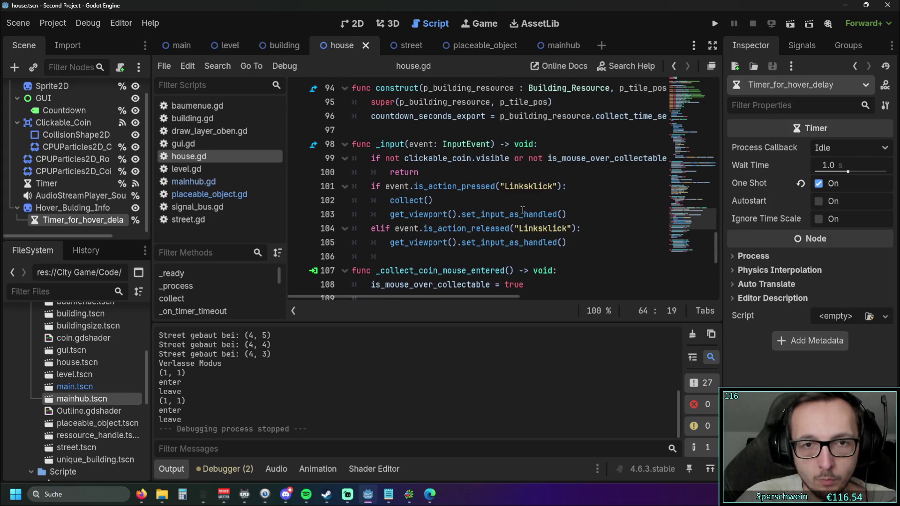
pyautogui.scroll(-6, 523, 210)
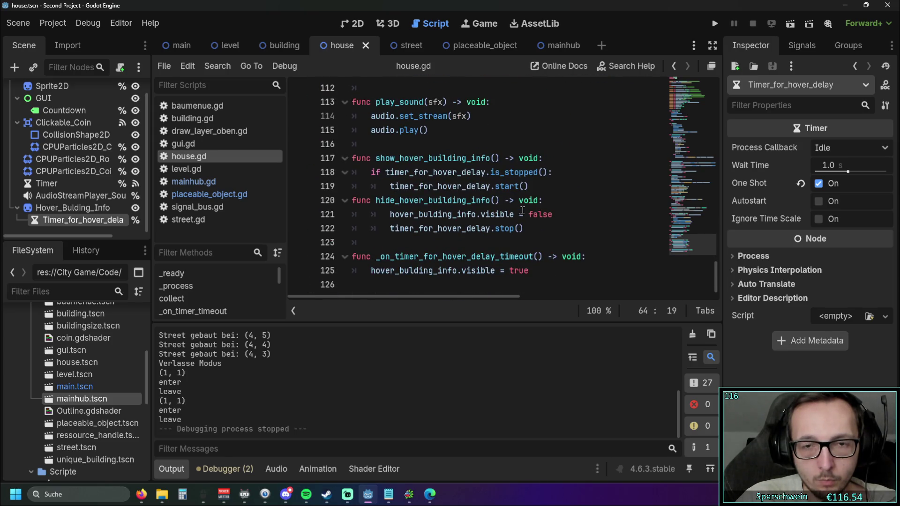
# Test-run the game by placing a house, then stop it and return to the script top.
pyautogui.click(714, 23)
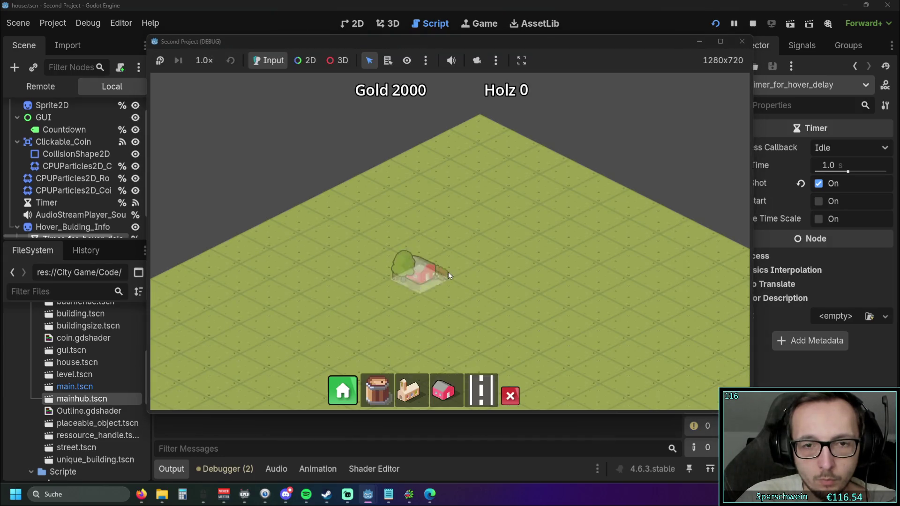
pyautogui.click(450, 257)
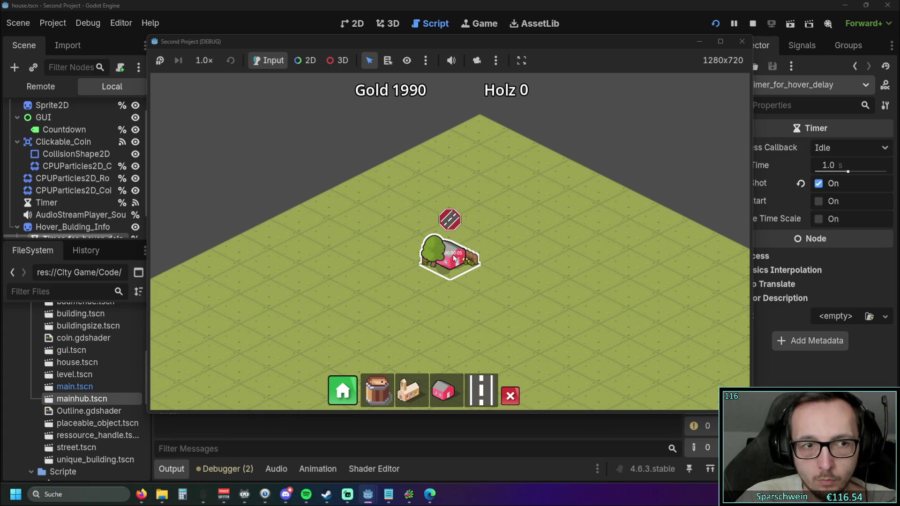
pyautogui.click(742, 41)
pyautogui.scroll(10, 432, 223)
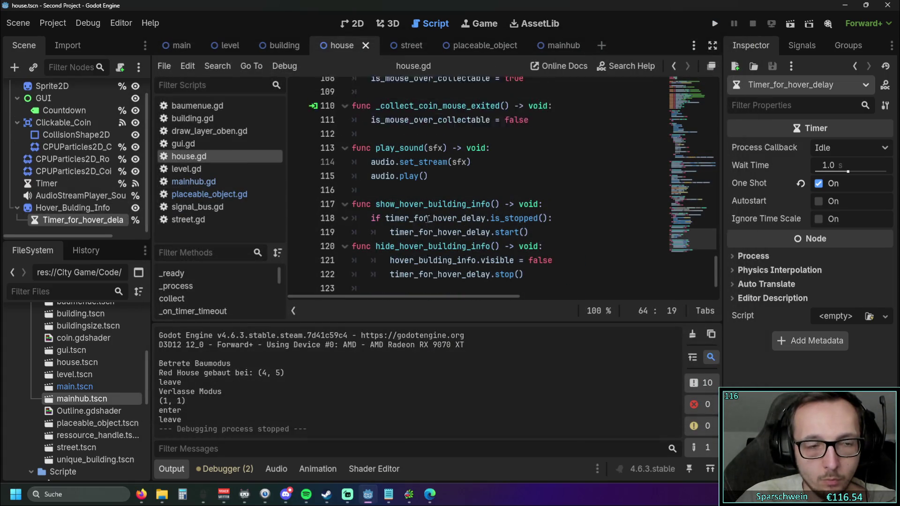
pyautogui.scroll(20, 433, 222)
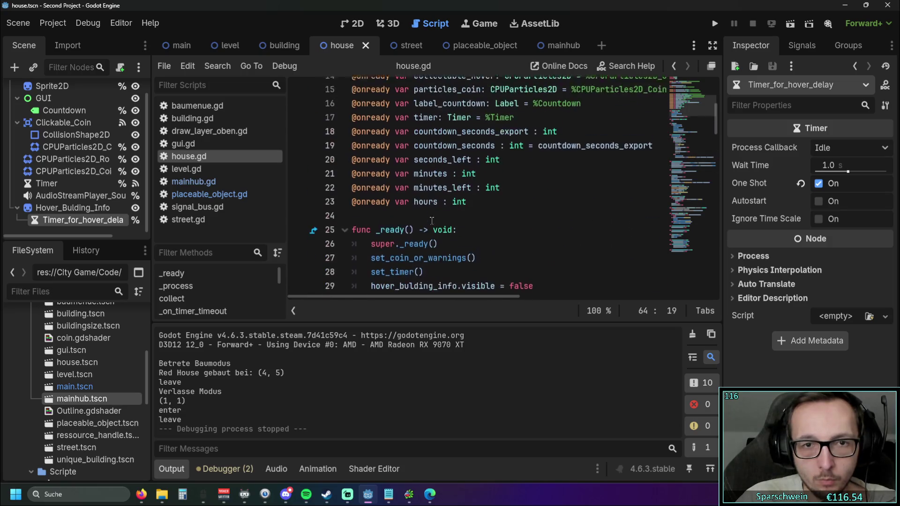
pyautogui.moveTo(417, 296)
pyautogui.mouseDown()
pyautogui.moveTo(467, 294)
pyautogui.moveTo(426, 293)
pyautogui.mouseUp()
pyautogui.moveTo(651, 229); pyautogui.dragTo(279, 231)
pyautogui.press('BackSpace')
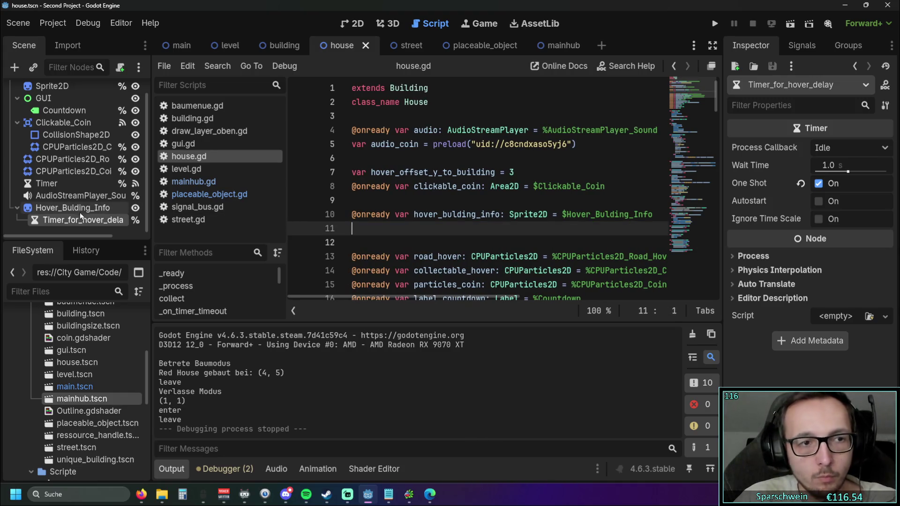
pyautogui.moveTo(57, 221); pyautogui.dragTo(390, 233)
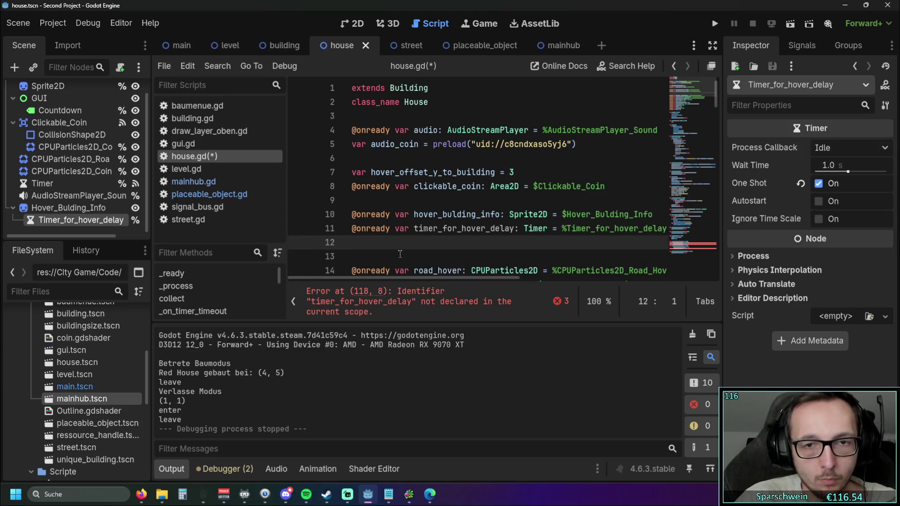
pyautogui.press('Return')
pyautogui.hotkey('ctrl', 's')
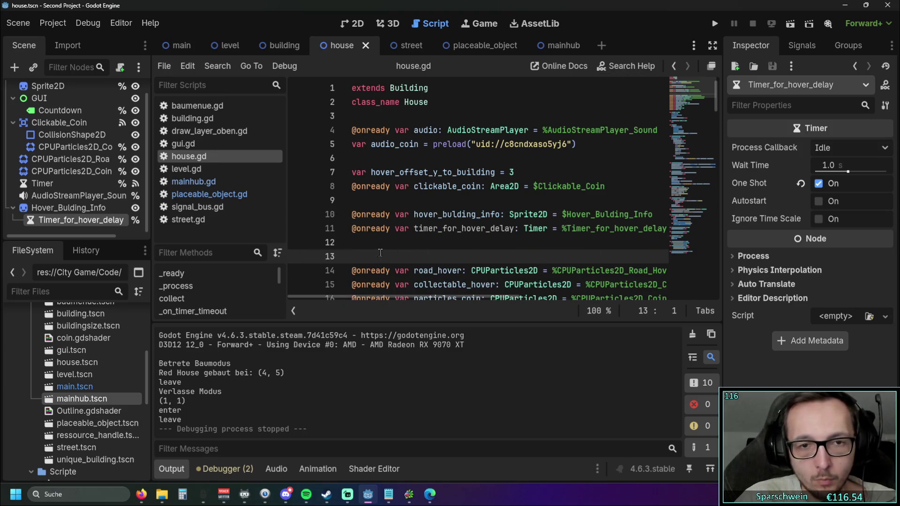
pyautogui.press('BackSpace')
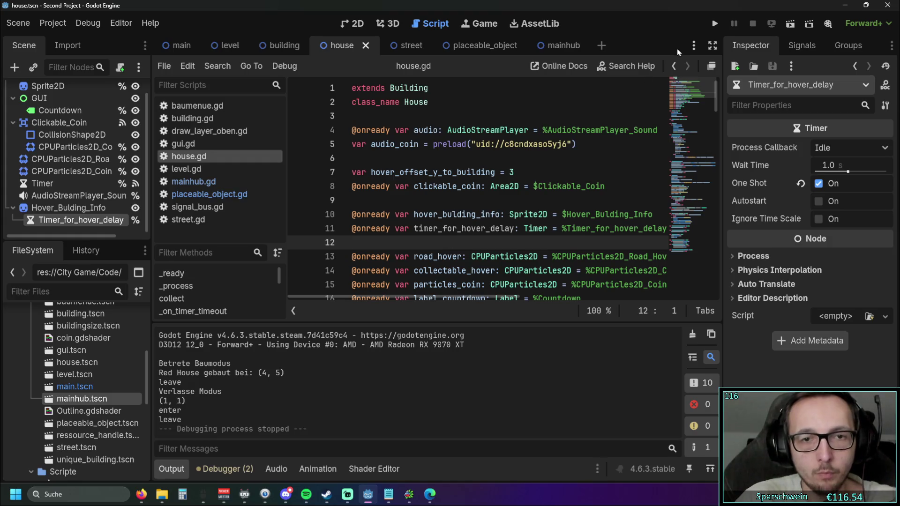
# Playtest by placing a red house at the map centre and hovering over it.
pyautogui.click(714, 26)
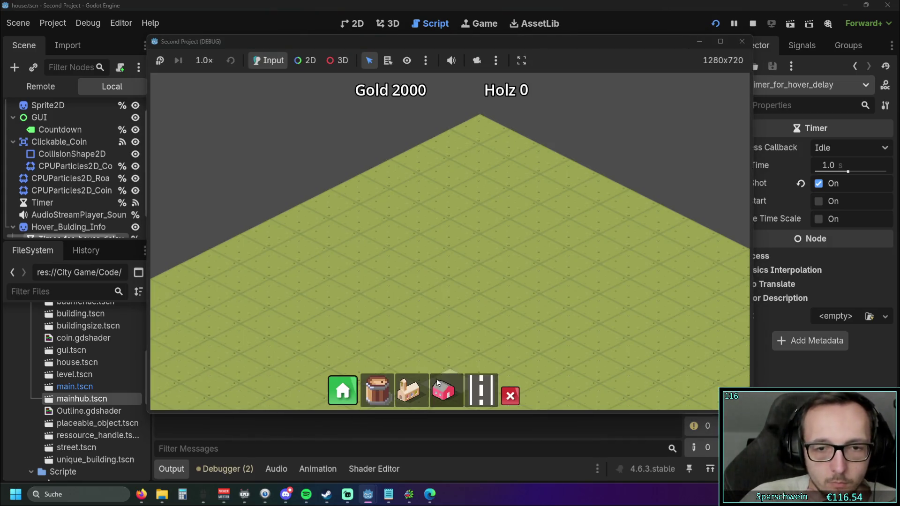
pyautogui.click(450, 270)
pyautogui.moveTo(452, 268)
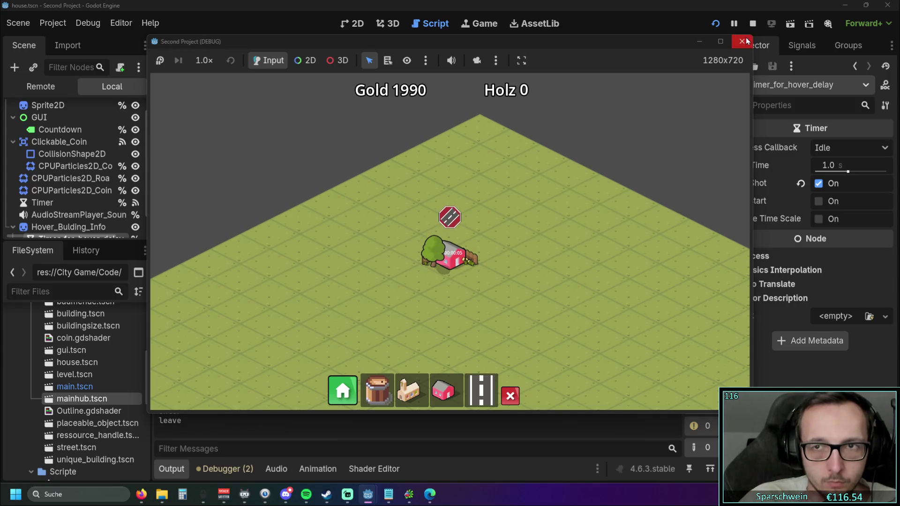
pyautogui.click(742, 42)
# Check the timer's settings, leaving One Shot on and Autostart off.
pyautogui.scroll(-20, 483, 228)
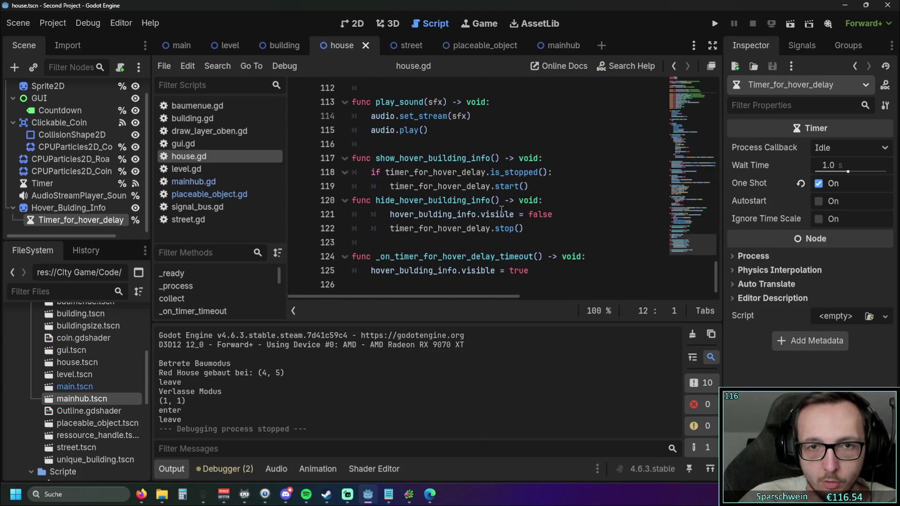
pyautogui.moveTo(492, 212)
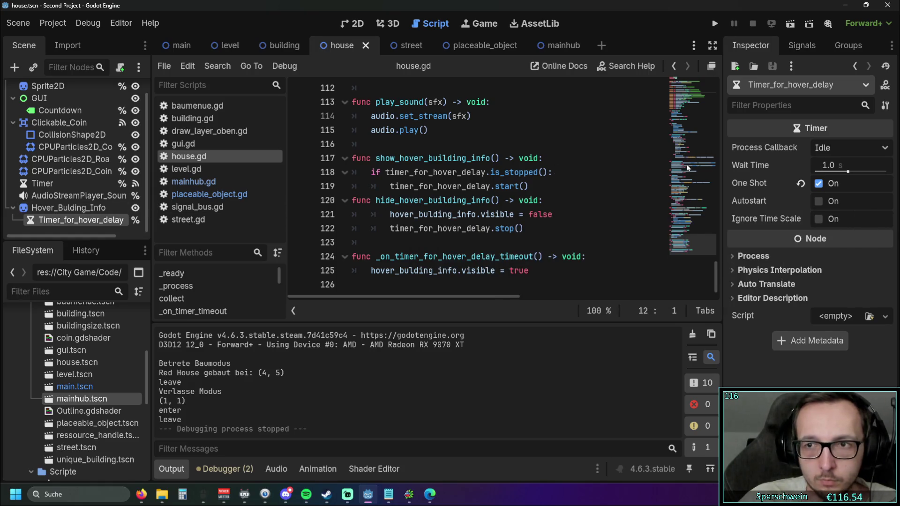
pyautogui.click(817, 201)
pyautogui.click(817, 184)
pyautogui.click(815, 201)
pyautogui.click(817, 186)
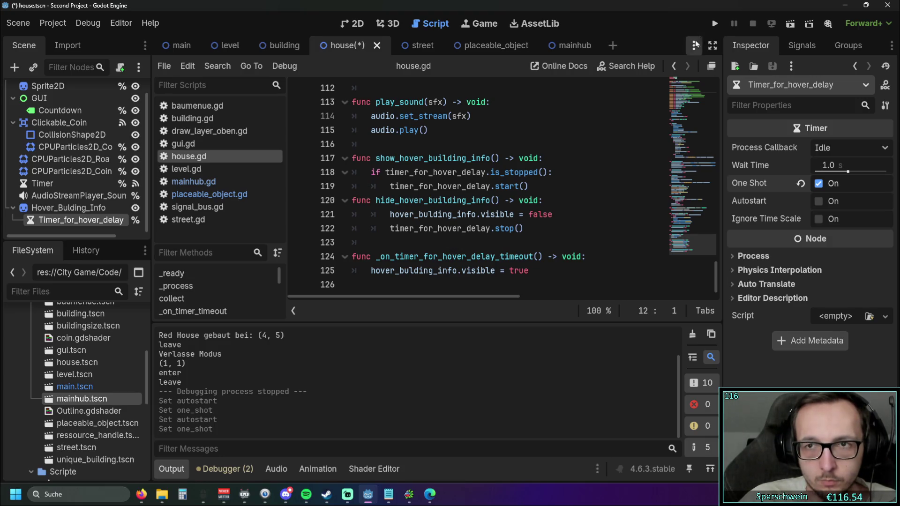
# Run the project, place a red house and a road-linked mainhub, then close the game.
pyautogui.click(715, 23)
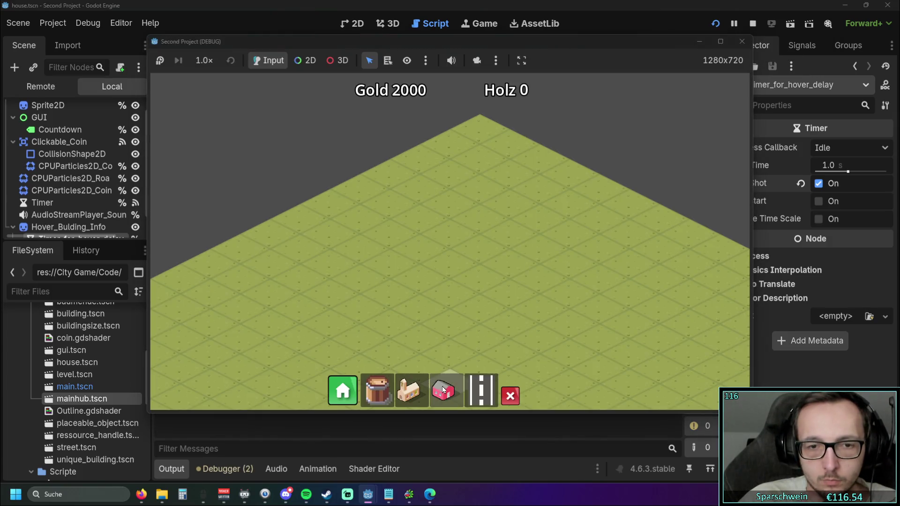
pyautogui.click(453, 256)
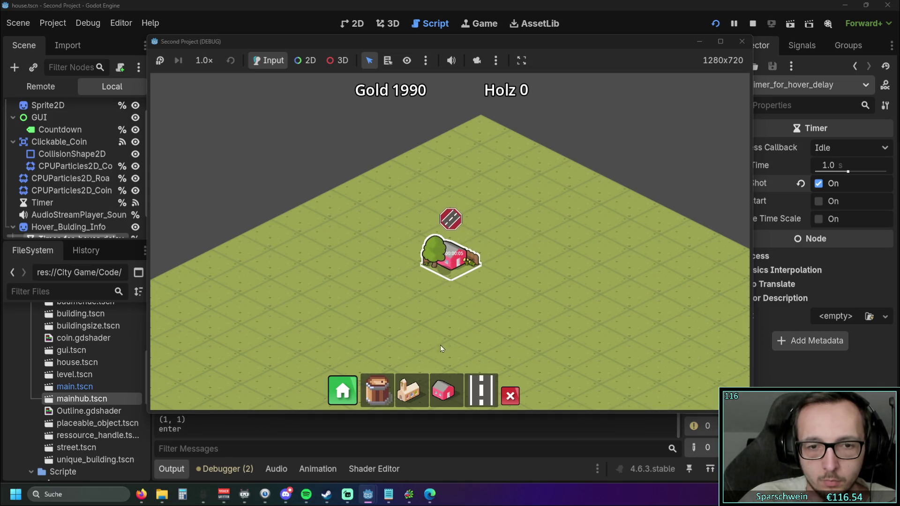
pyautogui.click(409, 334)
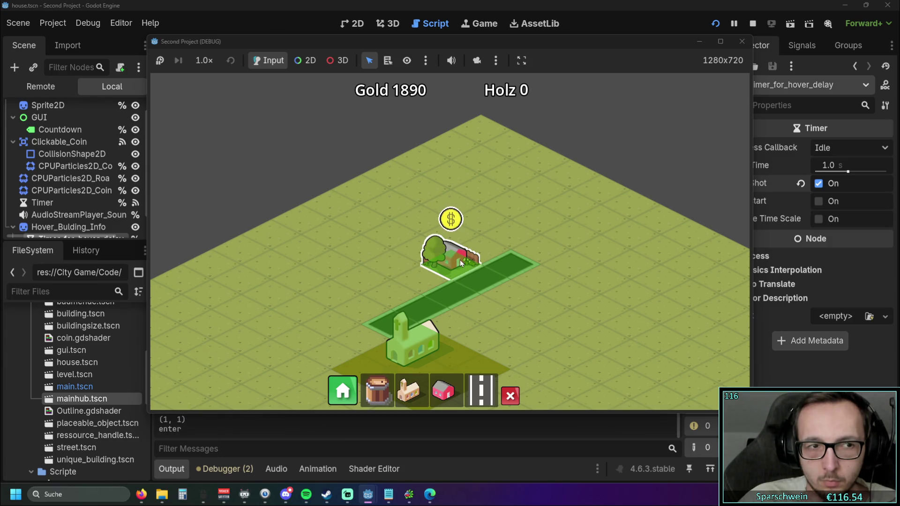
pyautogui.click(742, 42)
pyautogui.click(435, 245)
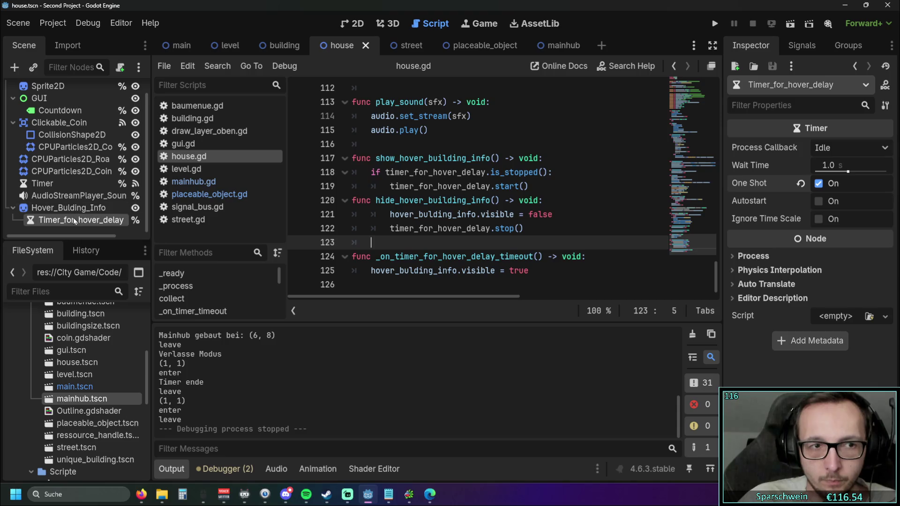
pyautogui.moveTo(68, 218); pyautogui.dragTo(71, 204)
pyautogui.click(438, 186)
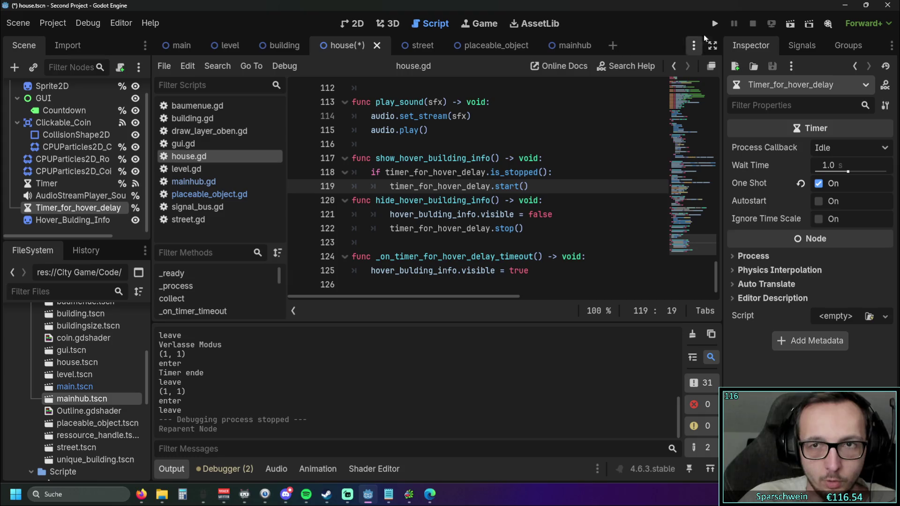
pyautogui.click(714, 23)
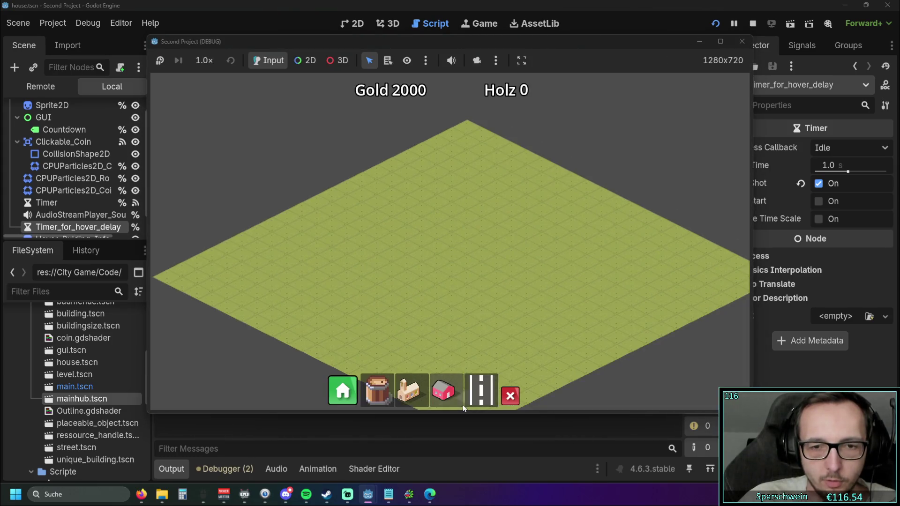
pyautogui.scroll(-2, 482, 356)
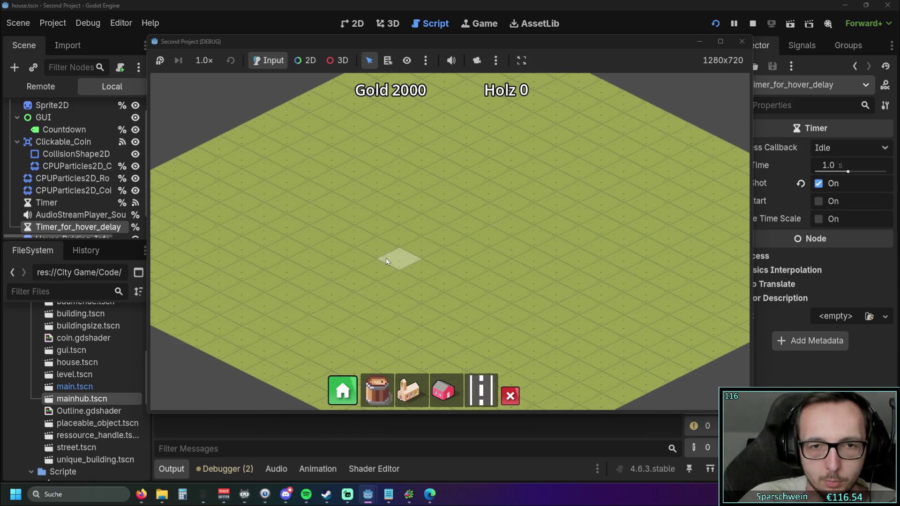
pyautogui.moveTo(386, 258); pyautogui.dragTo(562, 177)
pyautogui.click(451, 396)
pyautogui.click(469, 206)
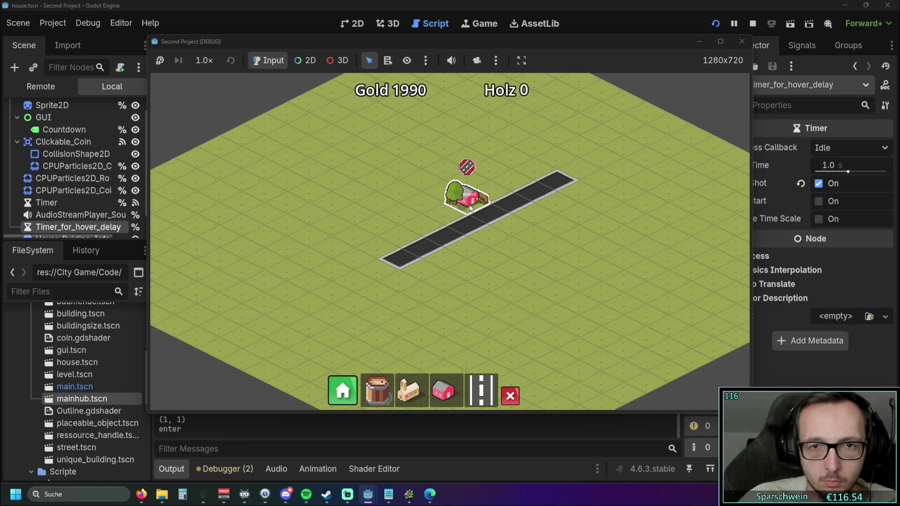
pyautogui.click(741, 42)
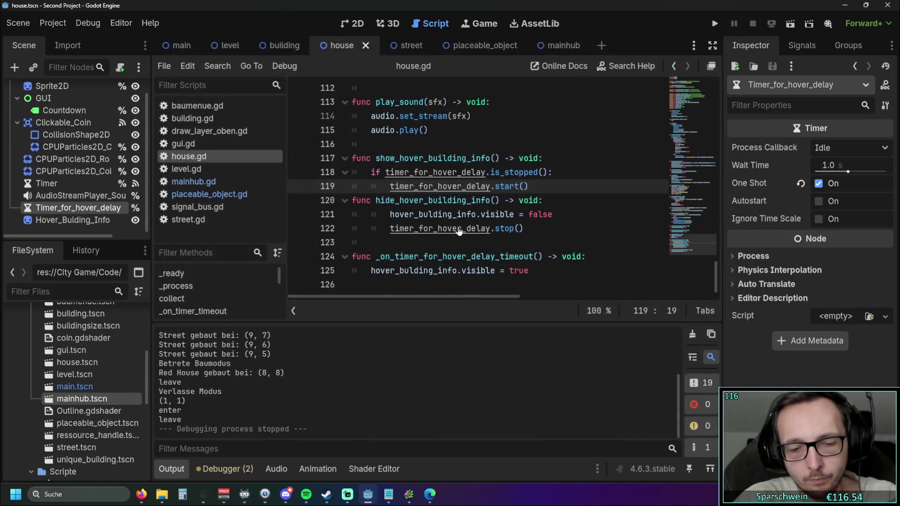
pyautogui.hotkey('ctrl', 'z')
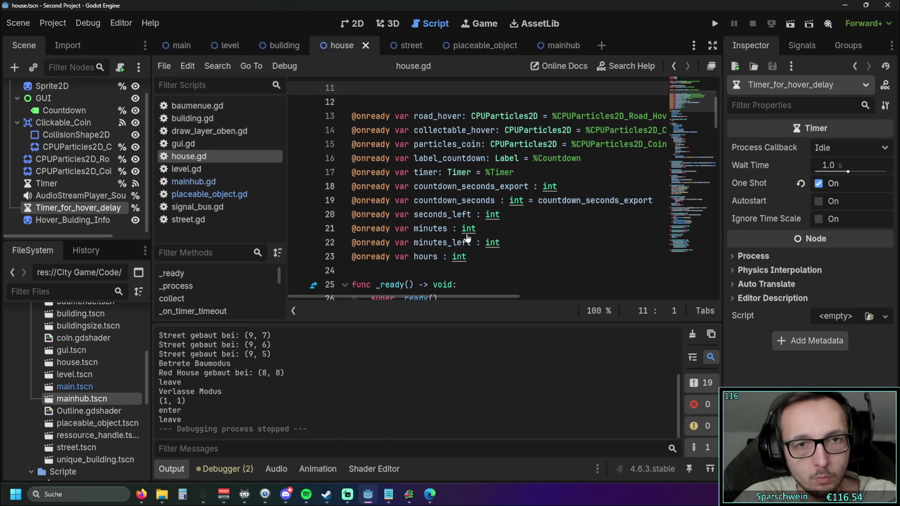
pyautogui.hotkey('ctrl', 'z')
pyautogui.keyDown('ctrl'); pyautogui.scroll(-1, 490, 240); pyautogui.keyUp('ctrl')
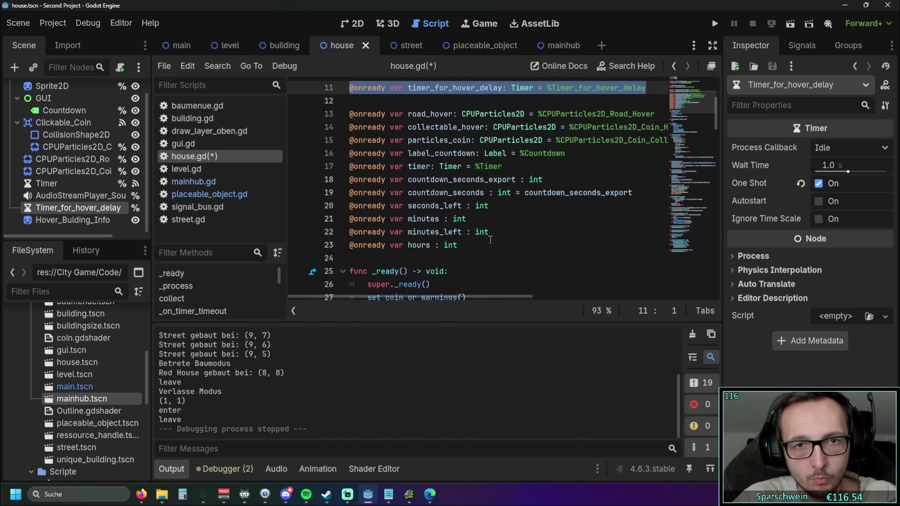
pyautogui.keyDown('ctrl'); pyautogui.scroll(1, 490, 240); pyautogui.keyUp('ctrl')
pyautogui.scroll(2, 550, 229)
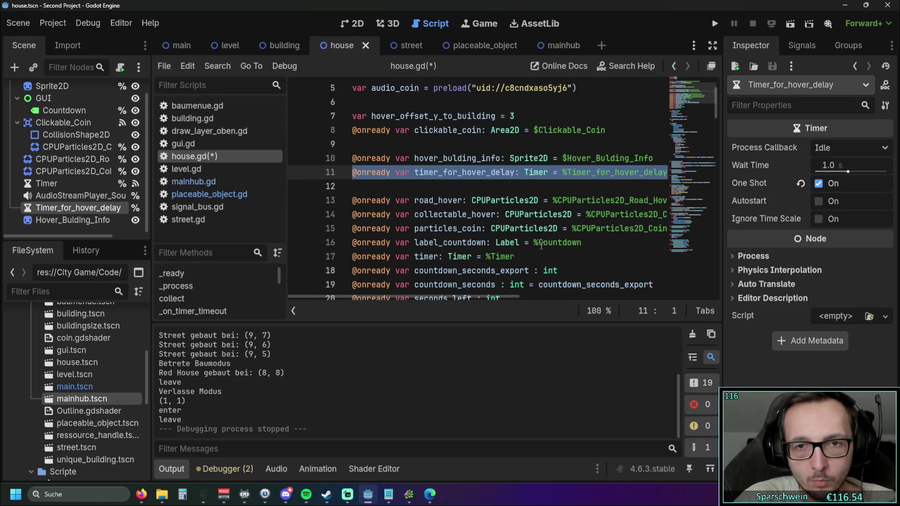
pyautogui.press('End')
pyautogui.press('Return')
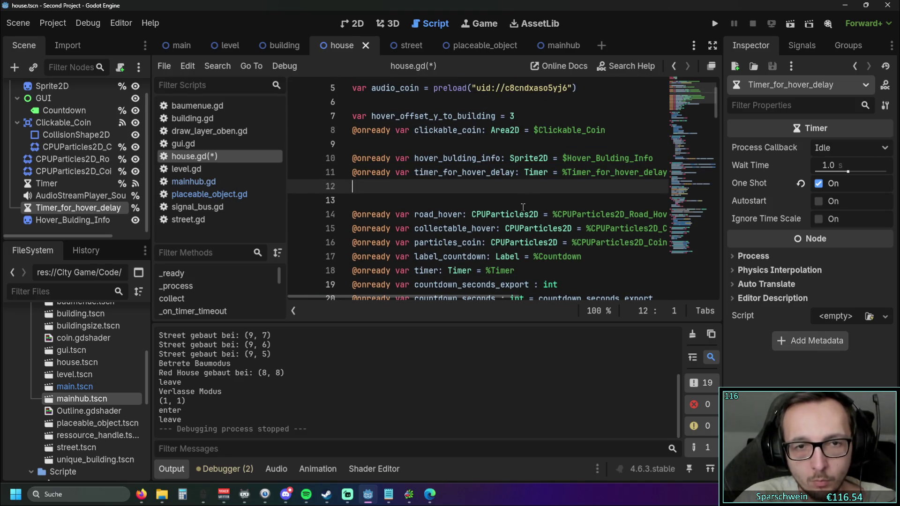
pyautogui.press('Delete')
pyautogui.hotkey('ctrl', 's')
pyautogui.moveTo(717, 100); pyautogui.dragTo(698, 259)
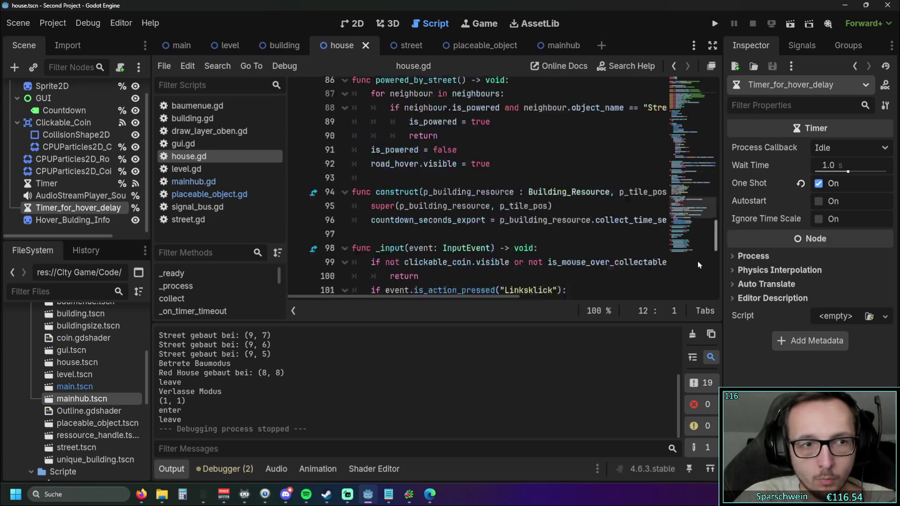
pyautogui.moveTo(65, 209)
pyautogui.mouseDown()
pyautogui.moveTo(66, 230)
pyautogui.moveTo(66, 208)
pyautogui.mouseUp()
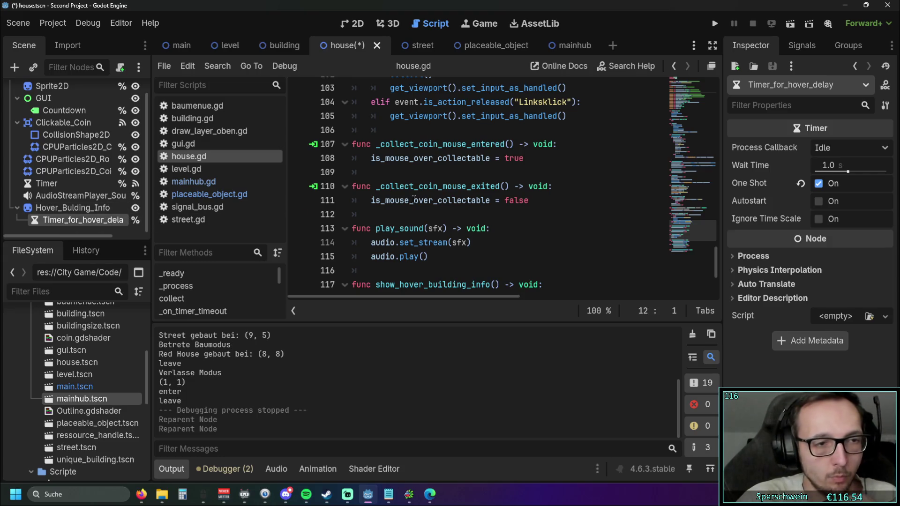
pyautogui.click(511, 200)
pyautogui.scroll(-3, 489, 206)
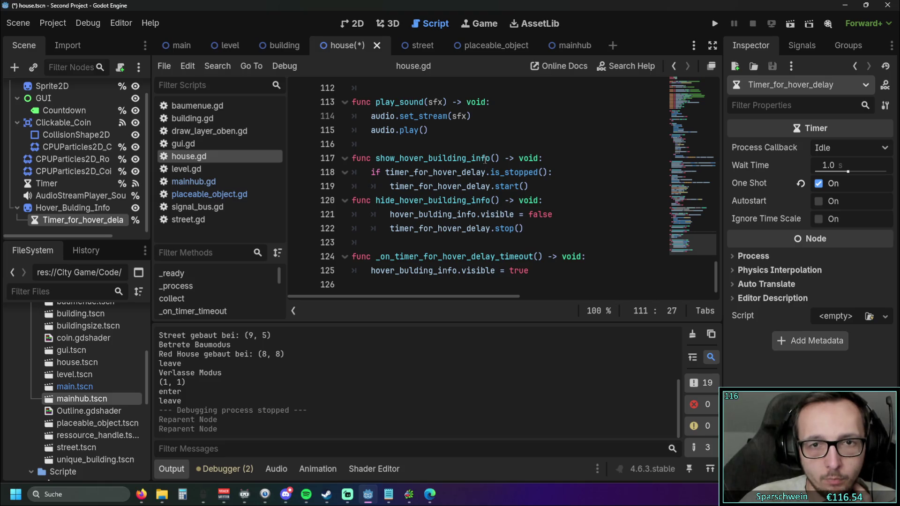
pyautogui.click(52, 208)
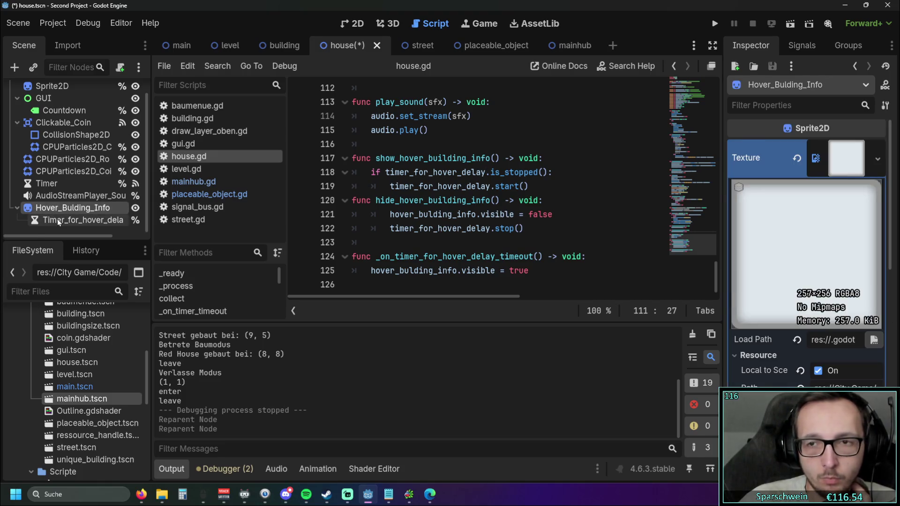
# Reselect Timer_for_hover_delay and select the text of line 122 in the script.
pyautogui.click(57, 220)
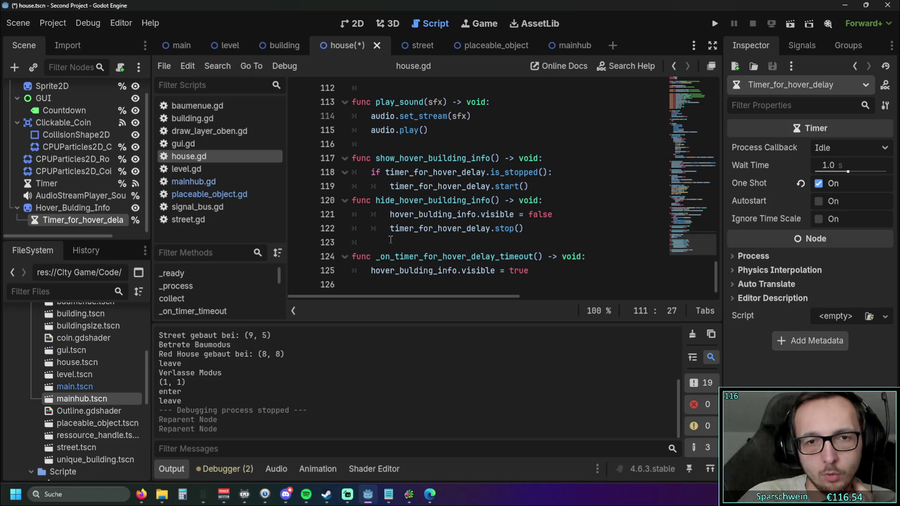
pyautogui.moveTo(391, 229); pyautogui.dragTo(533, 229)
pyautogui.click(564, 237)
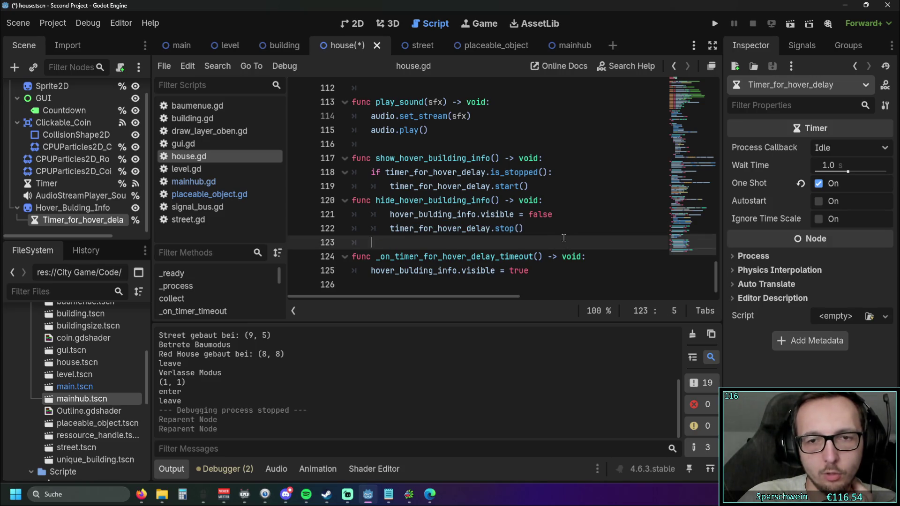
# View the timer's signals, cancel connecting timeout(), and bring up placeable_object.gd.
pyautogui.click(808, 46)
pyautogui.click(848, 45)
pyautogui.click(809, 47)
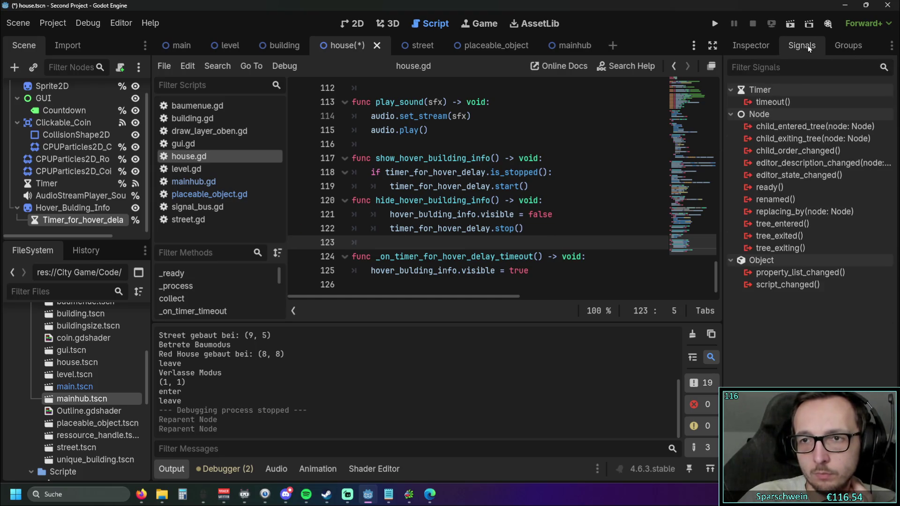
pyautogui.doubleClick(761, 102)
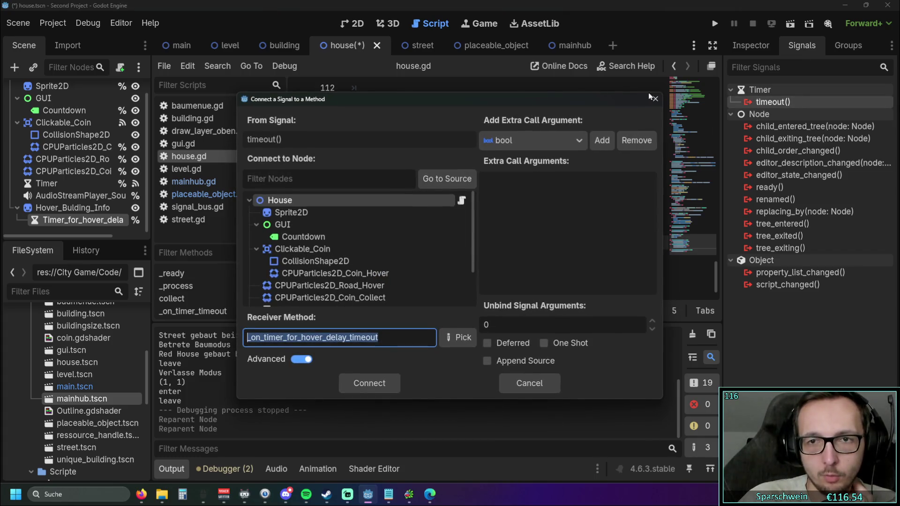
pyautogui.click(655, 99)
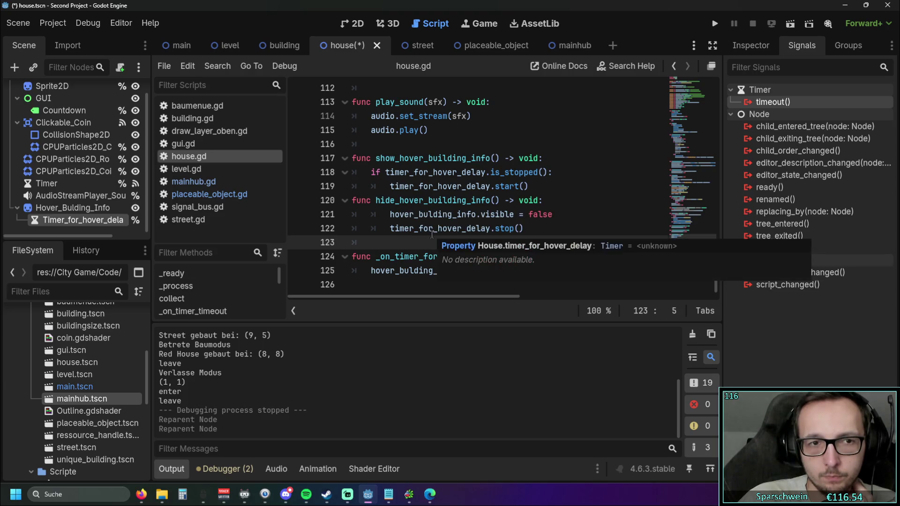
pyautogui.click(210, 194)
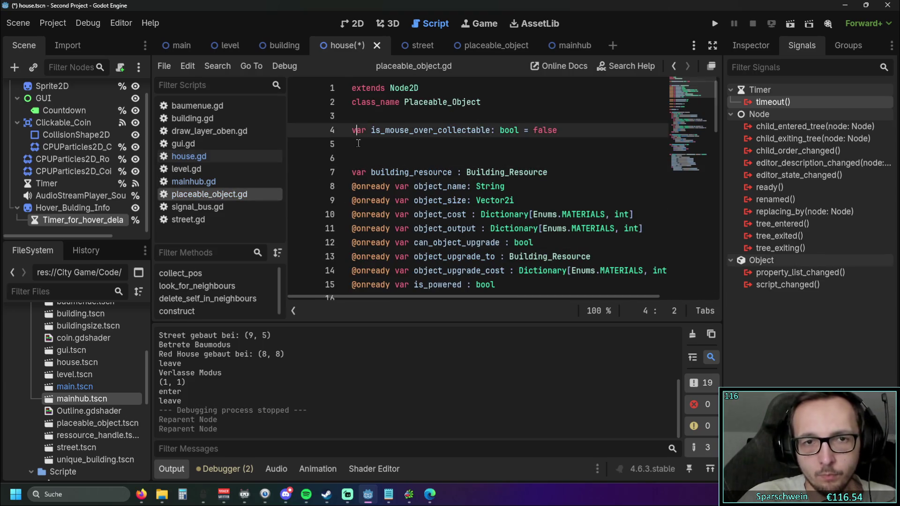
# Check lines 4–5 of placeable_object.gd, then switch to the placeable_object scene.
pyautogui.press('Up')
pyautogui.press('Up')
pyautogui.press('Down')
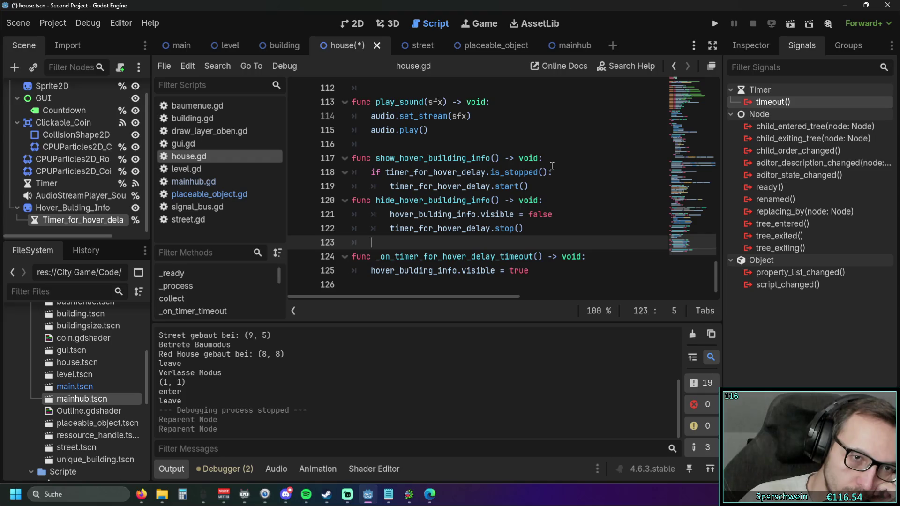
pyautogui.click(484, 51)
# Undo the cut to restore Timer_for_hover_delay under Placeable_Object.
pyautogui.rightClick(94, 139)
pyautogui.click(66, 135)
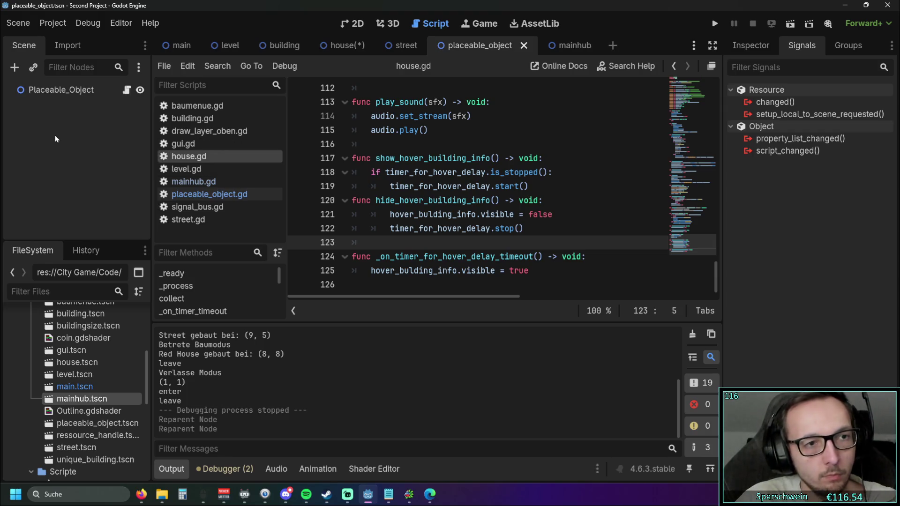
pyautogui.hotkey('ctrl', 'z')
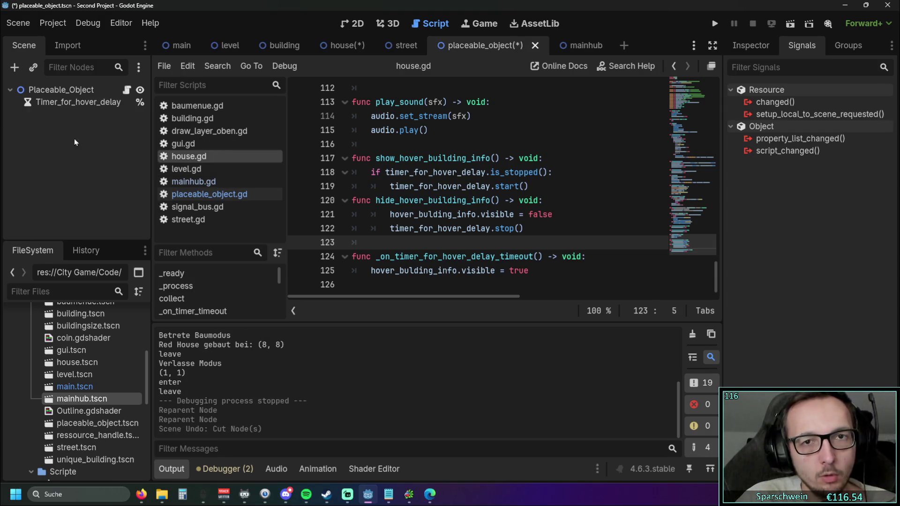
pyautogui.click(193, 182)
pyautogui.click(209, 194)
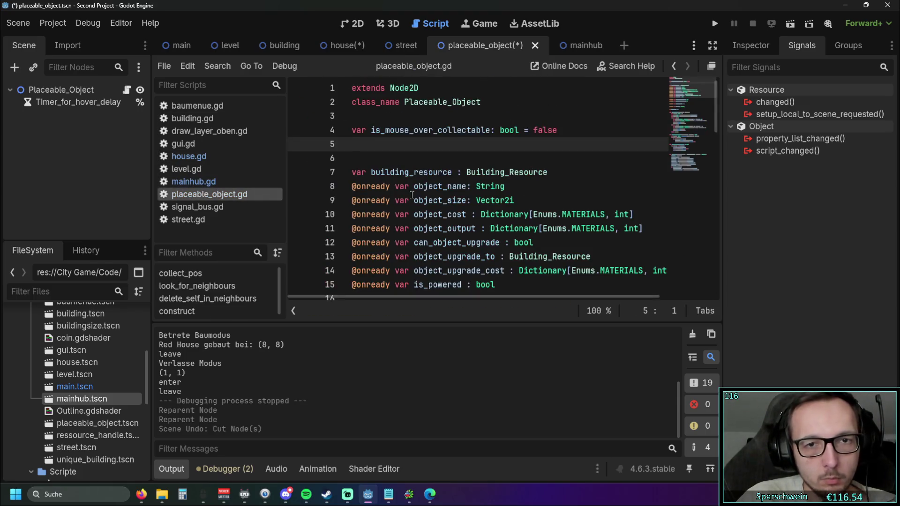
pyautogui.write('@onready var timer_for_hover_delay: Timer = %Timer_for_hover_delay')
pyautogui.click(469, 171)
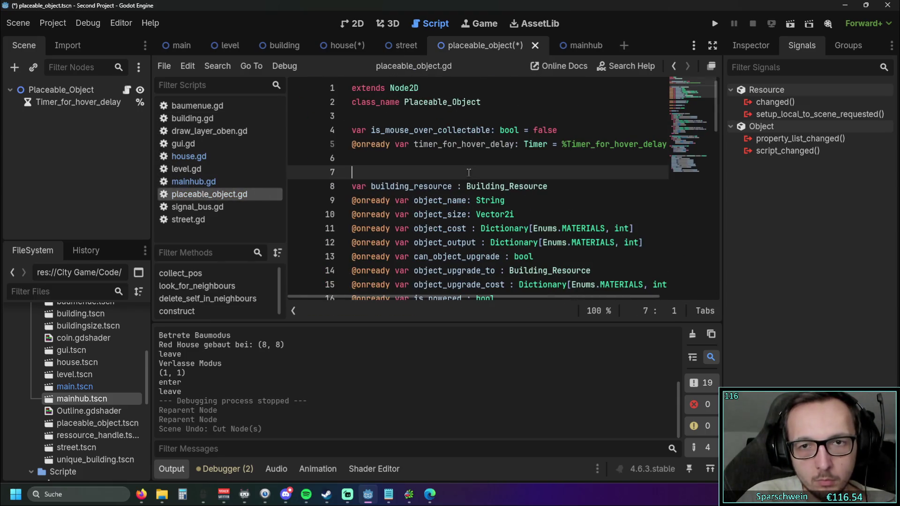
# Connect the timer's timeout() signal to placeable_object.gd, then delete the generated function stub.
pyautogui.click(70, 102)
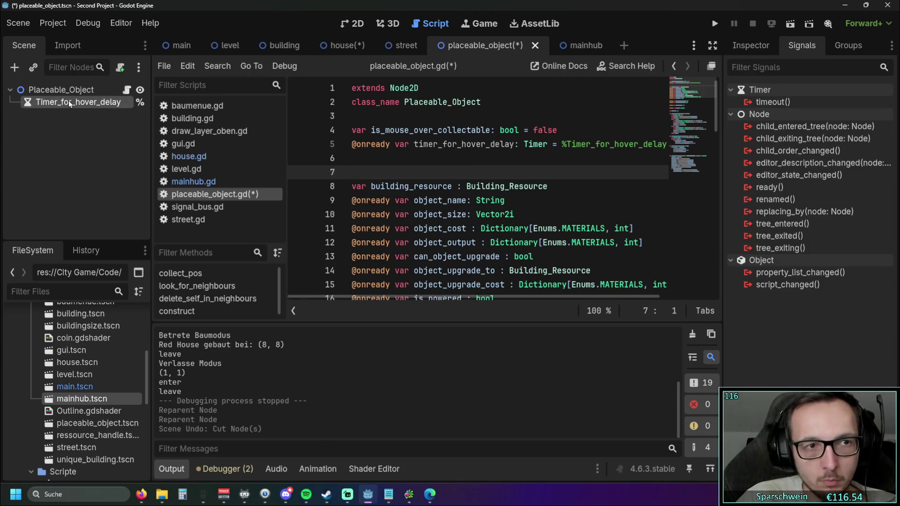
pyautogui.doubleClick(800, 101)
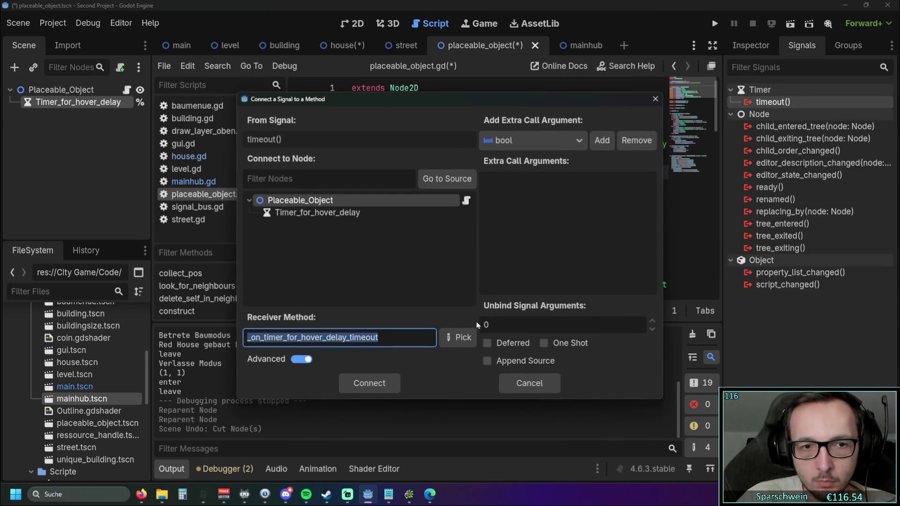
pyautogui.click(380, 387)
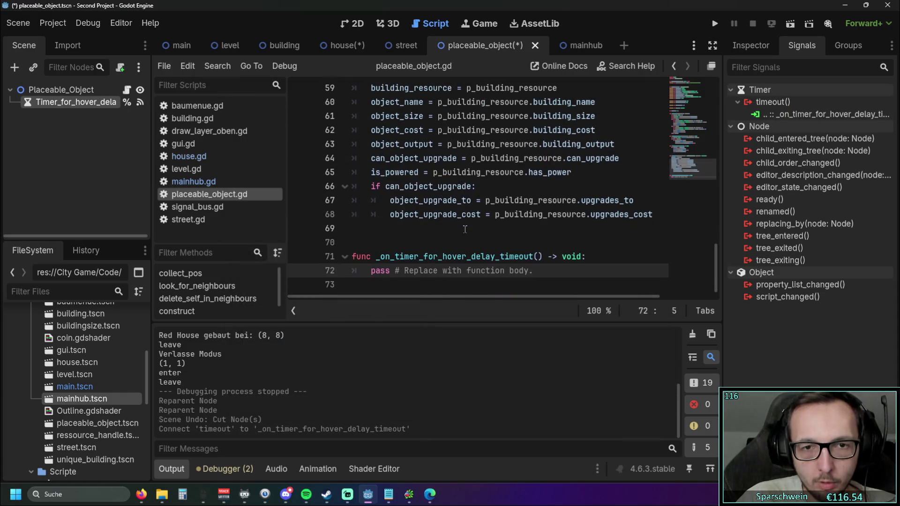
pyautogui.press('Up')
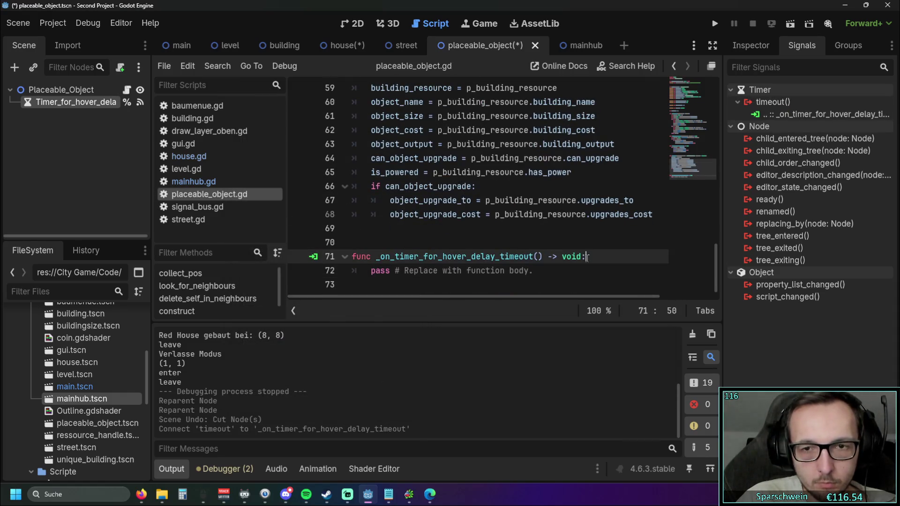
pyautogui.press('End')
pyautogui.press('Return')
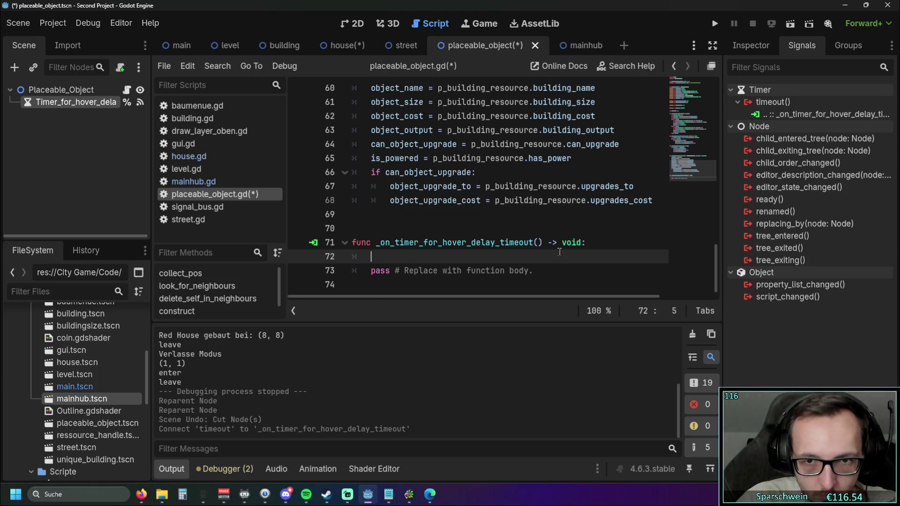
pyautogui.moveTo(498, 276); pyautogui.dragTo(349, 242)
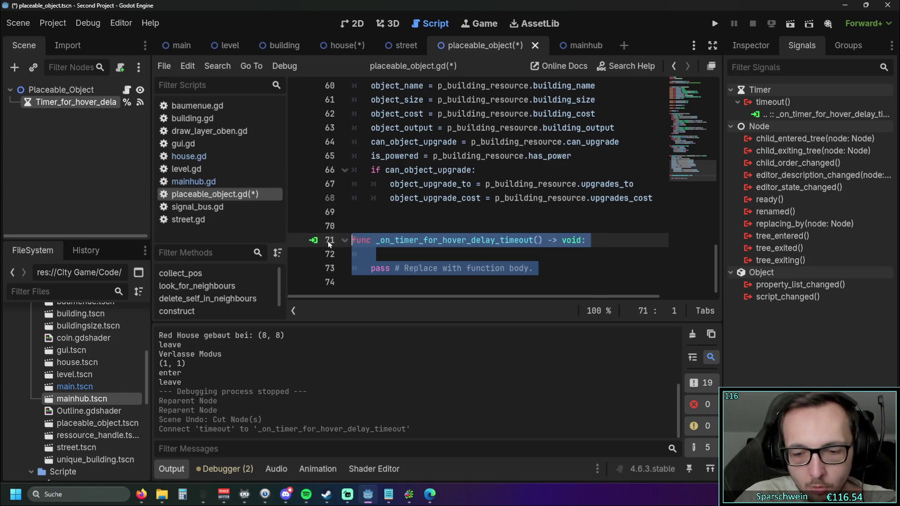
pyautogui.press('BackSpace')
pyautogui.press('BackSpace')
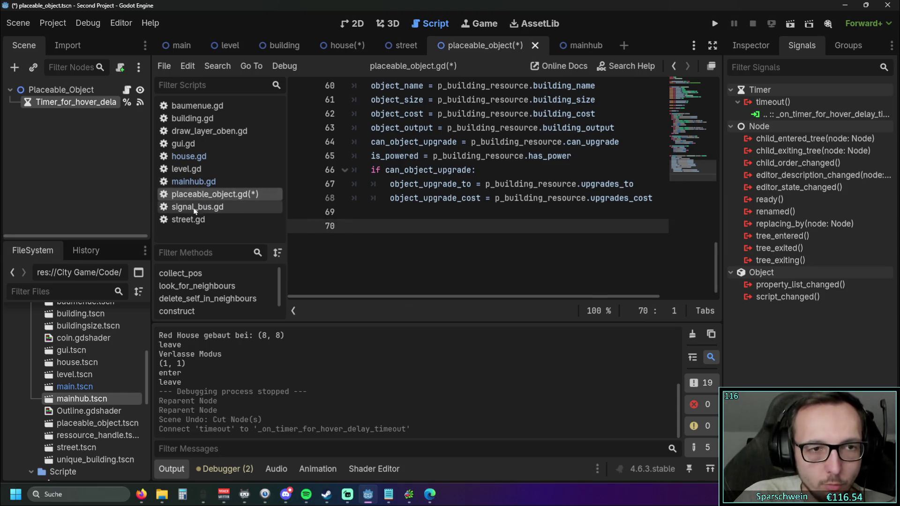
# Go to house.gd and jump to the line raising the parent-class conflict error.
pyautogui.click(189, 156)
pyautogui.scroll(-3, 432, 210)
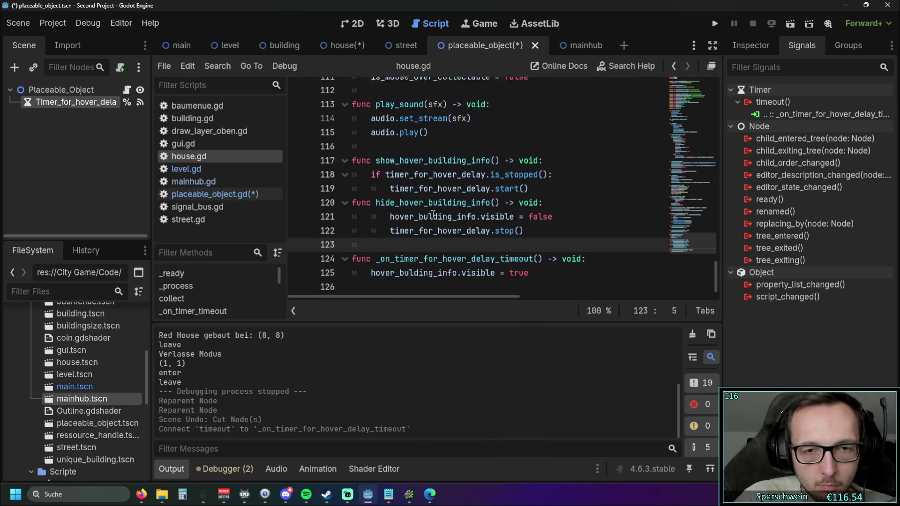
pyautogui.click(405, 308)
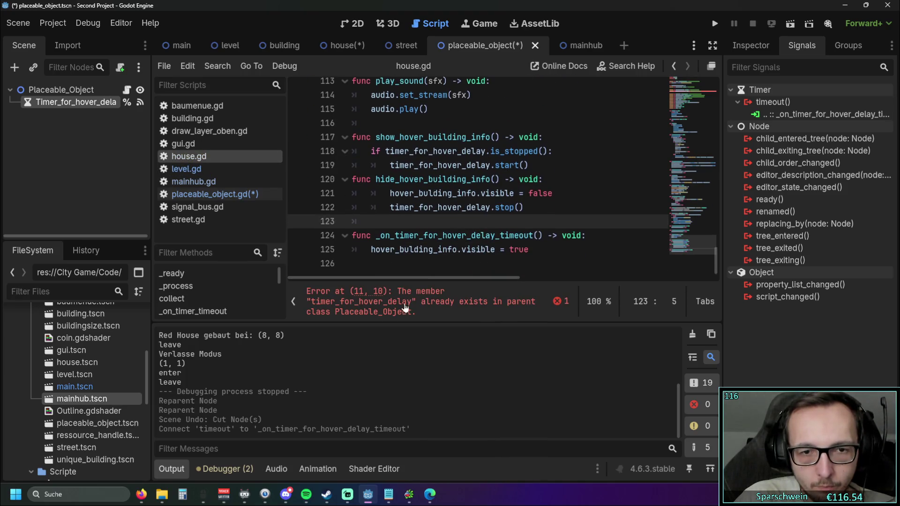
# Delete the duplicate timer_for_hover_delay declaration on line 11 of house.gd.
pyautogui.tripleClick(459, 172)
pyautogui.press('BackSpace')
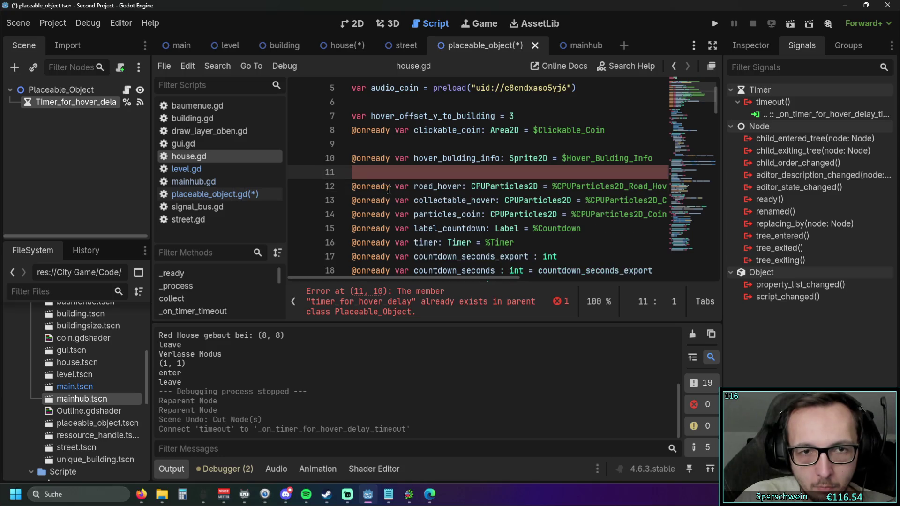
pyautogui.scroll(-20, 446, 209)
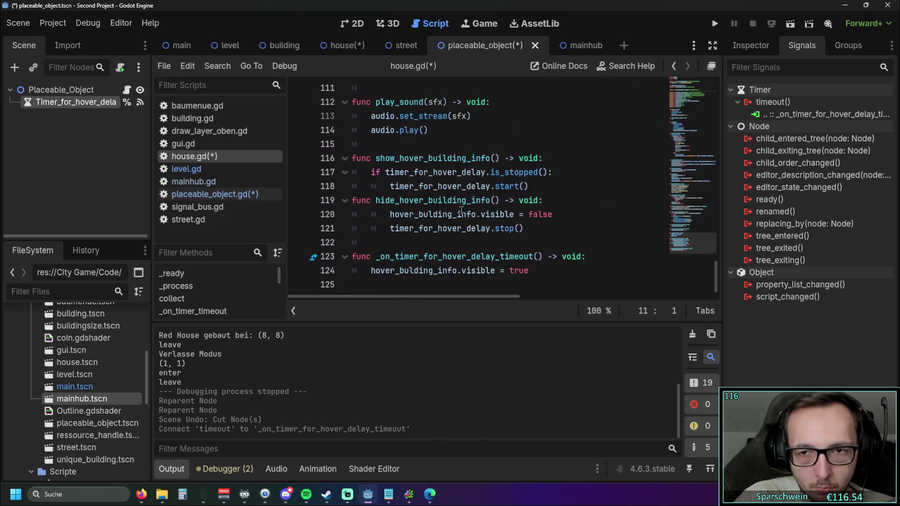
pyautogui.click(530, 240)
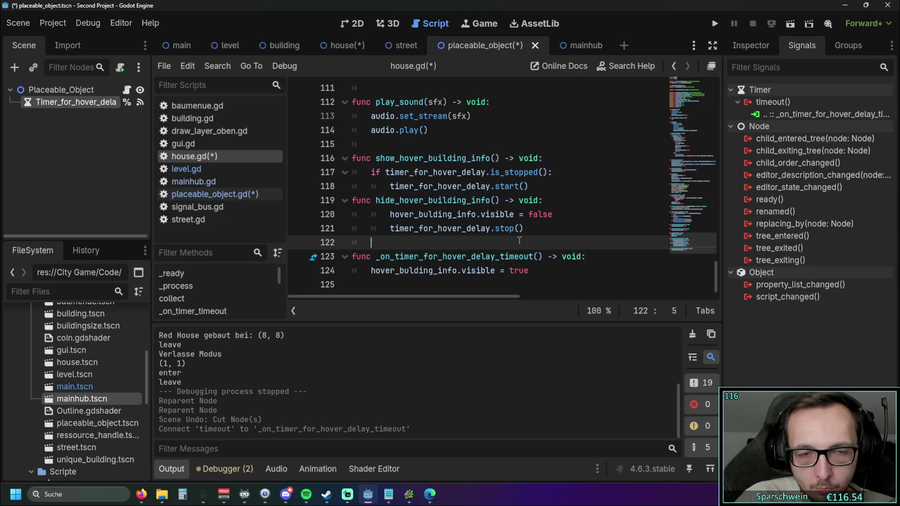
# Delete mainhub.gd's line 7 timer declaration and run the game.
pyautogui.click(193, 181)
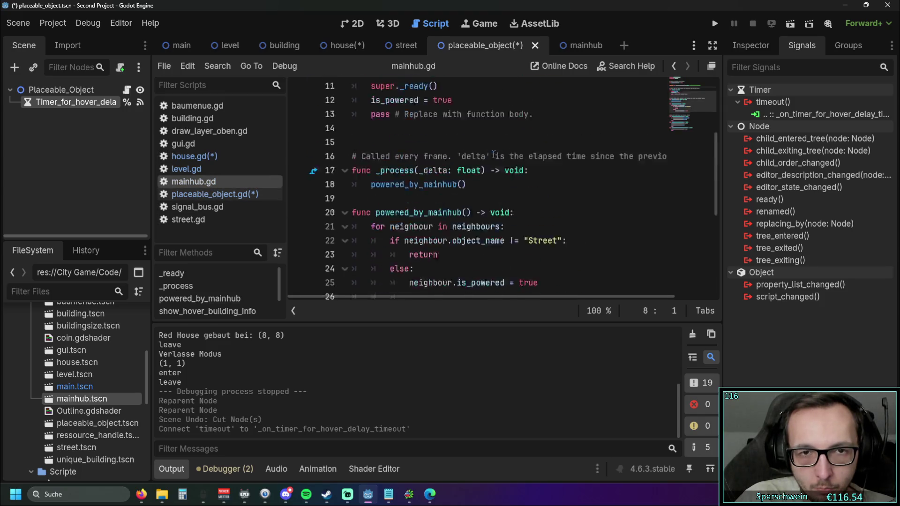
pyautogui.click(332, 169)
pyautogui.press('BackSpace')
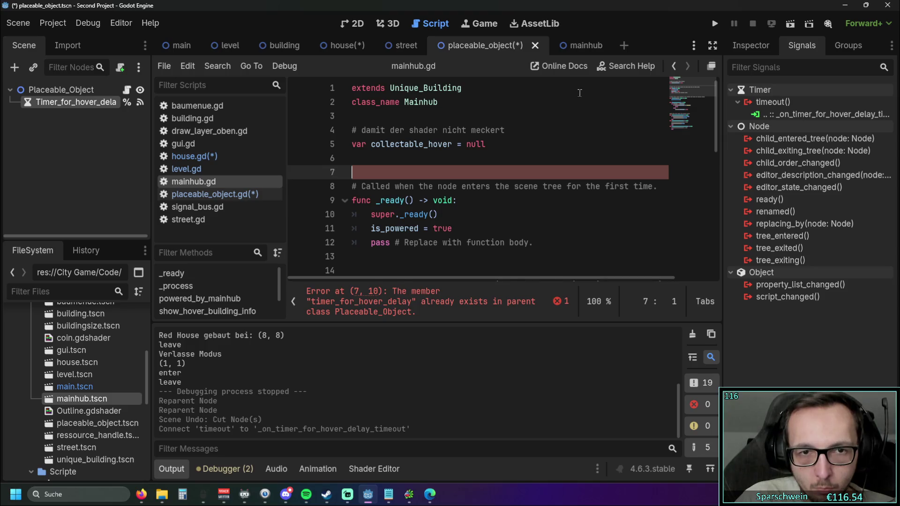
pyautogui.scroll(-8, 582, 193)
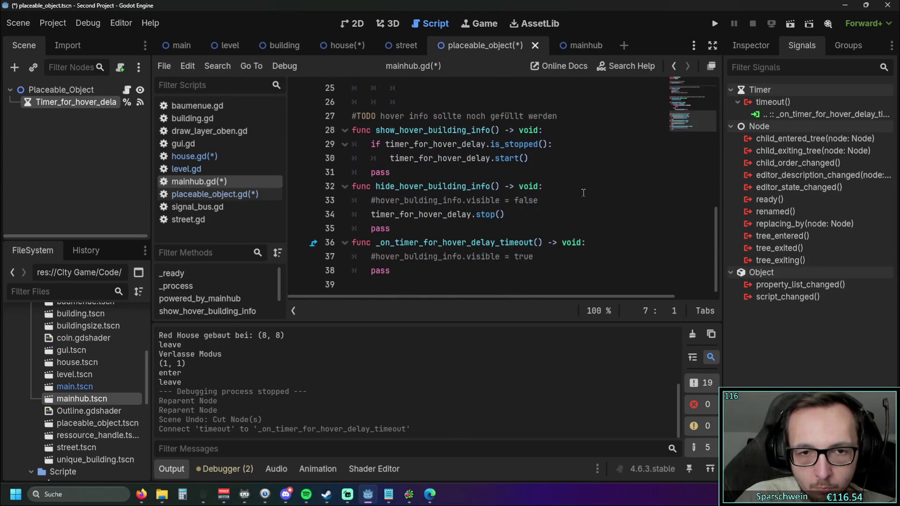
pyautogui.click(715, 24)
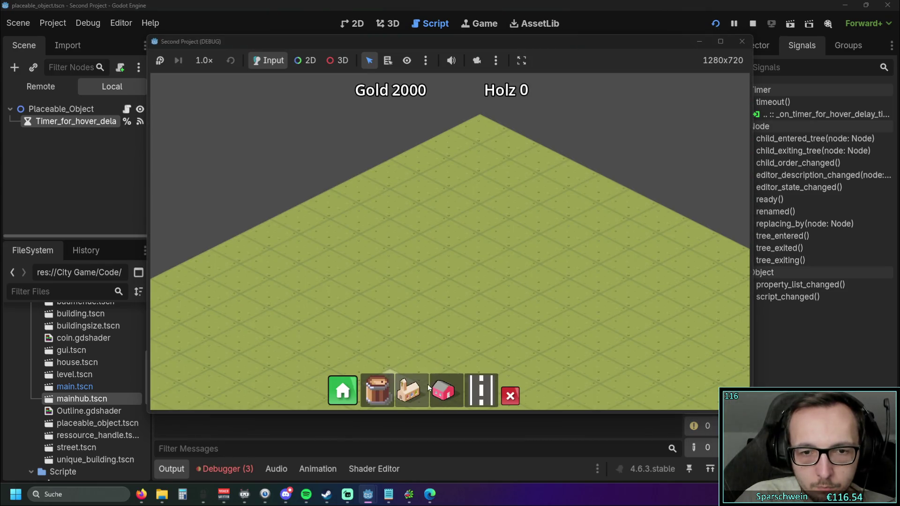
# Place a red house for 10 gold in the running game, then stop the test run.
pyautogui.click(447, 267)
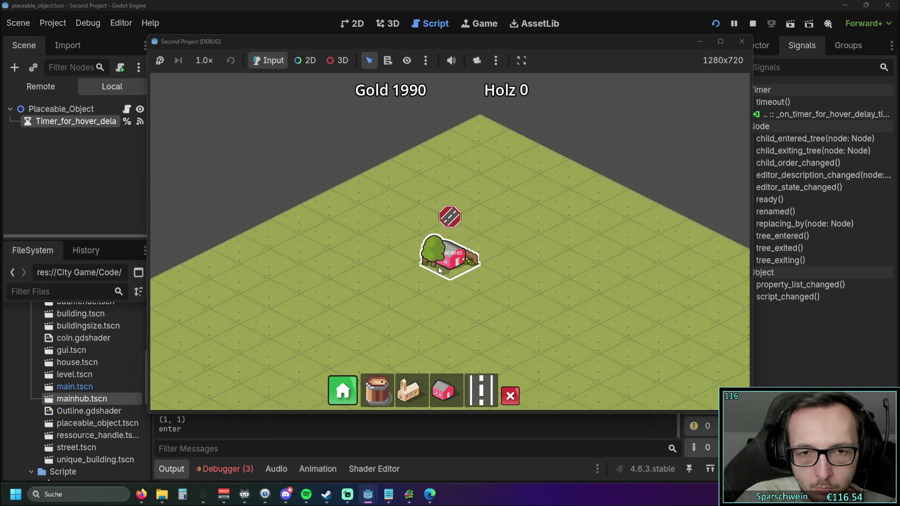
pyautogui.click(729, 45)
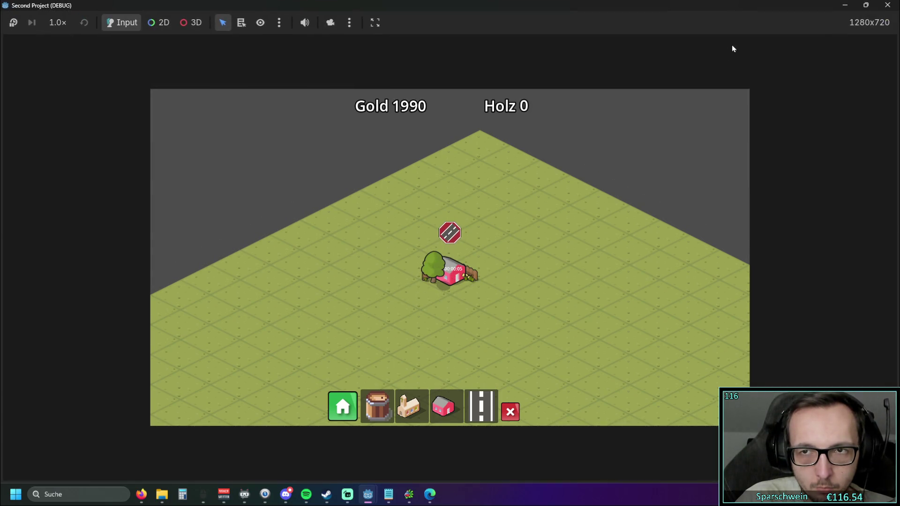
pyautogui.press('F8')
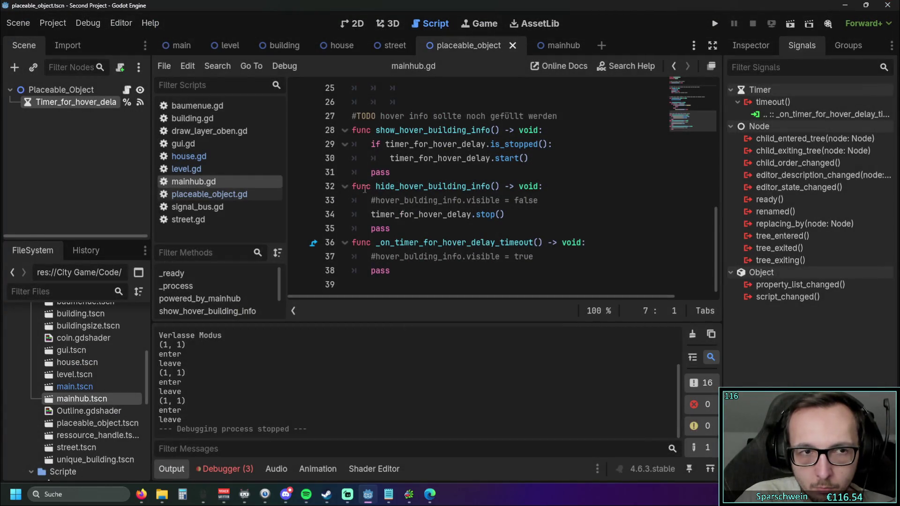
# In house.gd, start a 'super._on' call on a new line 124 in the timeout handler.
pyautogui.click(189, 156)
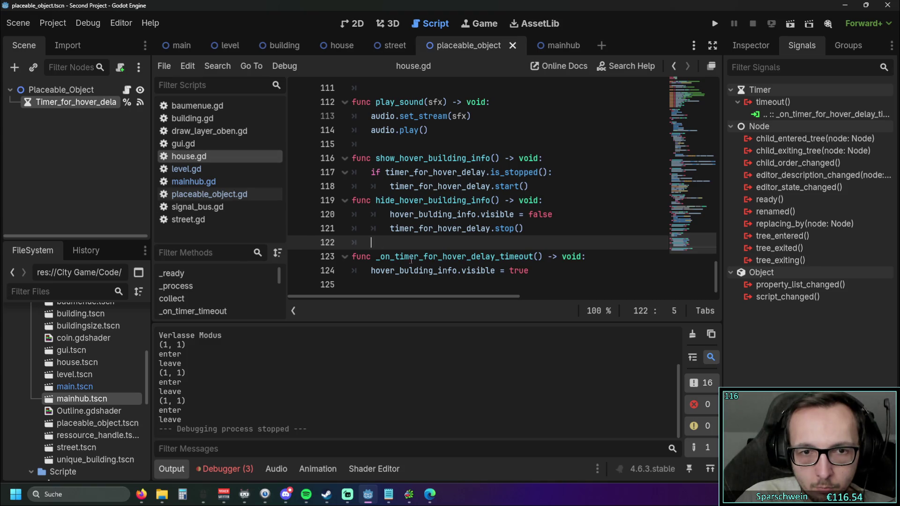
pyautogui.moveTo(371, 271)
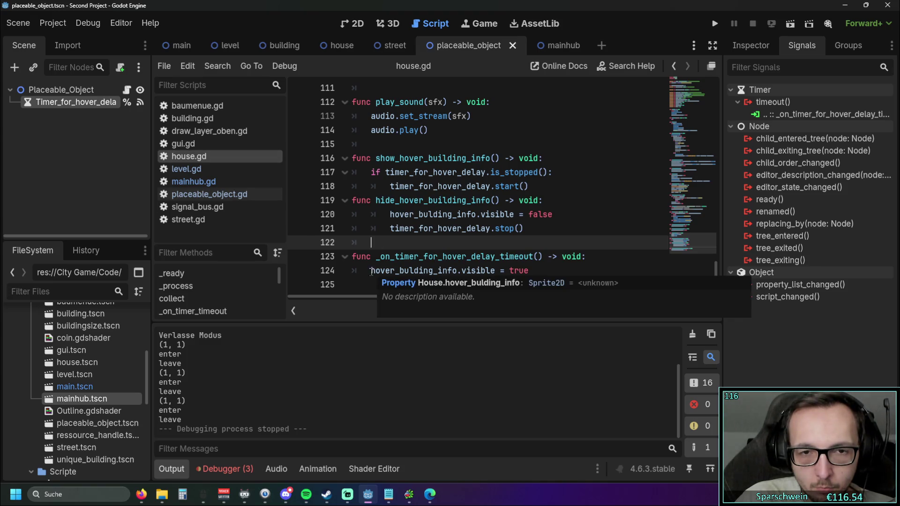
pyautogui.click(593, 258)
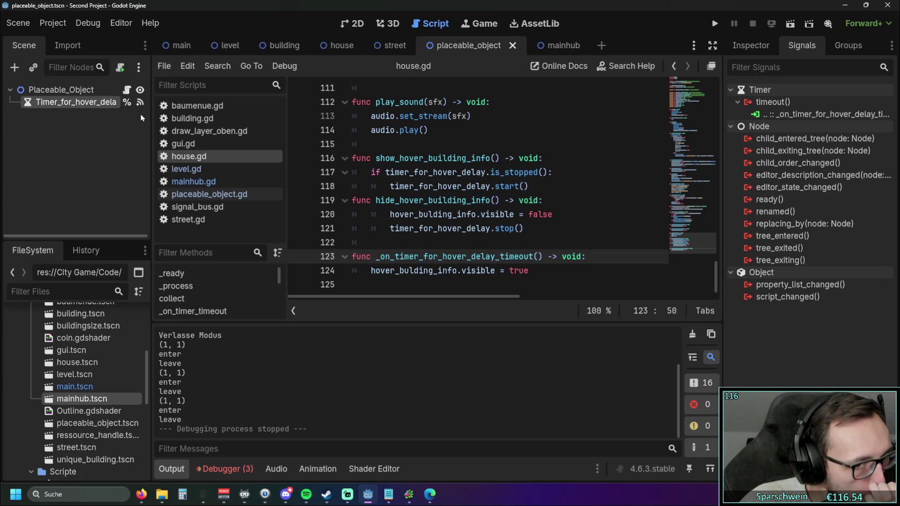
pyautogui.moveTo(403, 189)
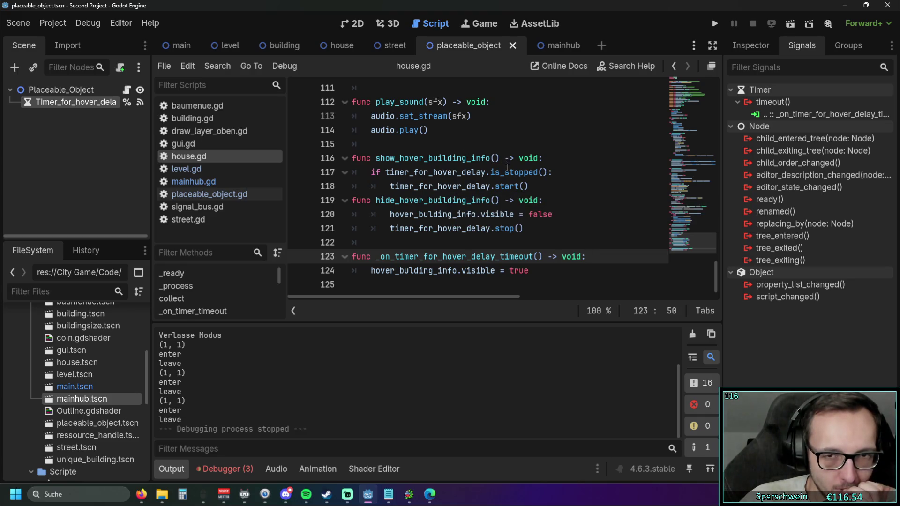
pyautogui.press('Return')
pyautogui.write('super')
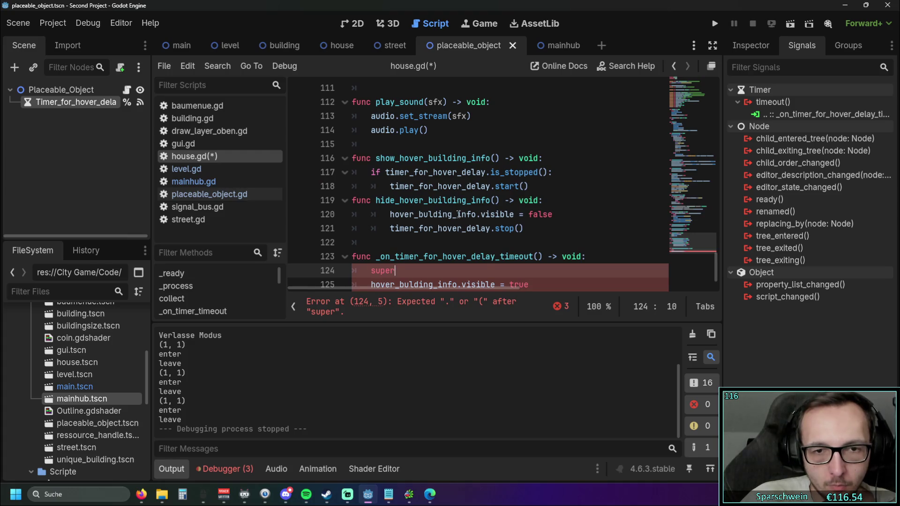
pyautogui.scroll(-1, 458, 214)
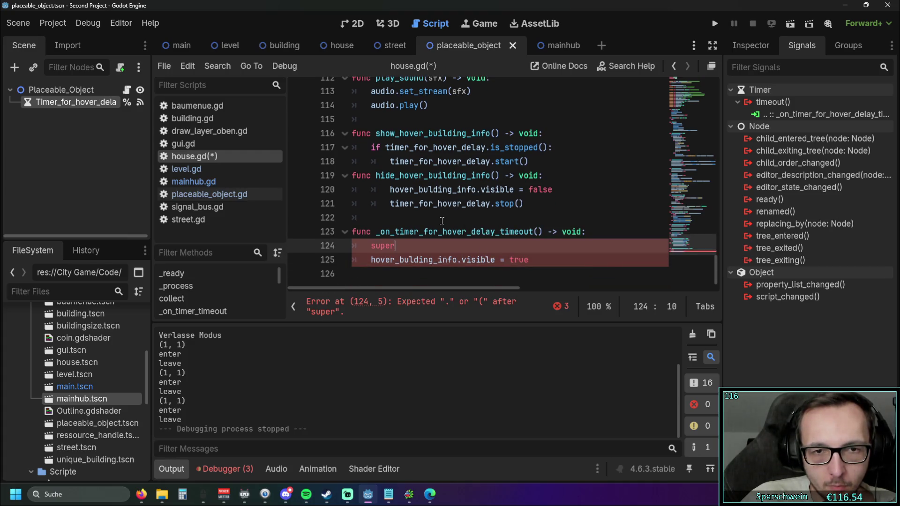
pyautogui.scroll(20, 426, 221)
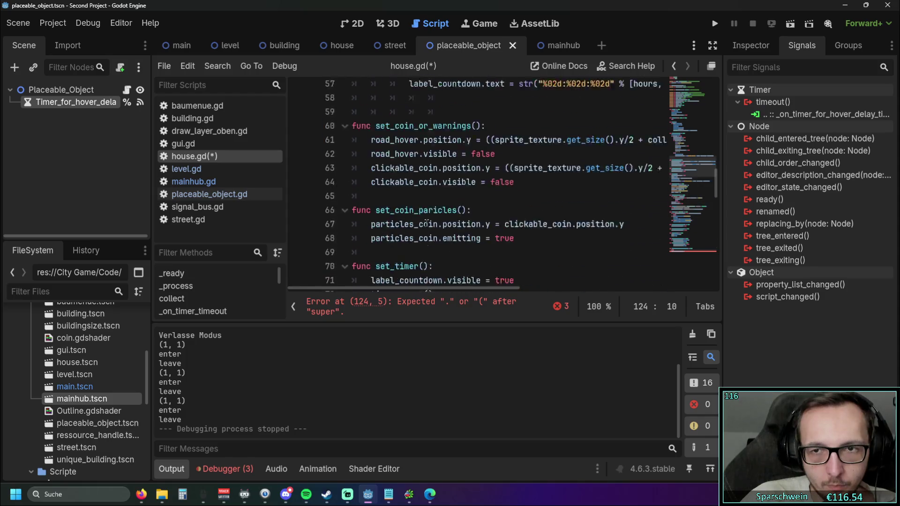
pyautogui.scroll(1, 422, 220)
pyautogui.scroll(-20, 424, 219)
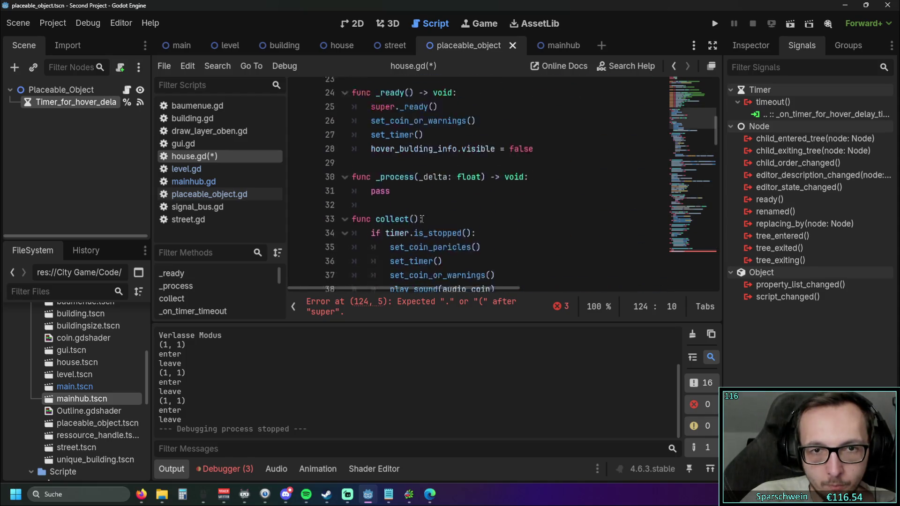
pyautogui.scroll(-3, 427, 220)
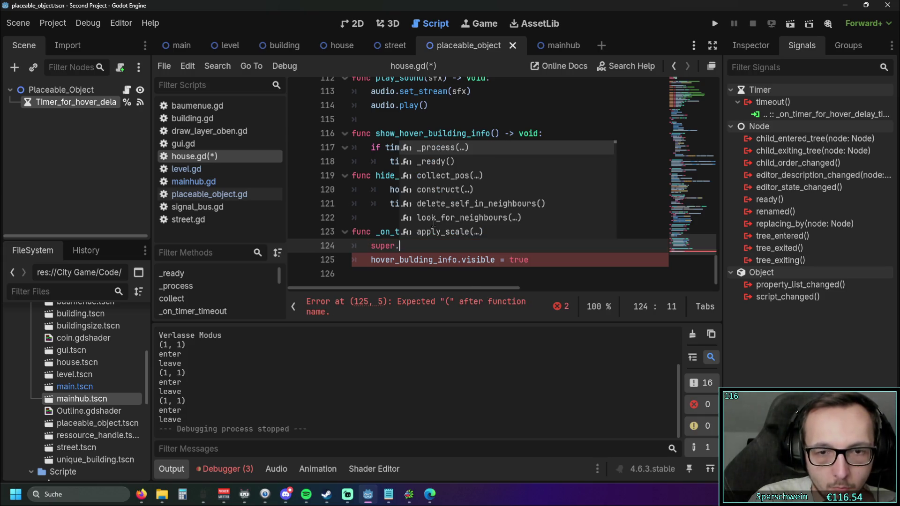
pyautogui.write('_on')
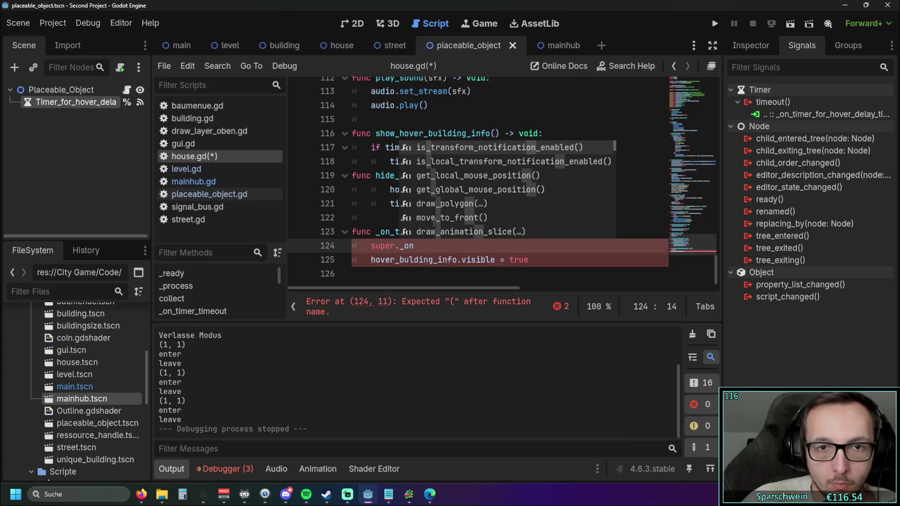
# Delete the unfinished 'super._on' line from house.gd's timeout handler.
pyautogui.click(367, 185)
pyautogui.moveTo(414, 245); pyautogui.dragTo(300, 249)
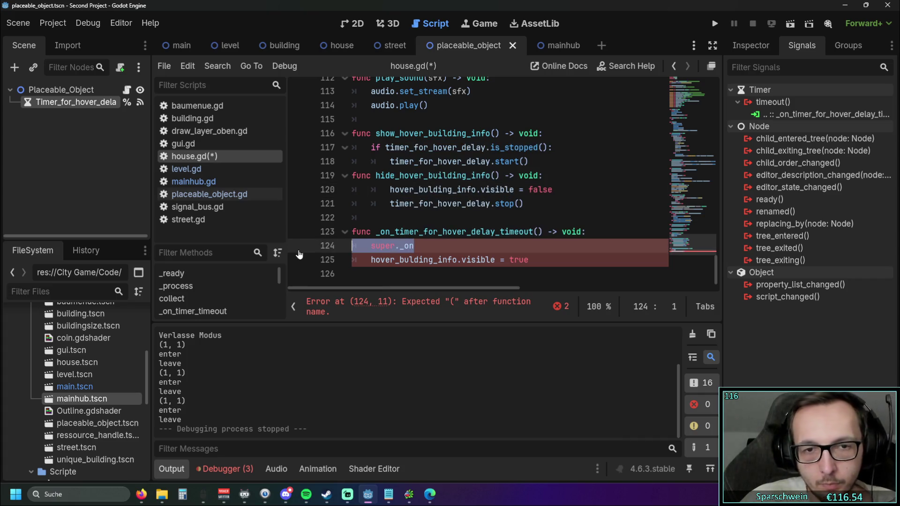
pyautogui.click(398, 275)
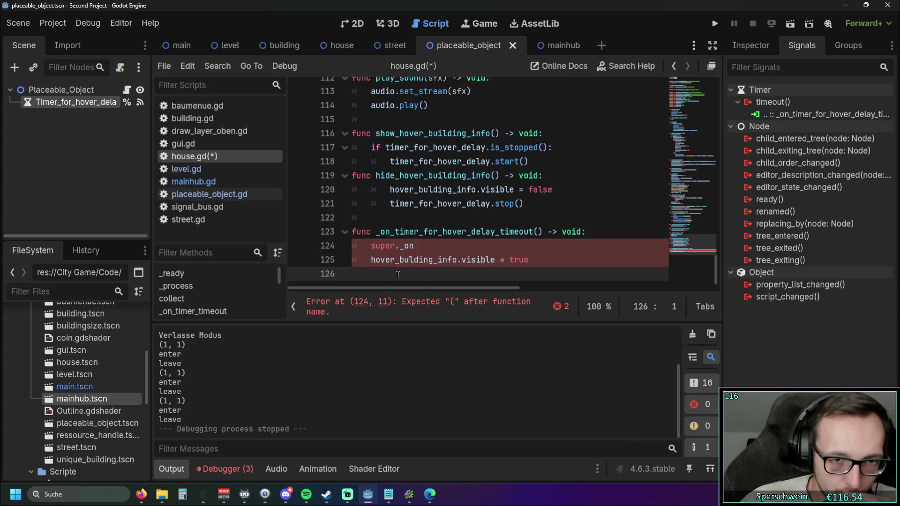
pyautogui.moveTo(414, 246); pyautogui.dragTo(306, 248)
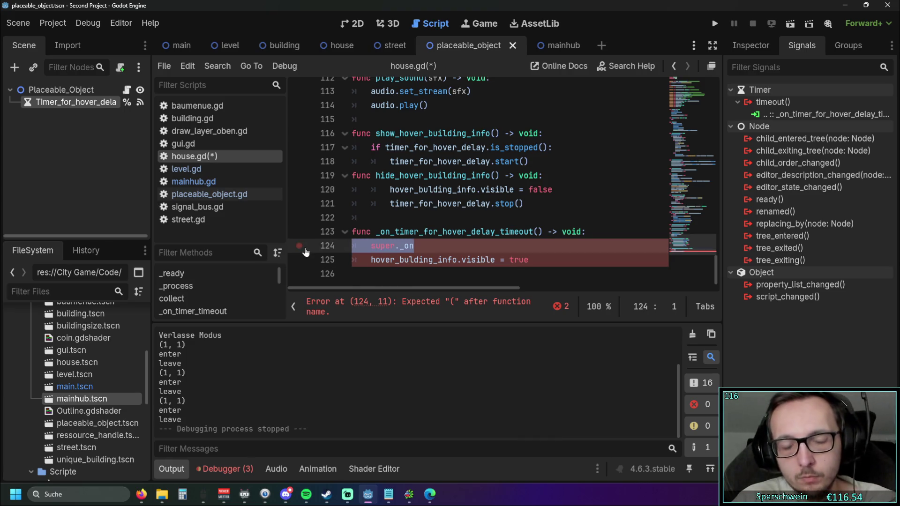
pyautogui.press('BackSpace')
pyautogui.press('BackSpace')
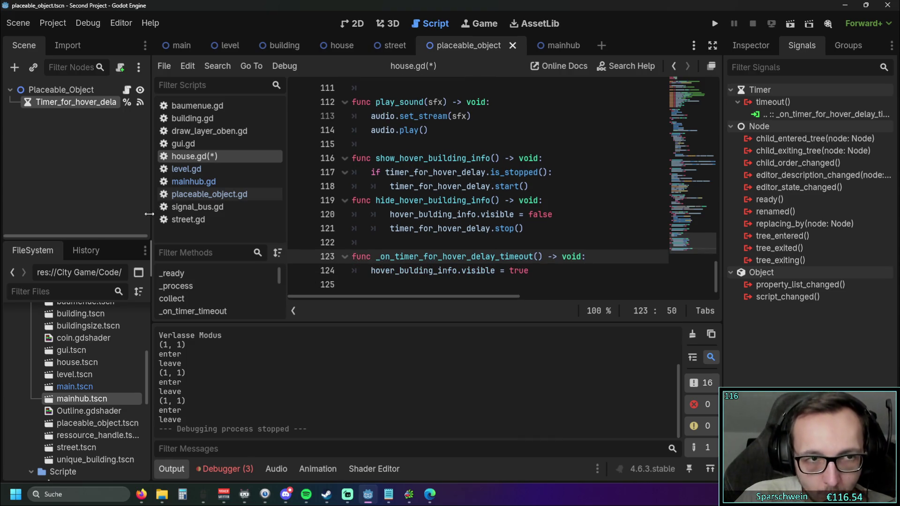
pyautogui.click(209, 194)
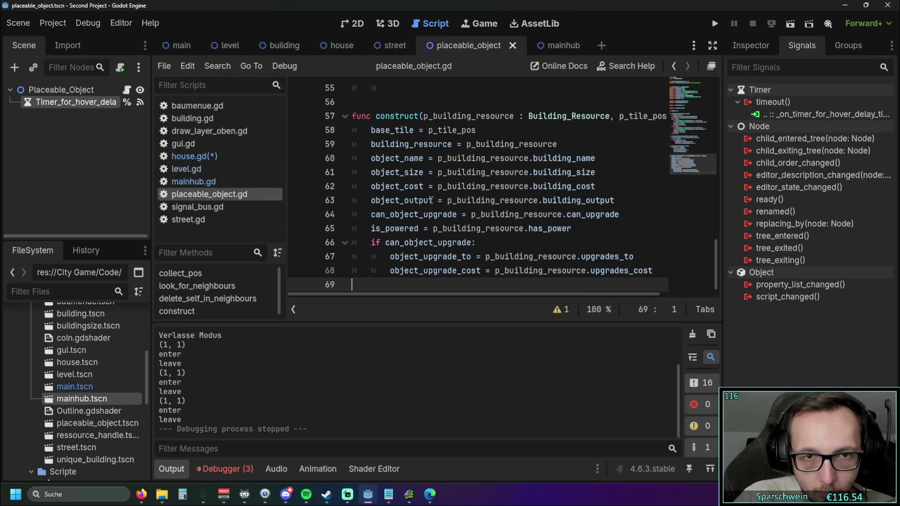
# Reconnect the Timer's timeout signal to _on_timer_for_hover_delay_timeout in placeable_object.gd, removing the extra blank line.
pyautogui.scroll(3, 431, 200)
pyautogui.scroll(3, 398, 187)
pyautogui.scroll(-6, 362, 174)
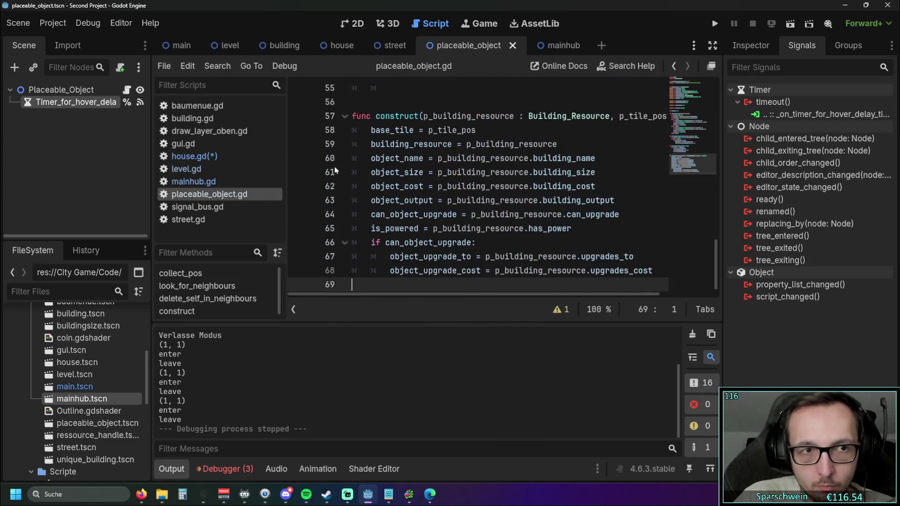
pyautogui.click(792, 112)
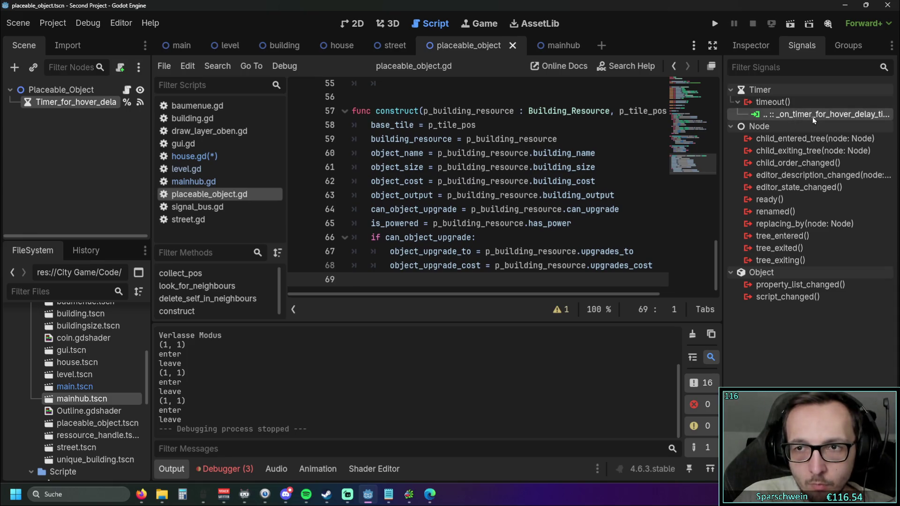
pyautogui.scroll(1, 498, 193)
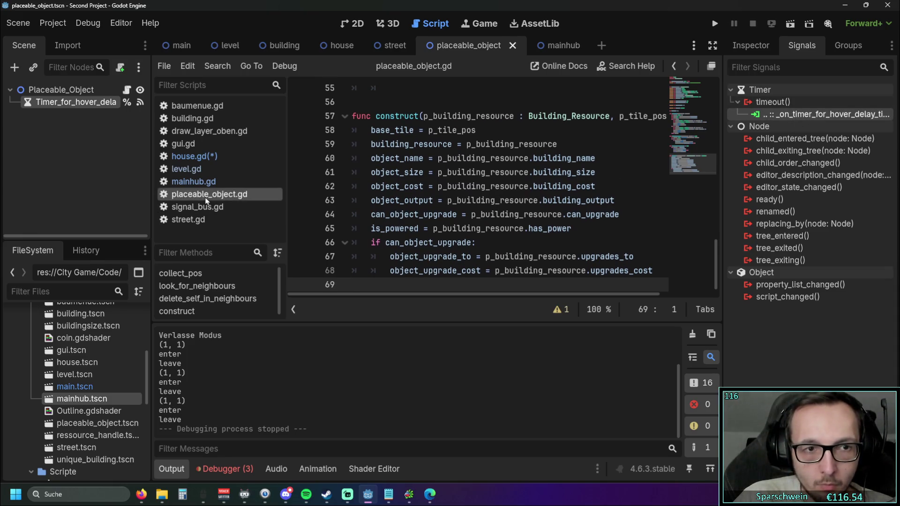
pyautogui.rightClick(818, 113)
pyautogui.click(812, 126)
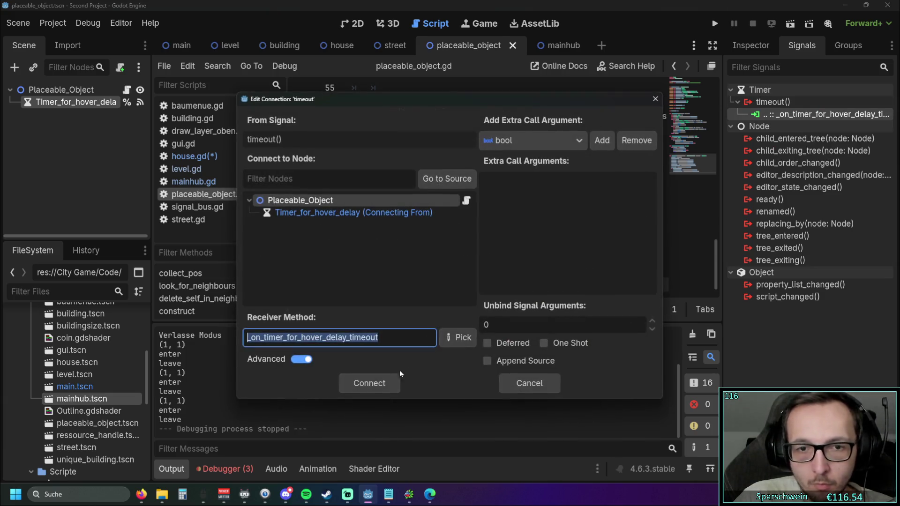
pyautogui.click(379, 381)
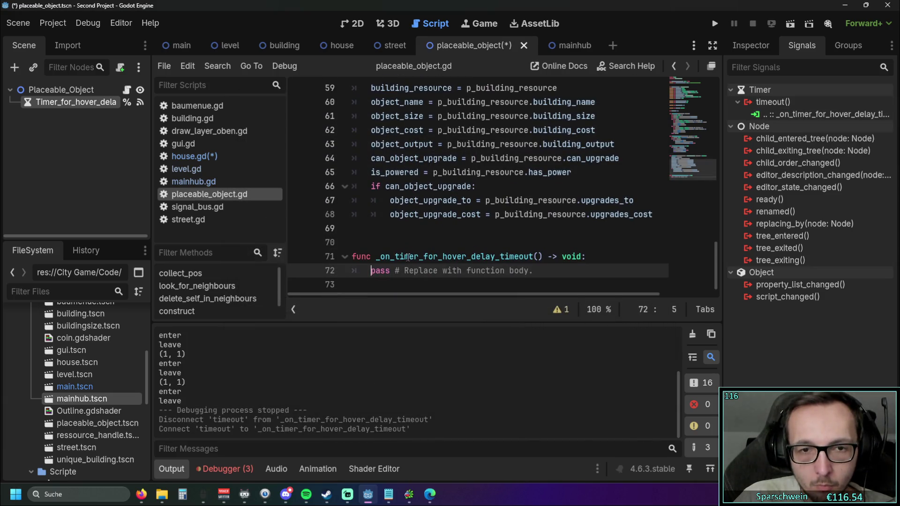
pyautogui.click(503, 242)
pyautogui.press('BackSpace')
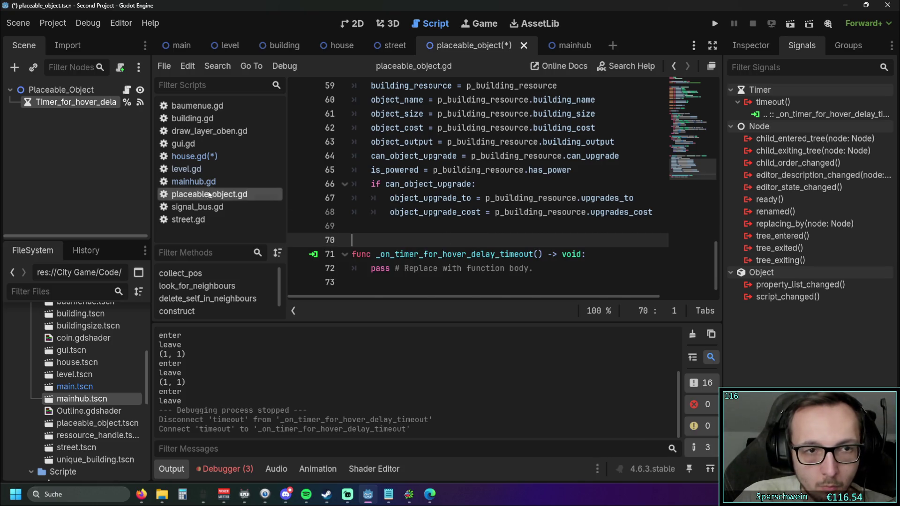
# Compare the visibility lines in house.gd and mainhub.gd handlers, then return to placeable_object.gd's handler.
pyautogui.click(188, 156)
pyautogui.click(558, 273)
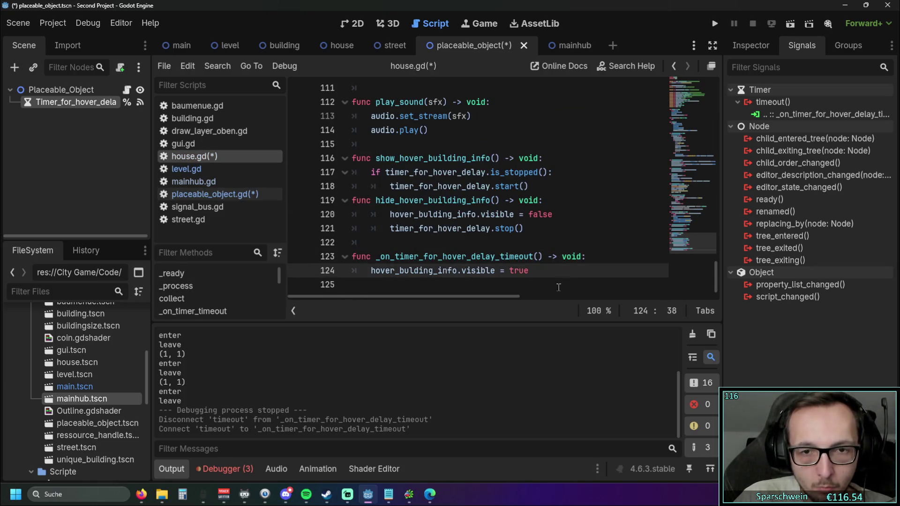
pyautogui.moveTo(530, 271); pyautogui.dragTo(370, 271)
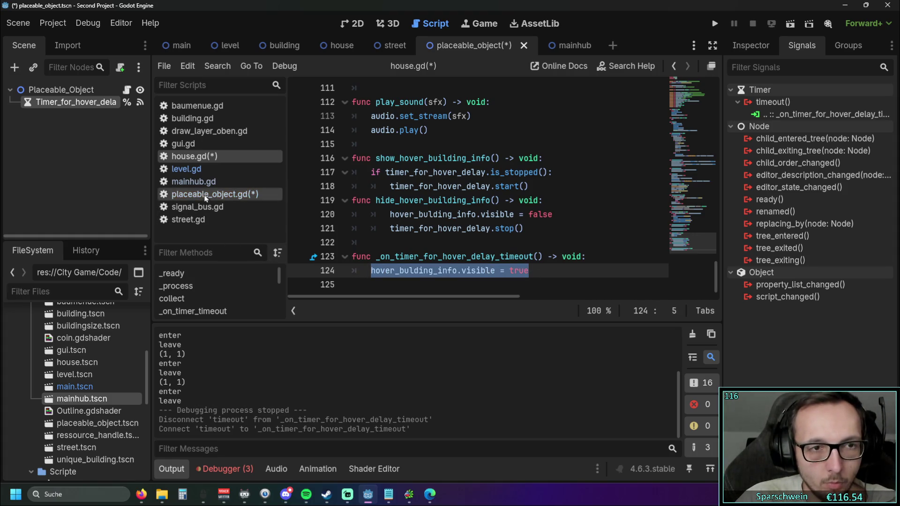
pyautogui.click(208, 181)
pyautogui.click(380, 258)
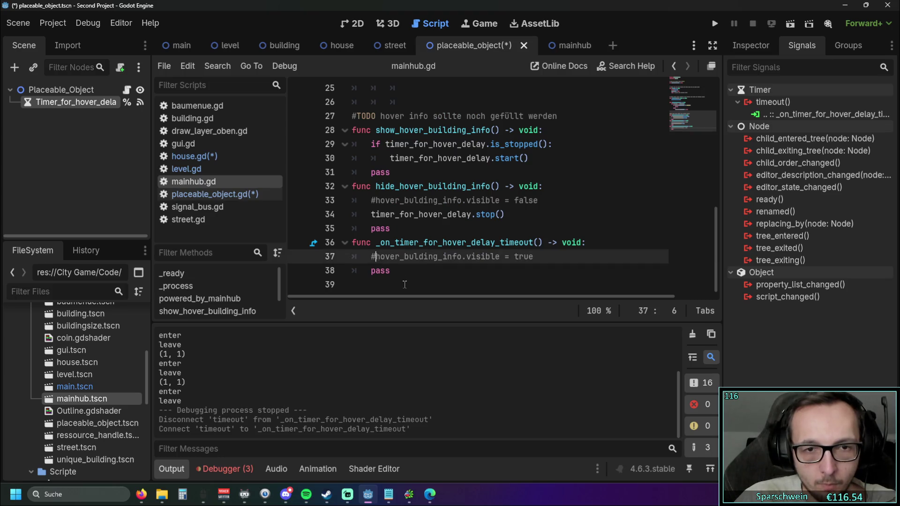
pyautogui.click(226, 198)
pyautogui.click(598, 257)
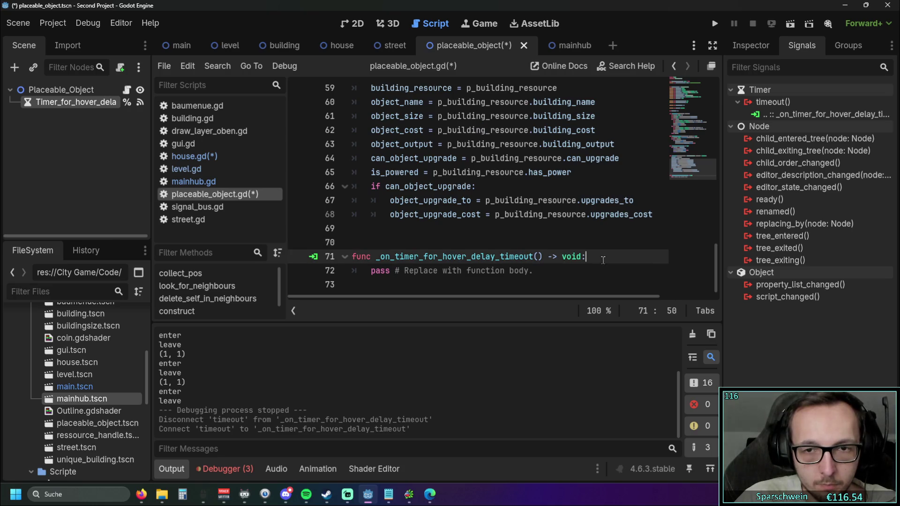
# Add 'hover_bulding_info.visible = true' to the _on_timer_for_hover_delay_timeout handler.
pyautogui.press('Return')
pyautogui.write('hover_bulding_info.visible = true')
pyautogui.click(565, 283)
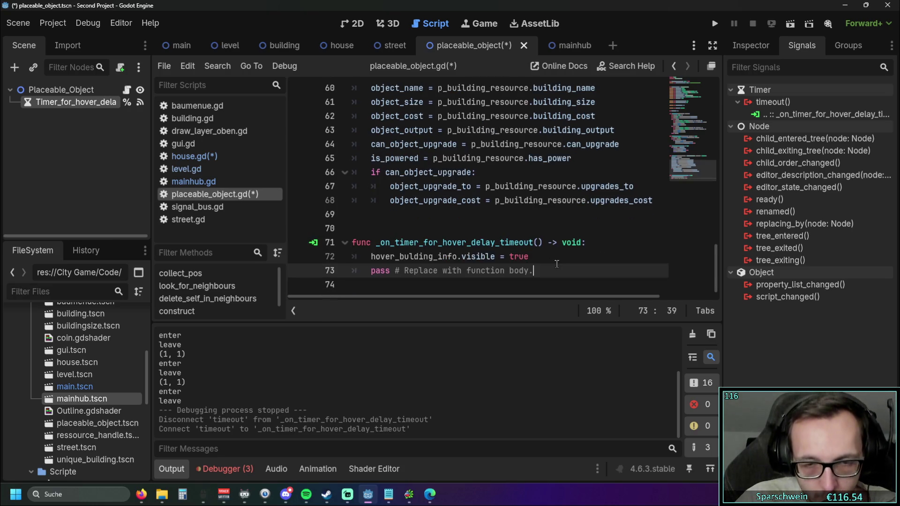
pyautogui.scroll(-1, 552, 262)
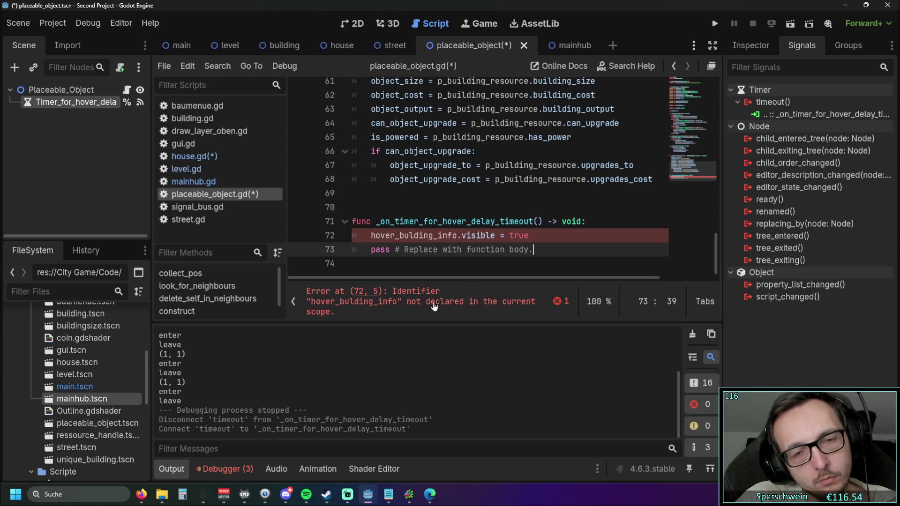
# Delete the whole handler function after the undeclared-identifier error, and reselect Timer_for_hover_delay.
pyautogui.moveTo(371, 235); pyautogui.dragTo(458, 235)
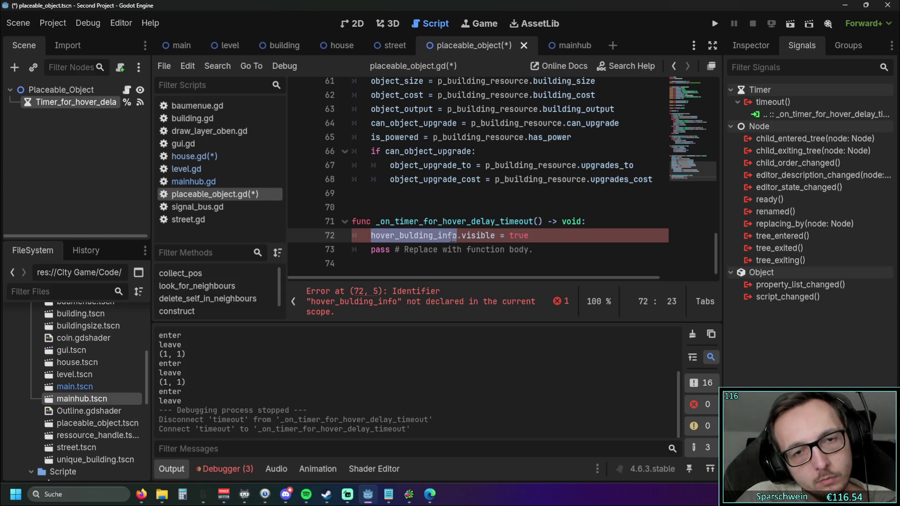
pyautogui.click(410, 258)
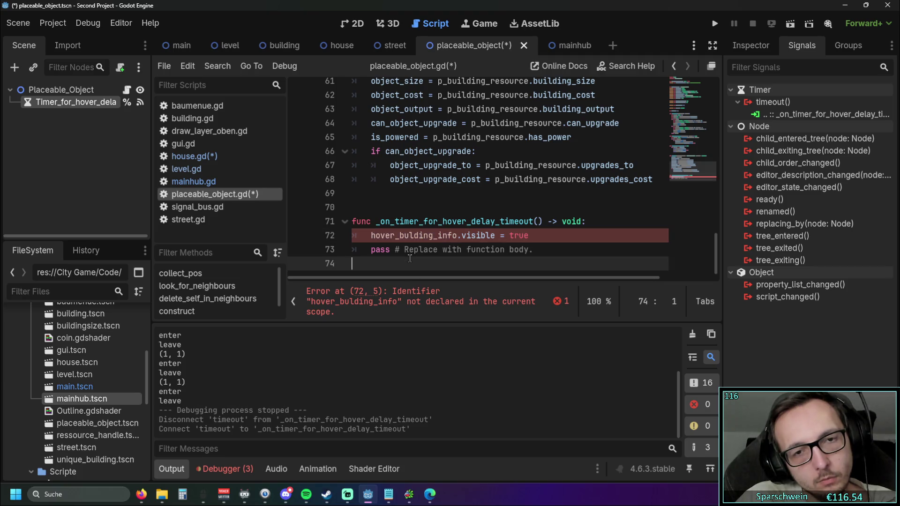
pyautogui.moveTo(374, 261); pyautogui.dragTo(332, 223)
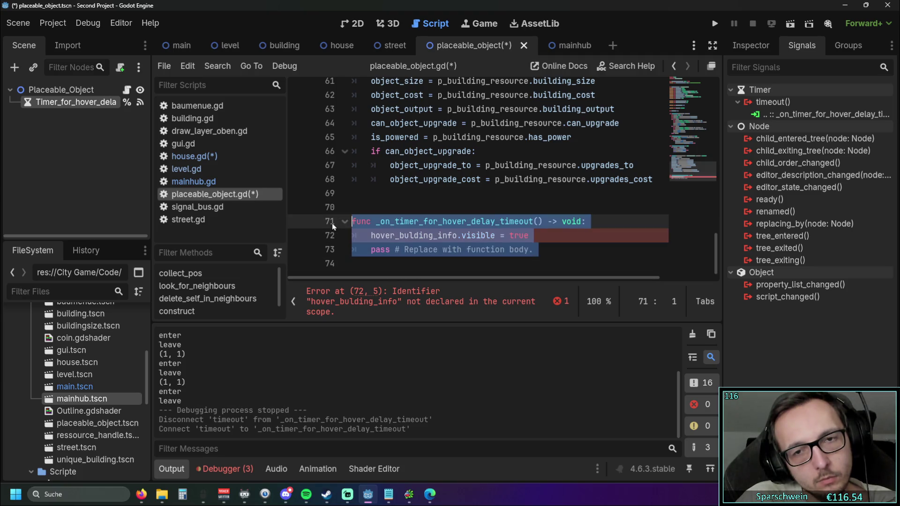
pyautogui.press('BackSpace')
pyautogui.press('BackSpace')
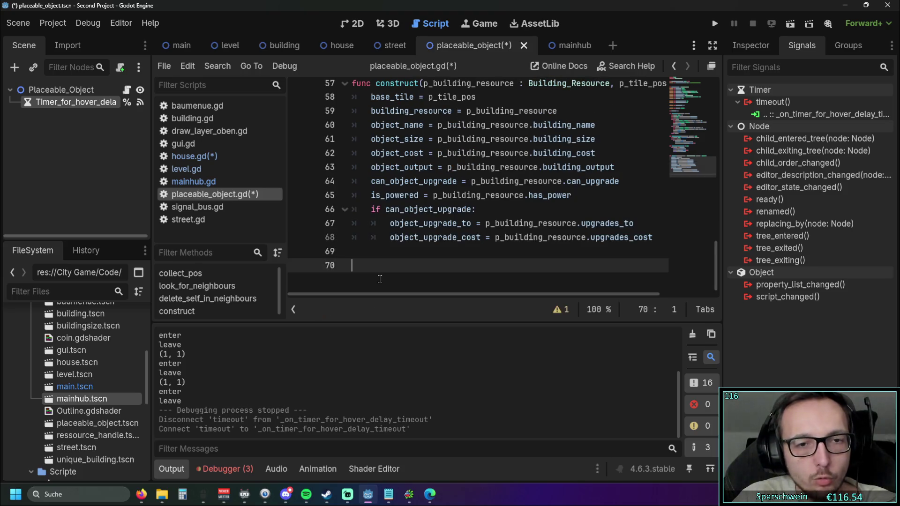
pyautogui.click(101, 145)
pyautogui.click(86, 102)
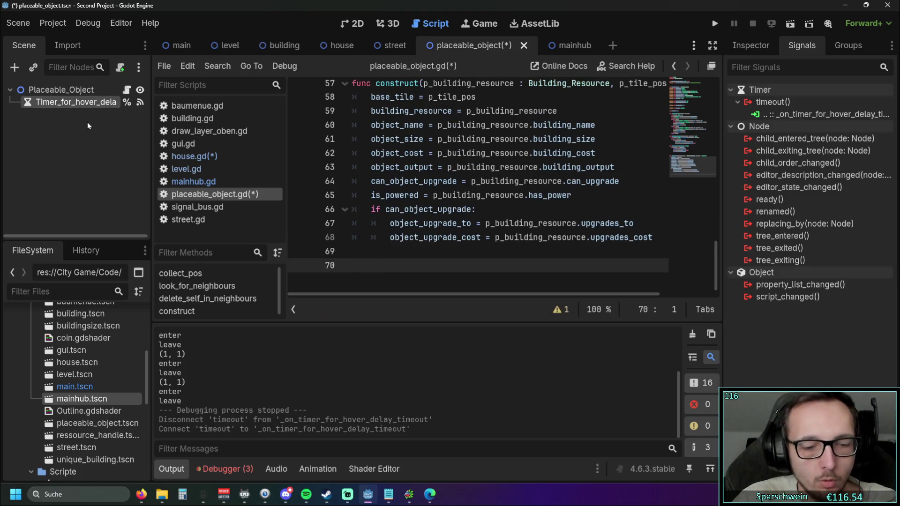